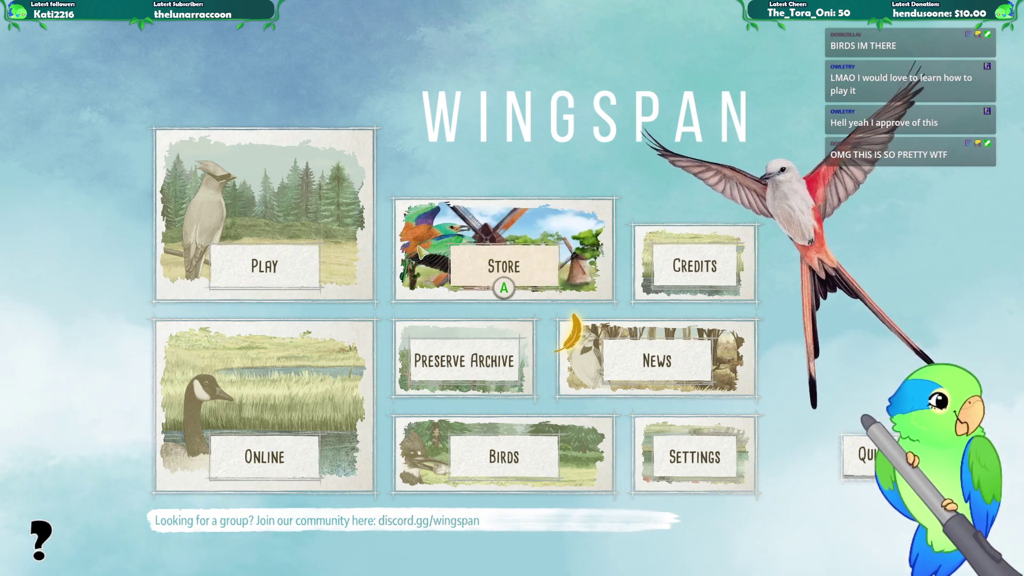
- Browse the main menu and open the game type choices under Play
key(Right)
key(Left)
key(Down)
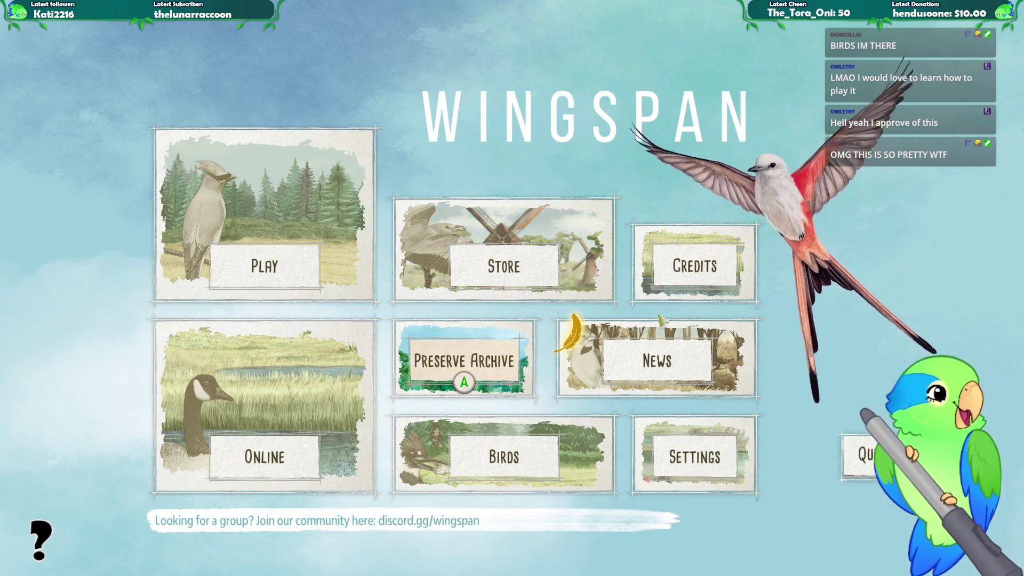
key(Right)
key(Up)
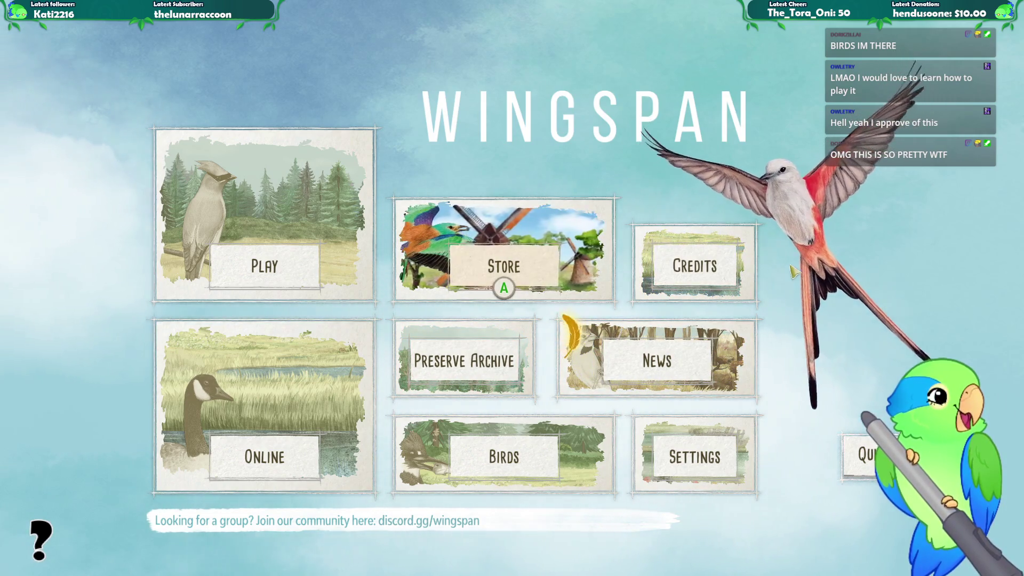
key(Left)
key(Down)
key(Up)
key(Return)
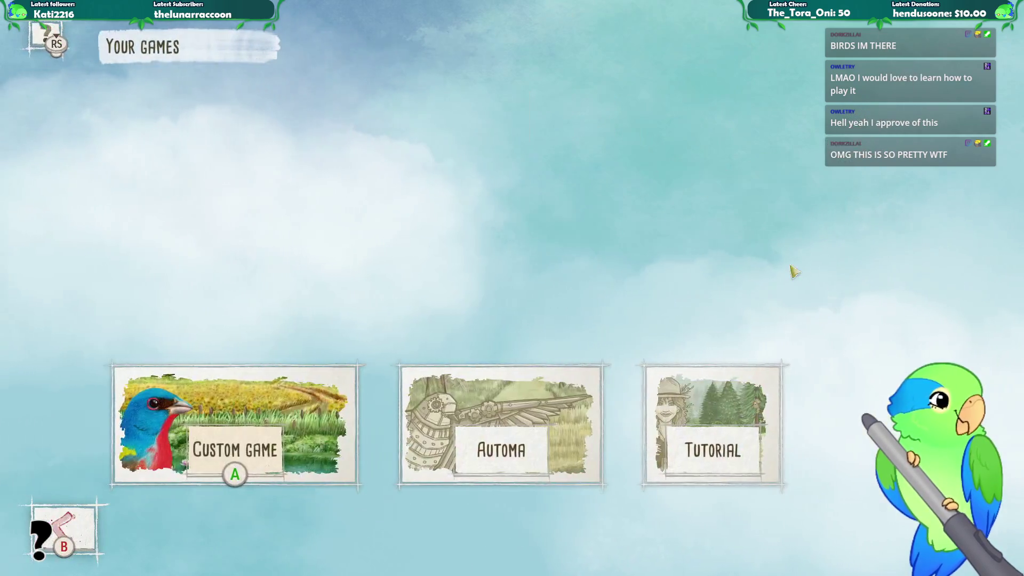
- Choose Tutorial and start Chapter 1: Structure of the game
key(Right)
key(Right)
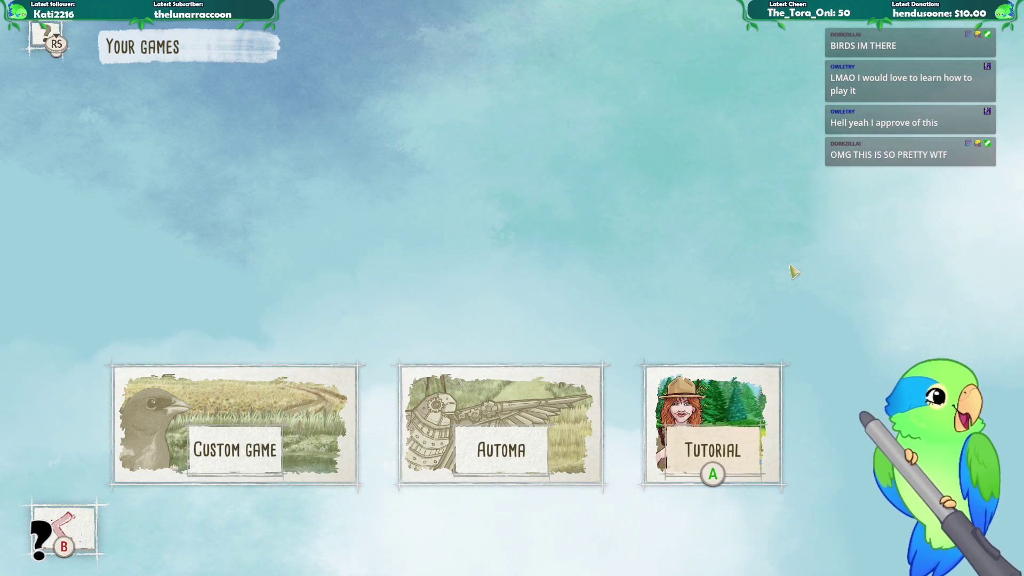
key(Left)
key(Right)
key(Return)
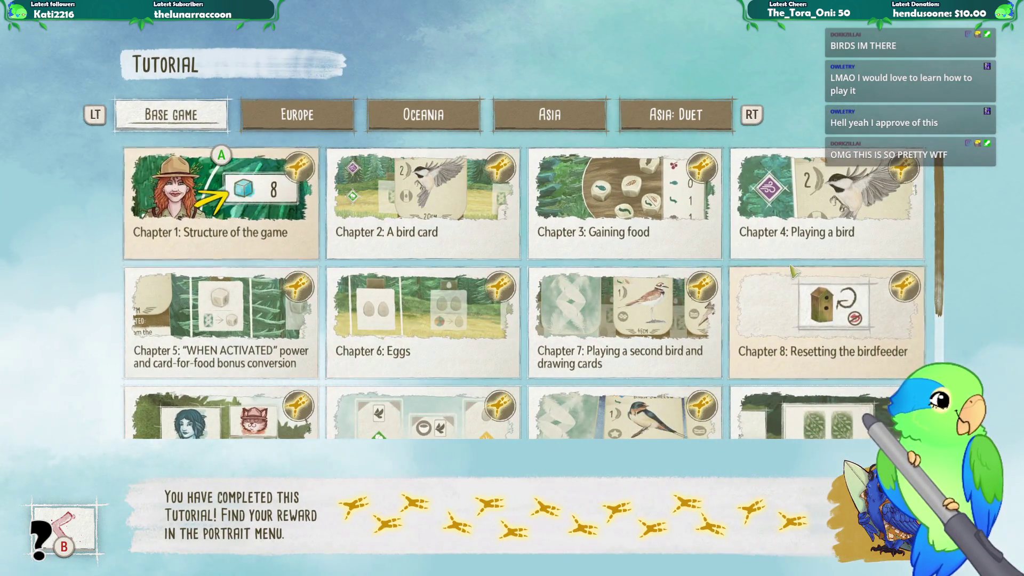
key(Return)
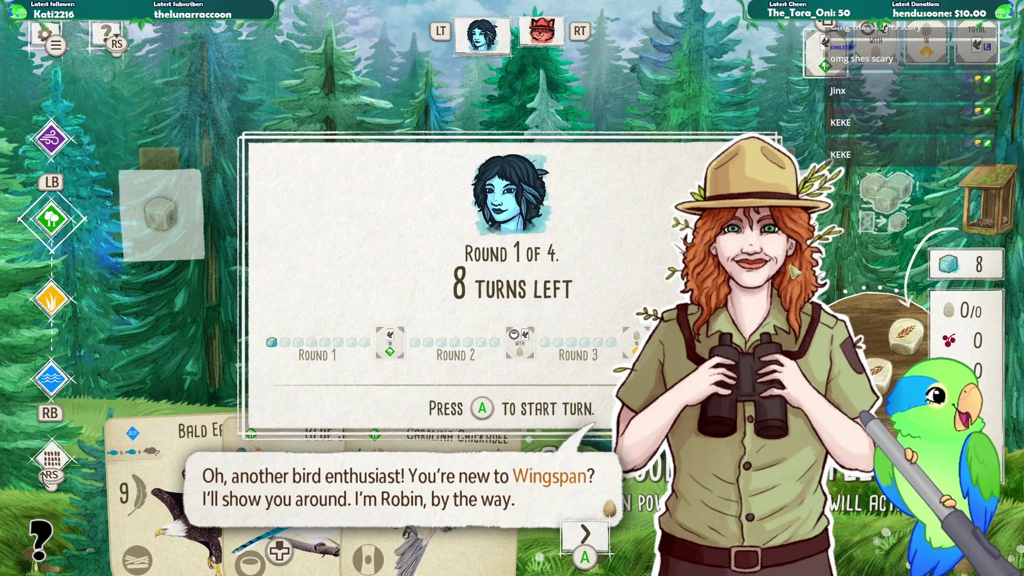
- Advance the guide through winning, game structure, 4 rounds and 8 turns, reaching the turns-left counter
key(Return)
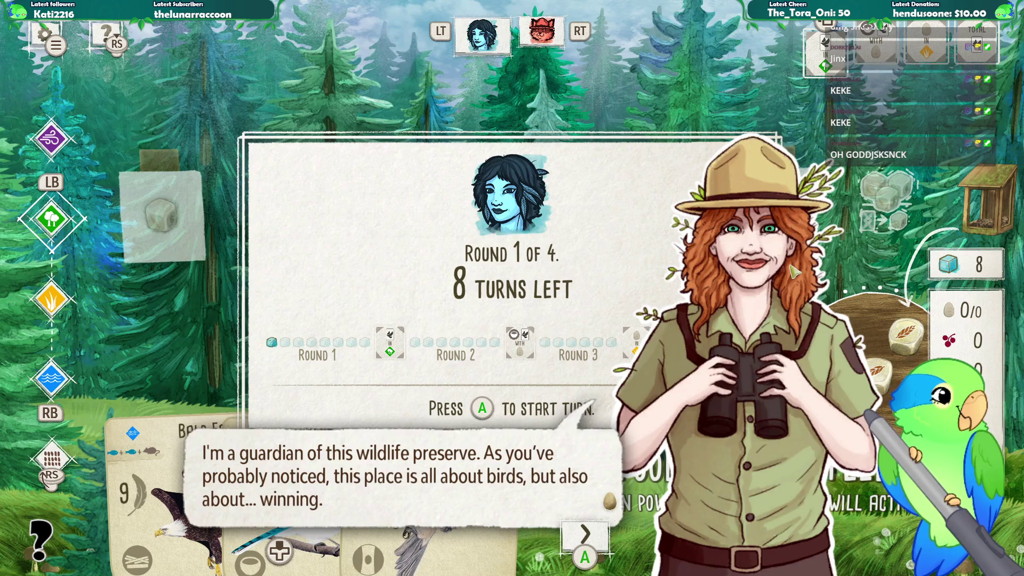
key(Return)
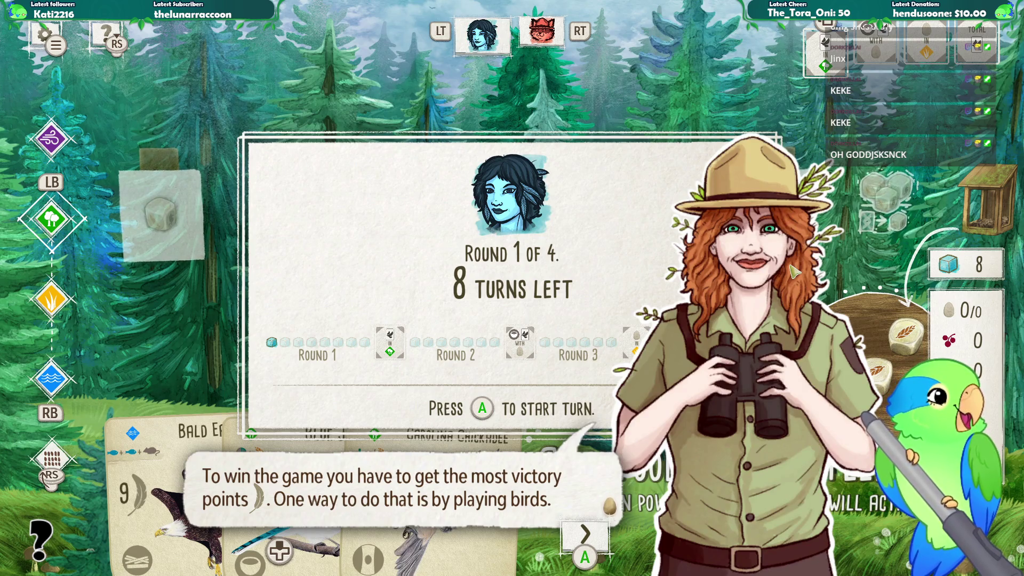
key(Return)
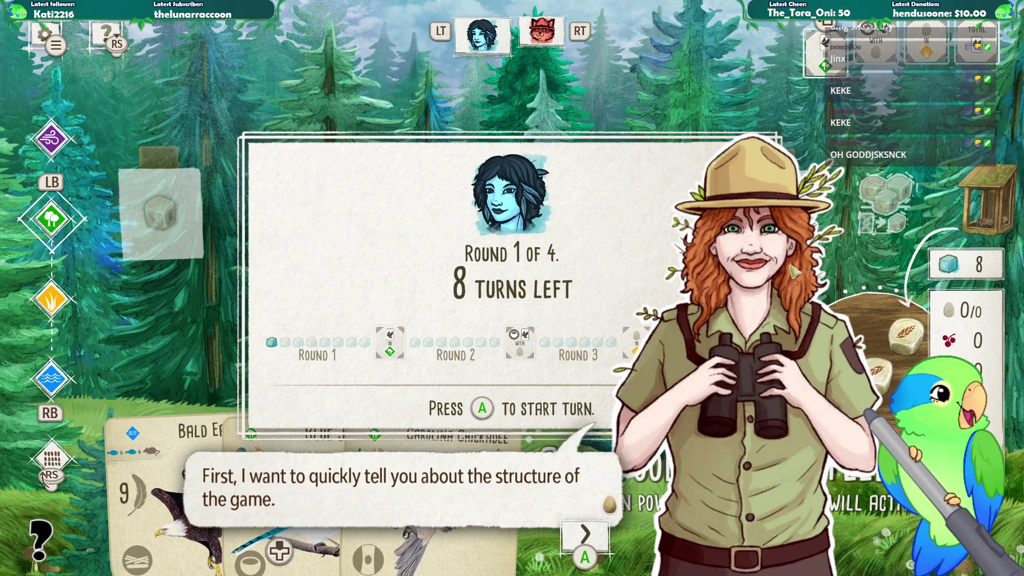
key(Return)
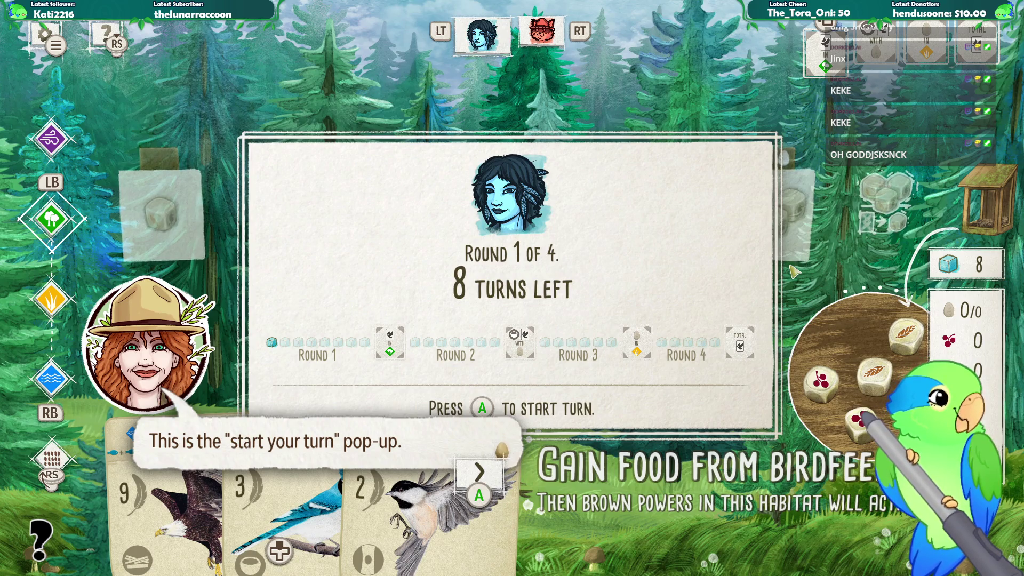
key(Return)
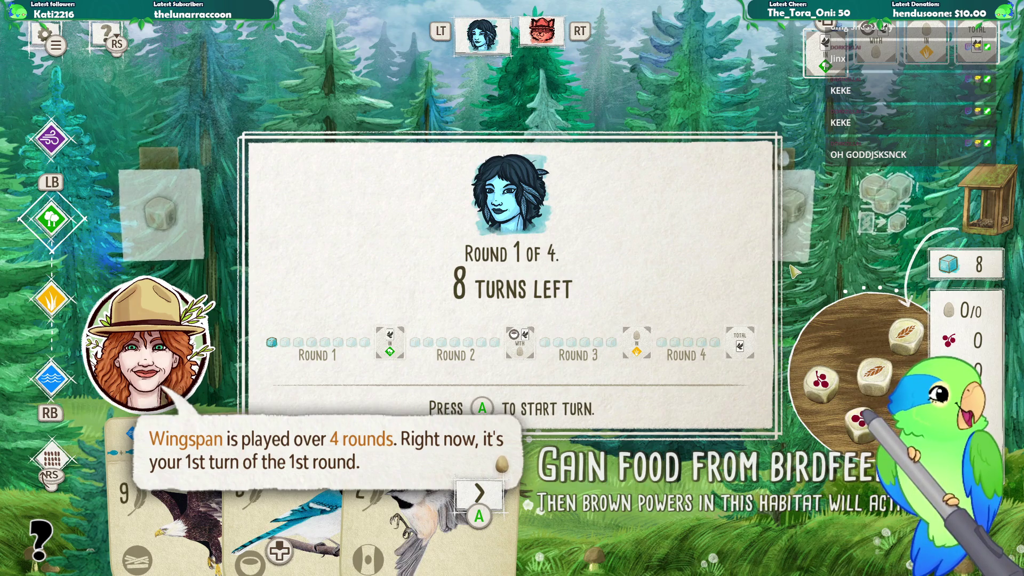
key(Return)
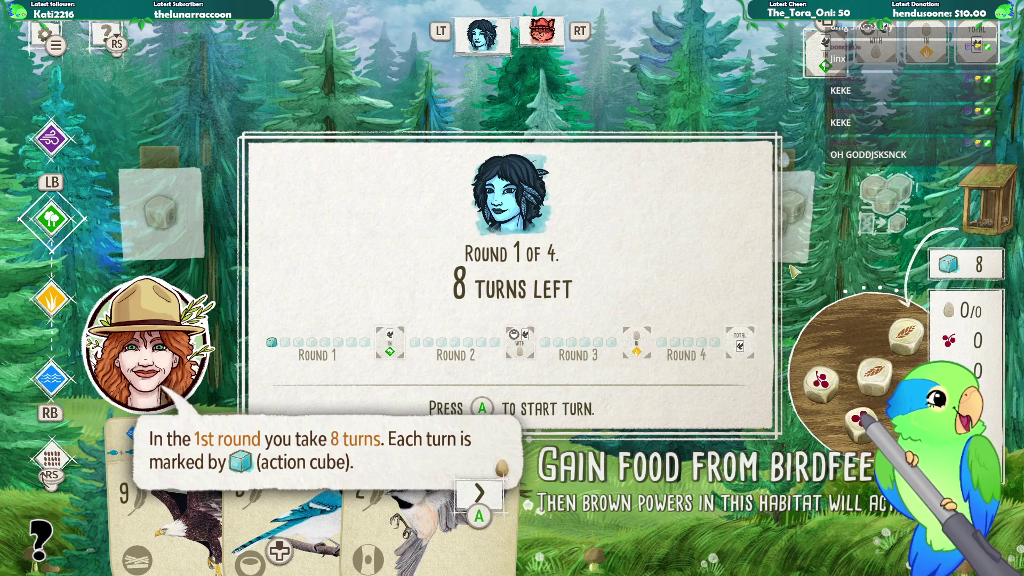
key(Return)
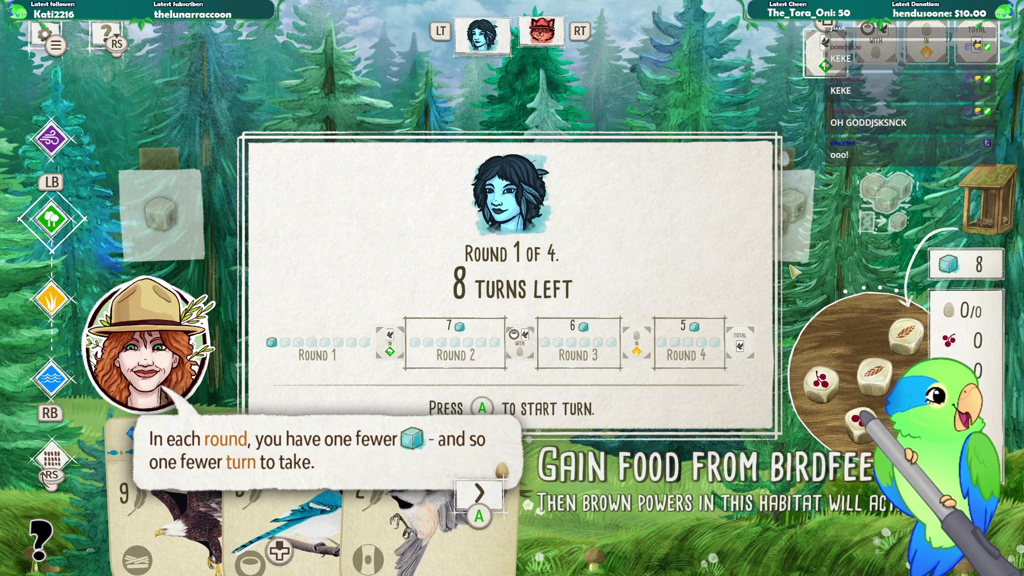
key(Return)
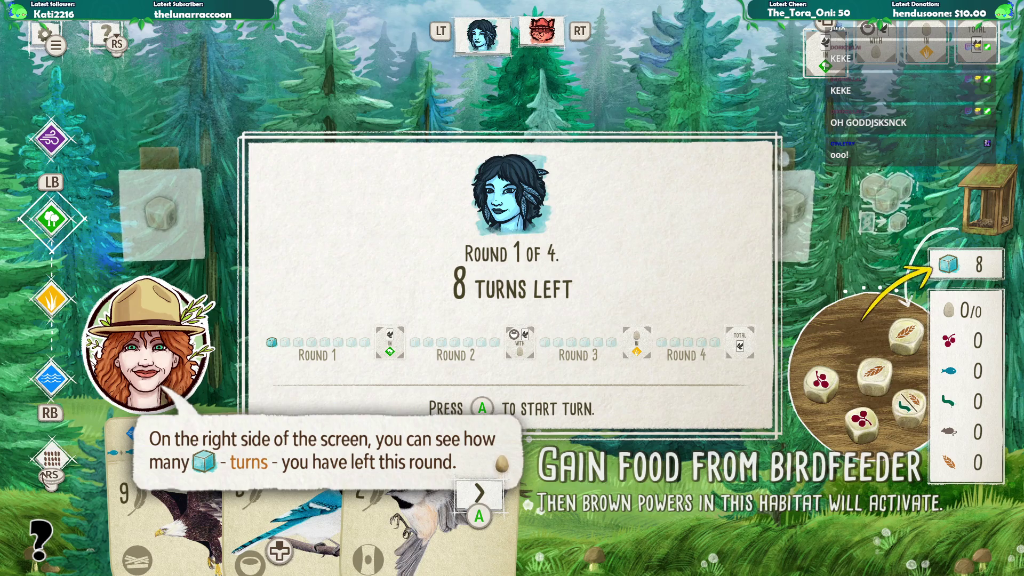
- Advance past the goal tiles and round overview to the turn actions and habitats
key(Return)
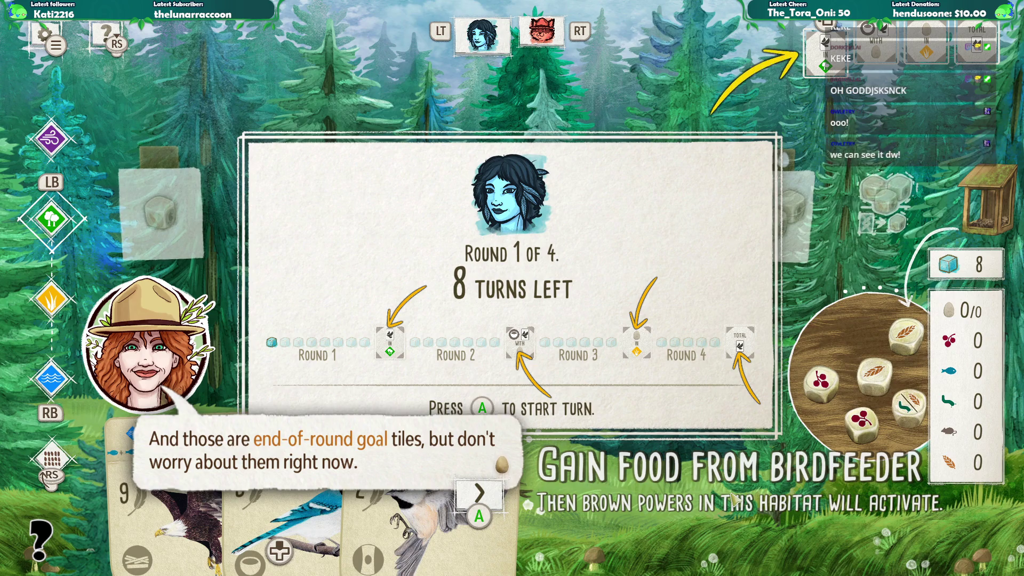
key(Return)
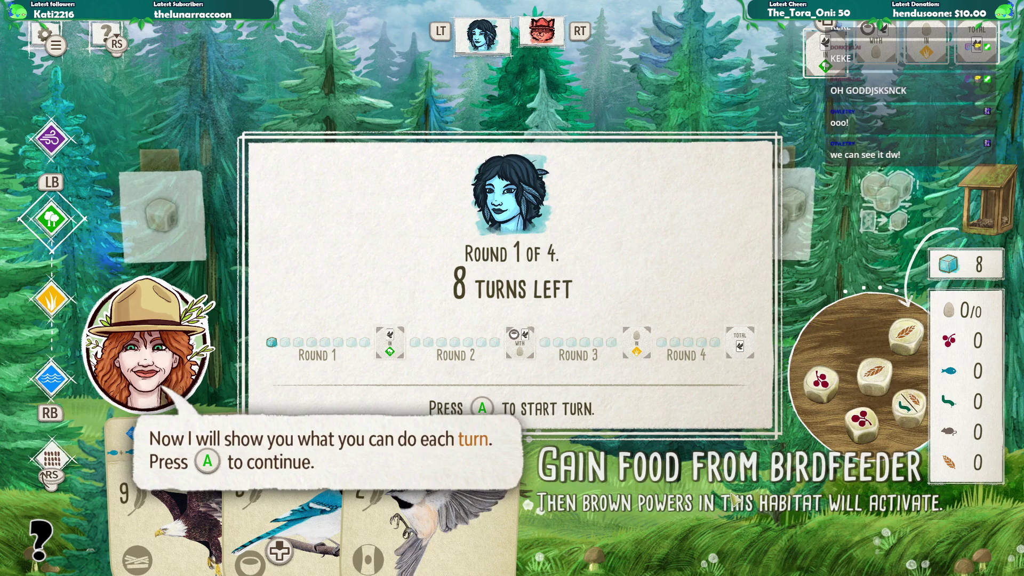
key(Return)
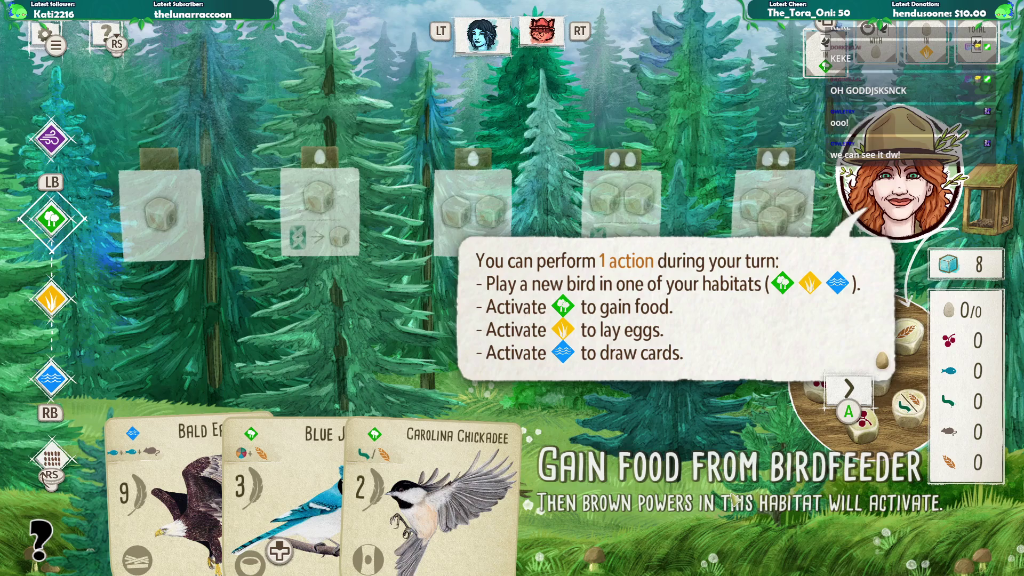
key(Return)
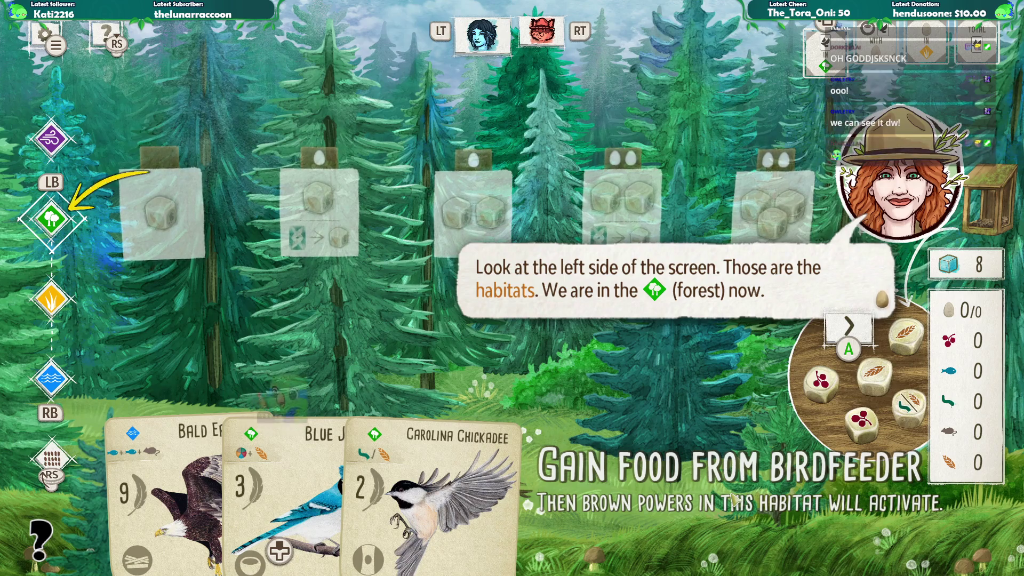
- Finish the forest habitat text, switch to the grassland, and reach the egg-scoring line
key(Return)
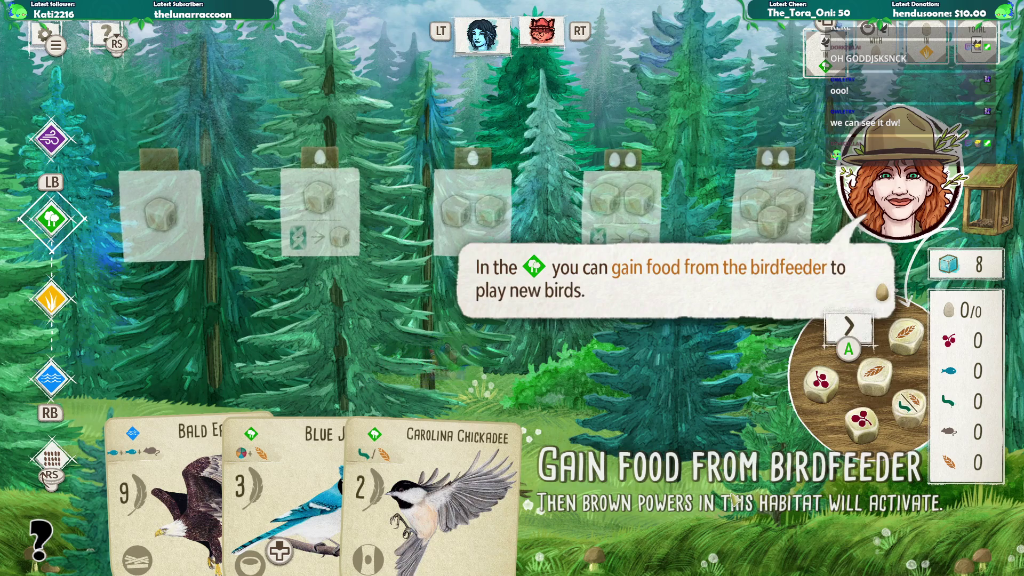
key(Return)
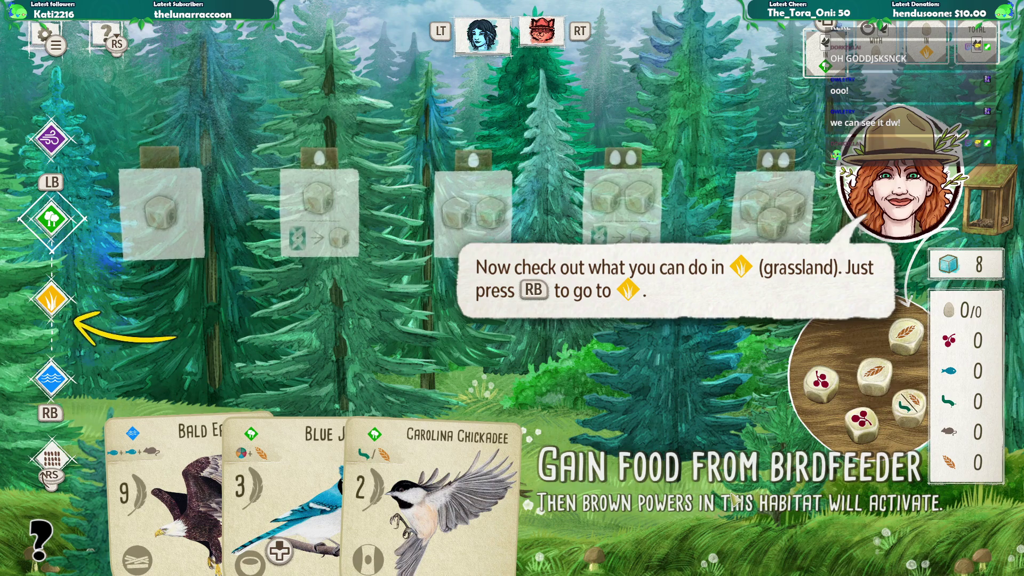
key(e)
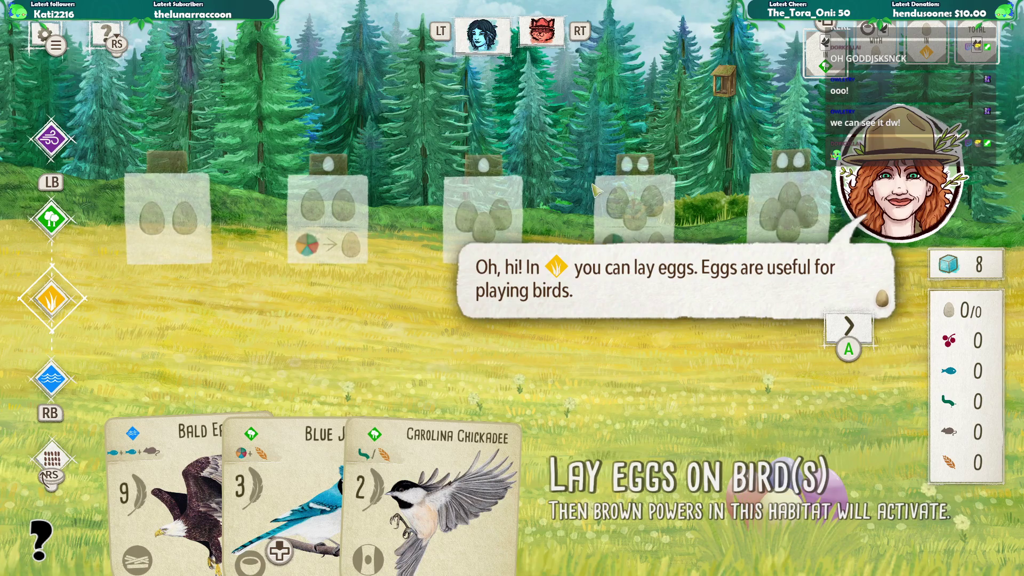
key(Return)
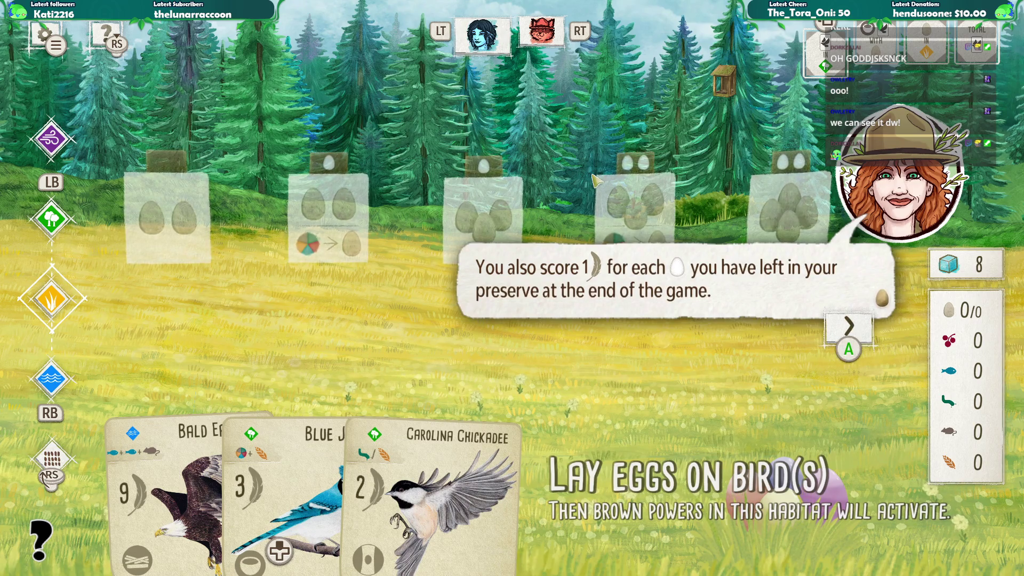
- Switch to the wetland habitat and advance through the closing lines to complete Chapter 1
key(Return)
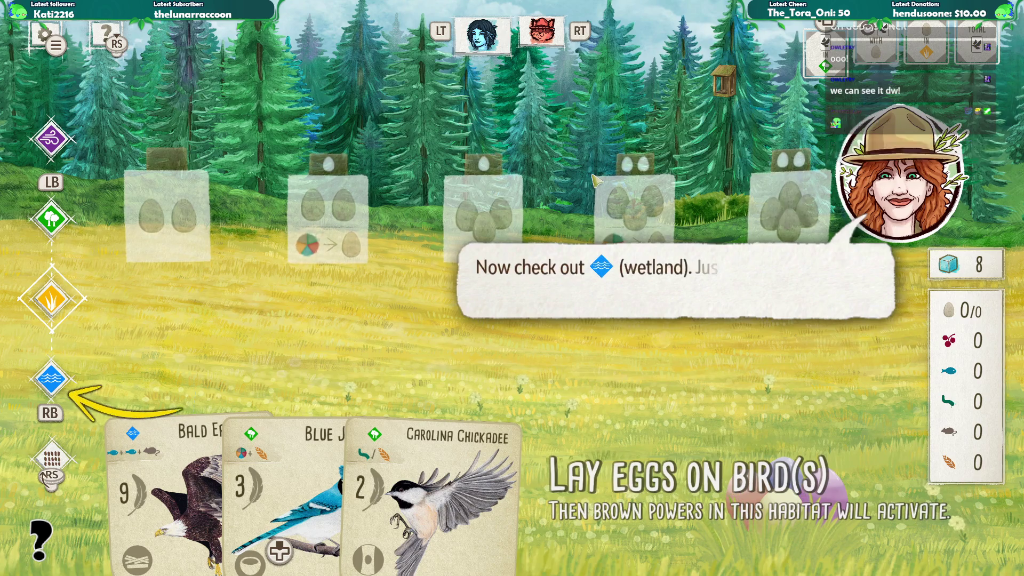
key(e)
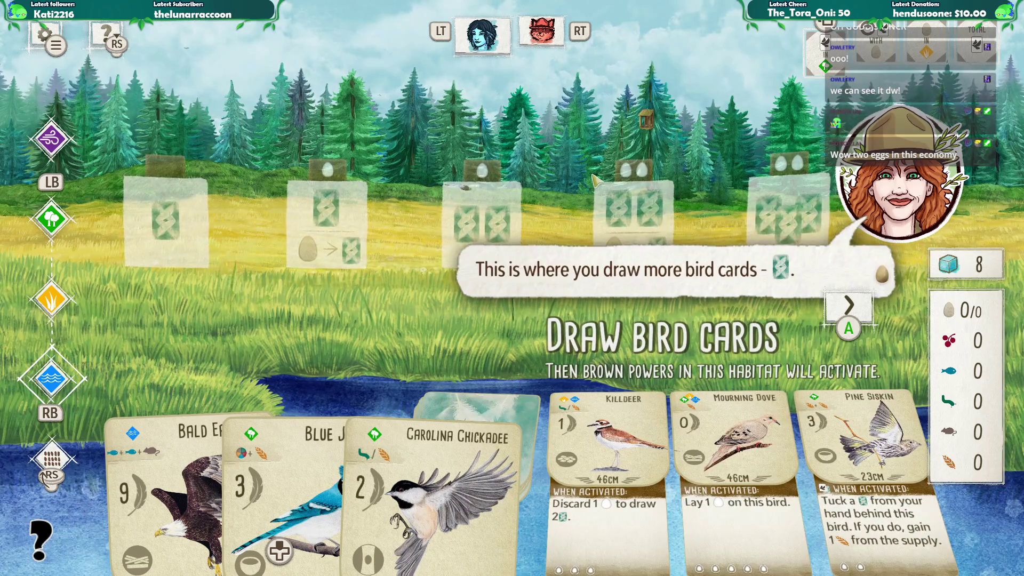
key(Return)
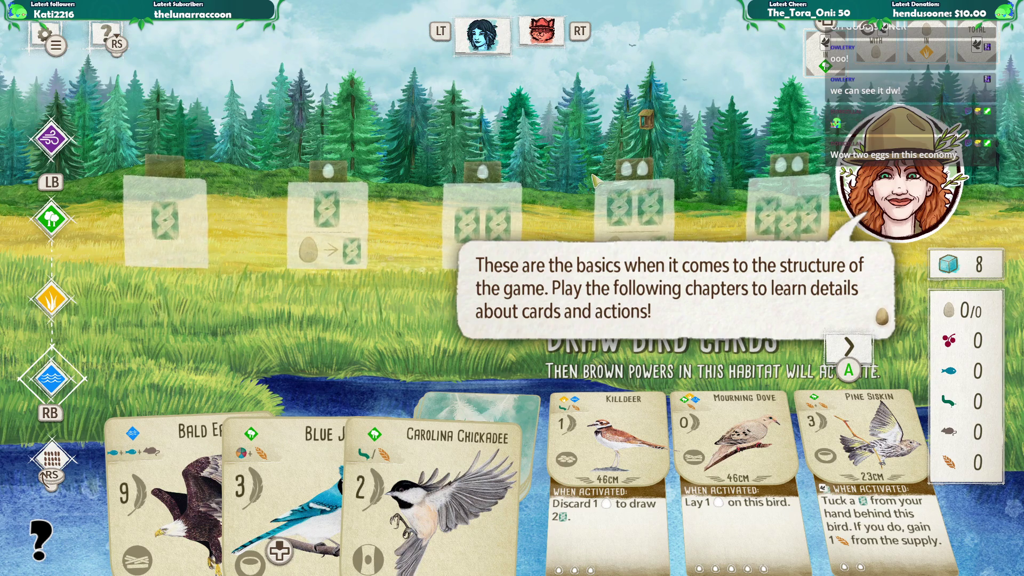
key(Return)
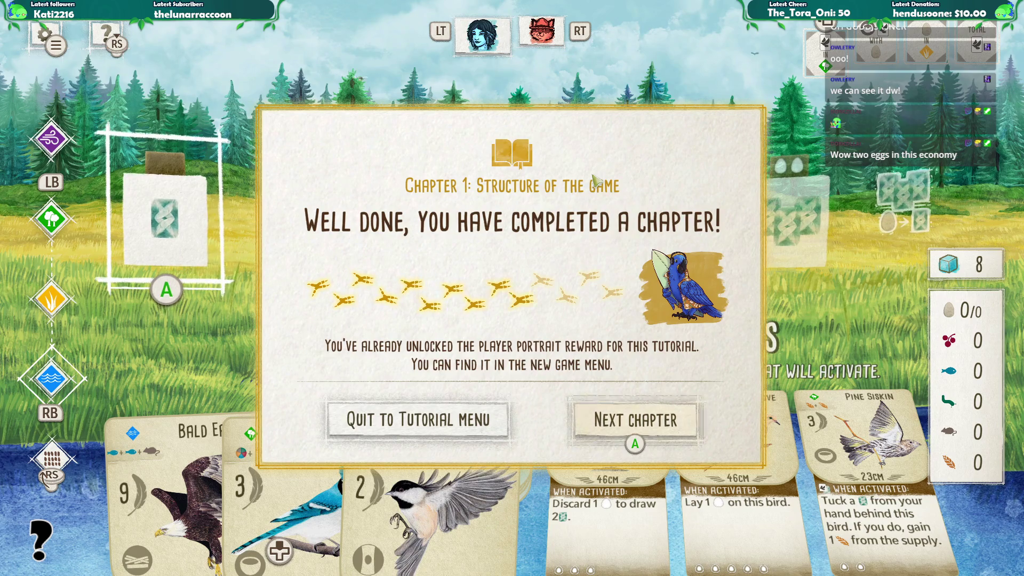
key(Return)
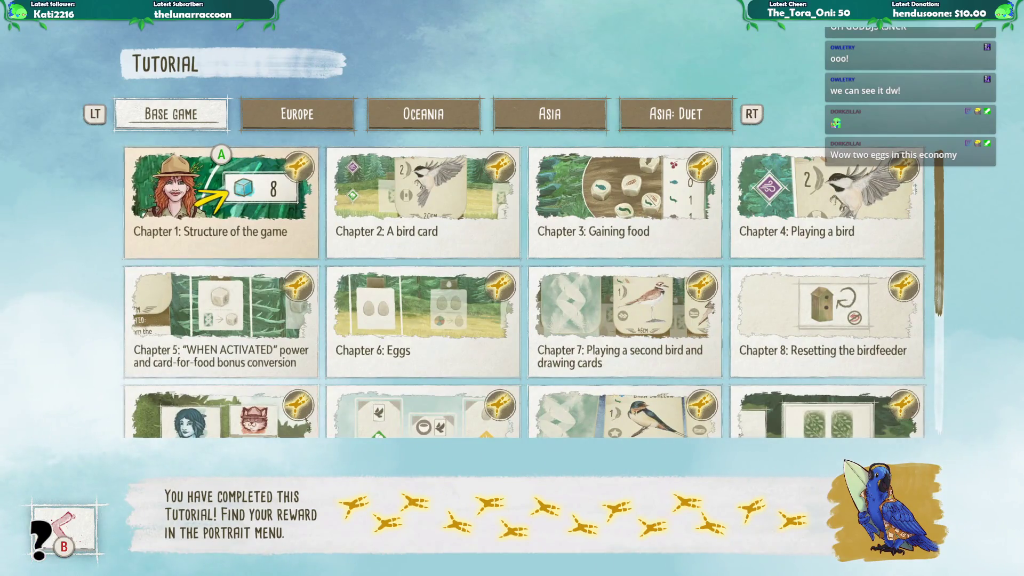
- Back out to the game types, open custom game setup, and start an Automa game
key(Escape)
key(Right)
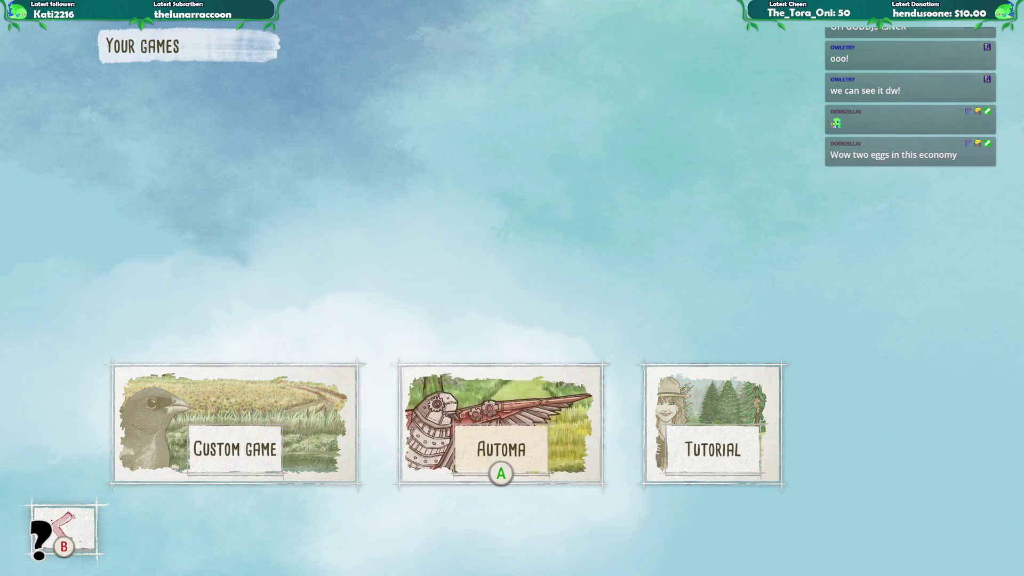
key(Left)
key(Return)
key(Right)
key(Right)
key(Right)
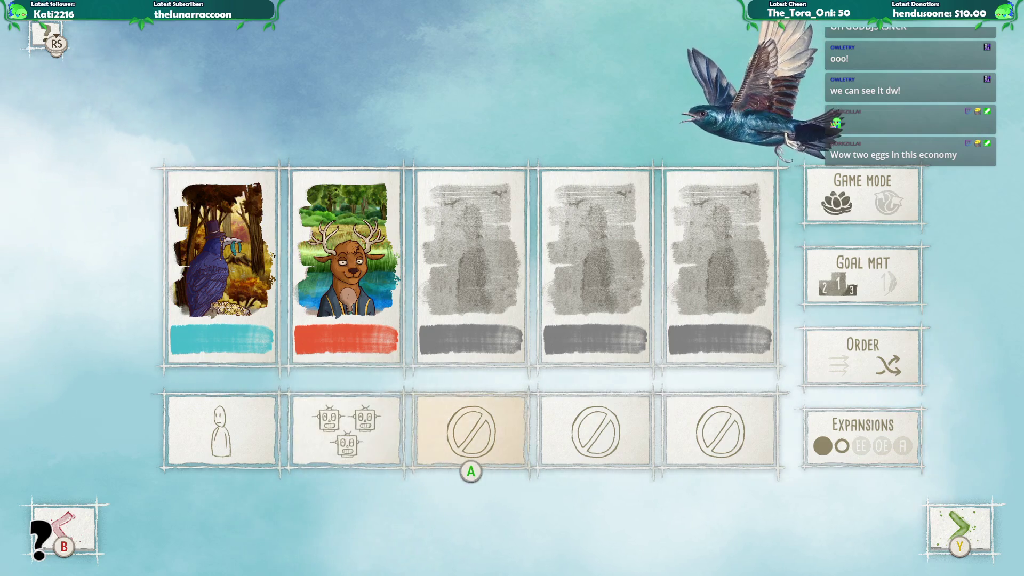
key(Right)
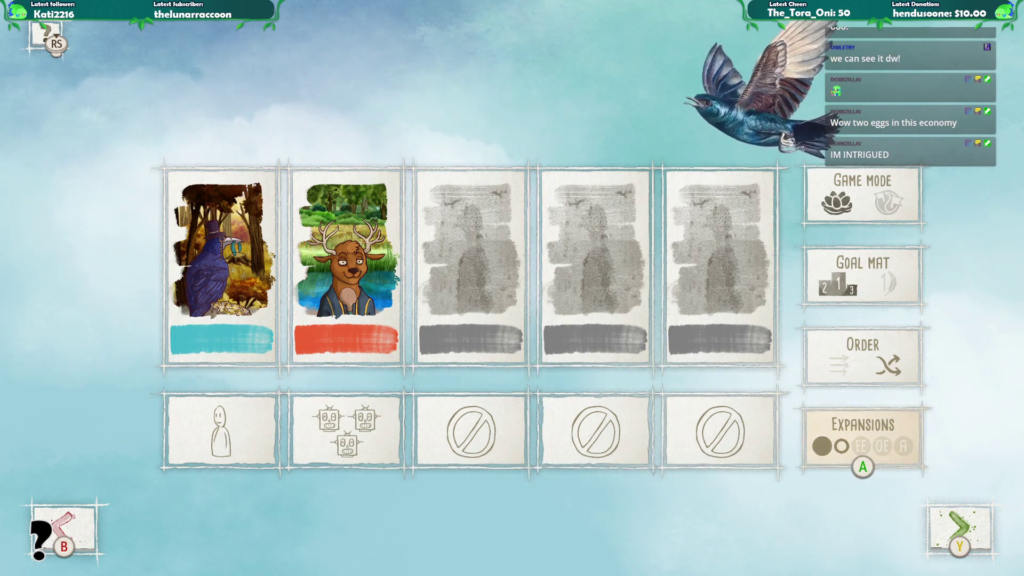
key(Return)
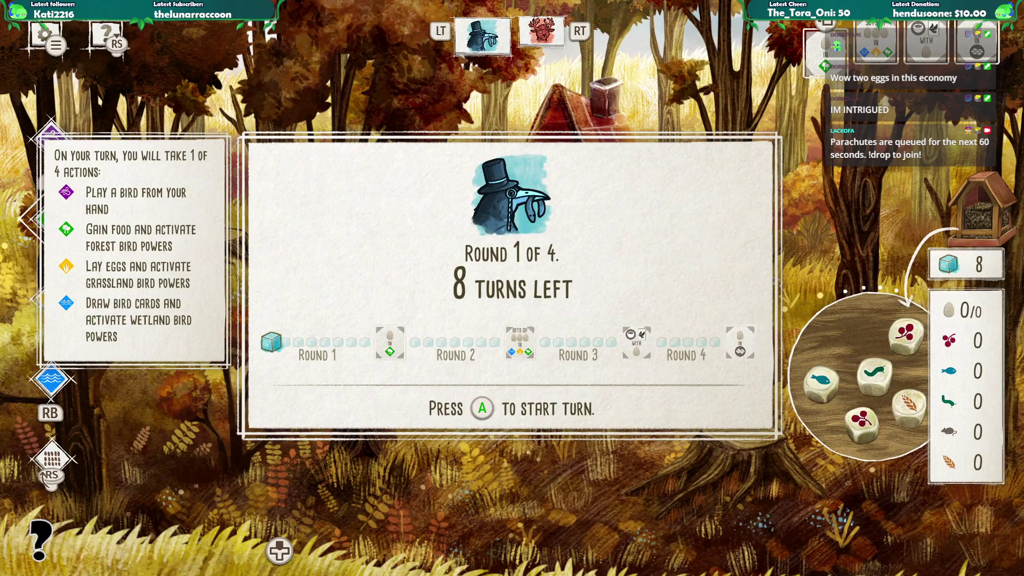
- Start Round 1 and compare the starting birds, including Bushtit and Red-Tailed Hawk
key(Return)
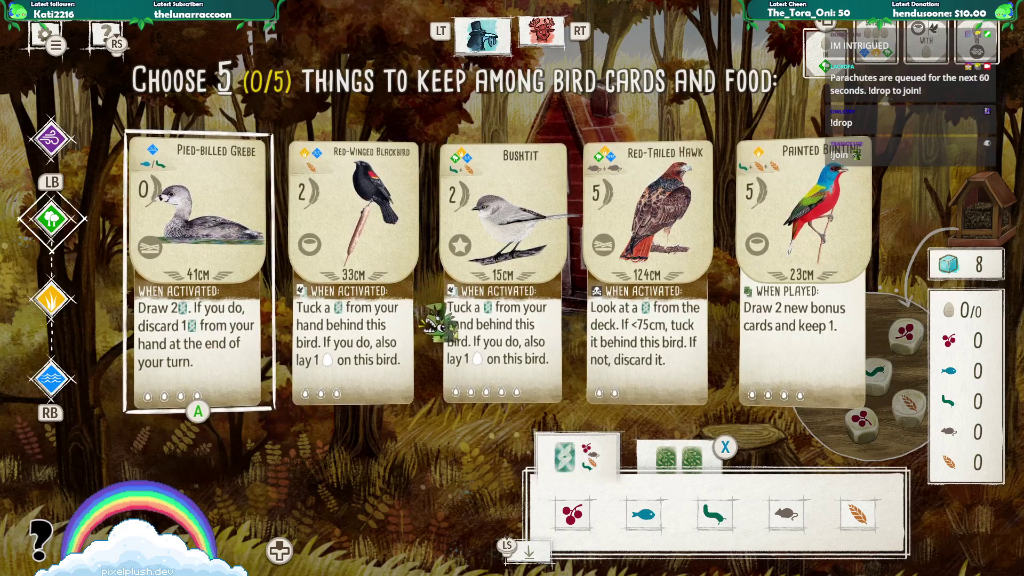
key(Right)
key(Right)
key(Right)
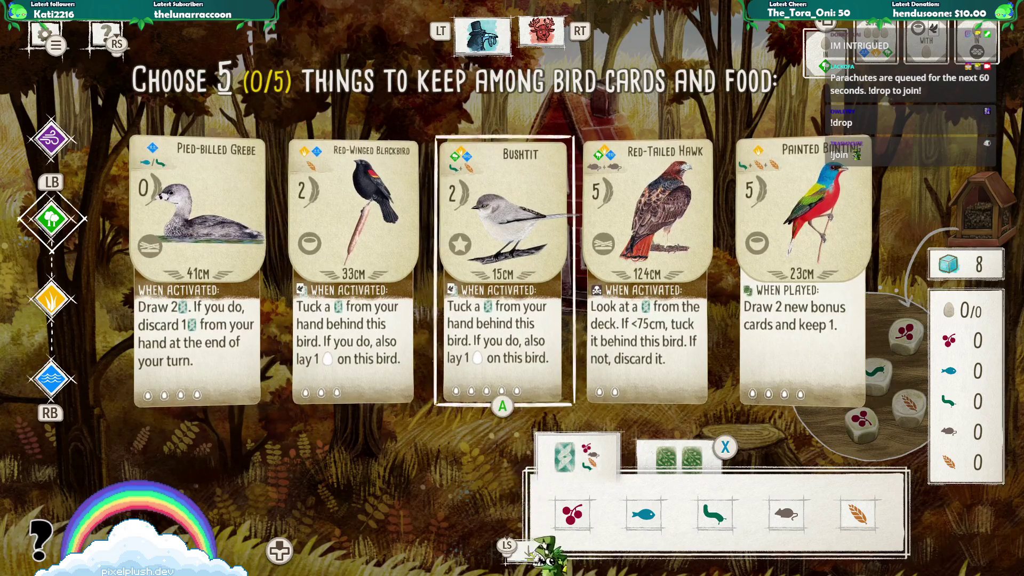
key(Left)
key(Left)
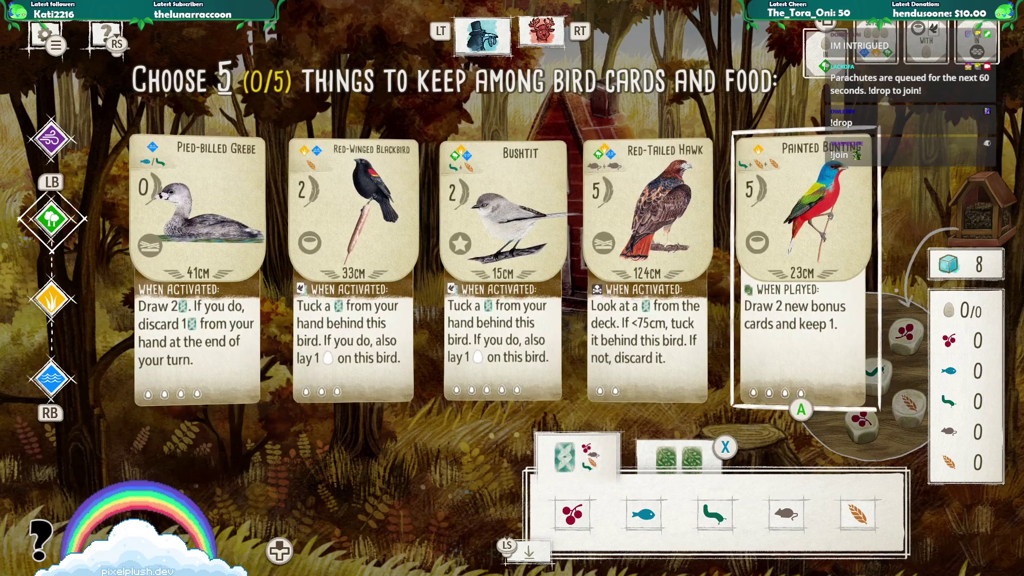
key(Left)
key(Left)
key(Right)
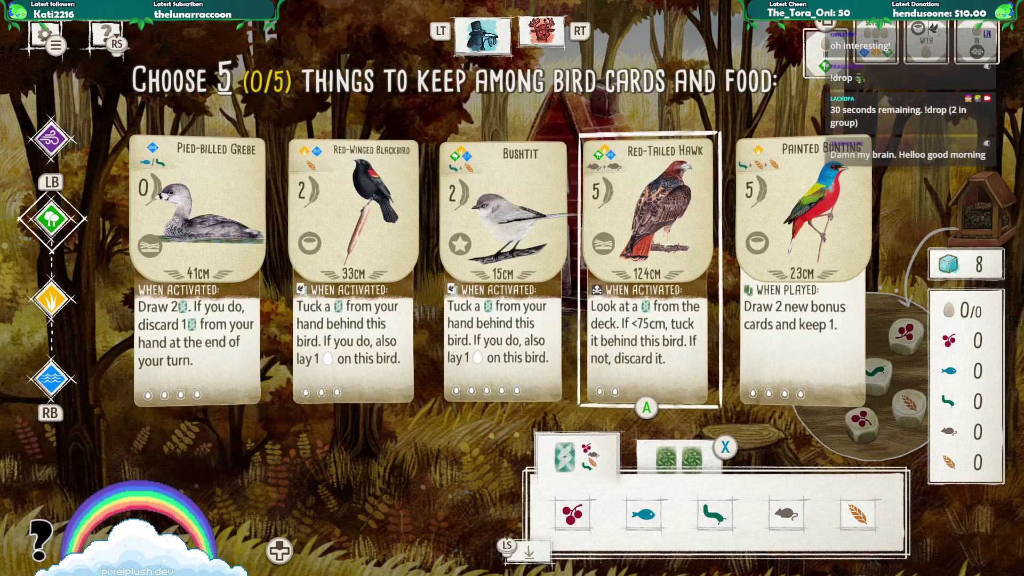
key(Left)
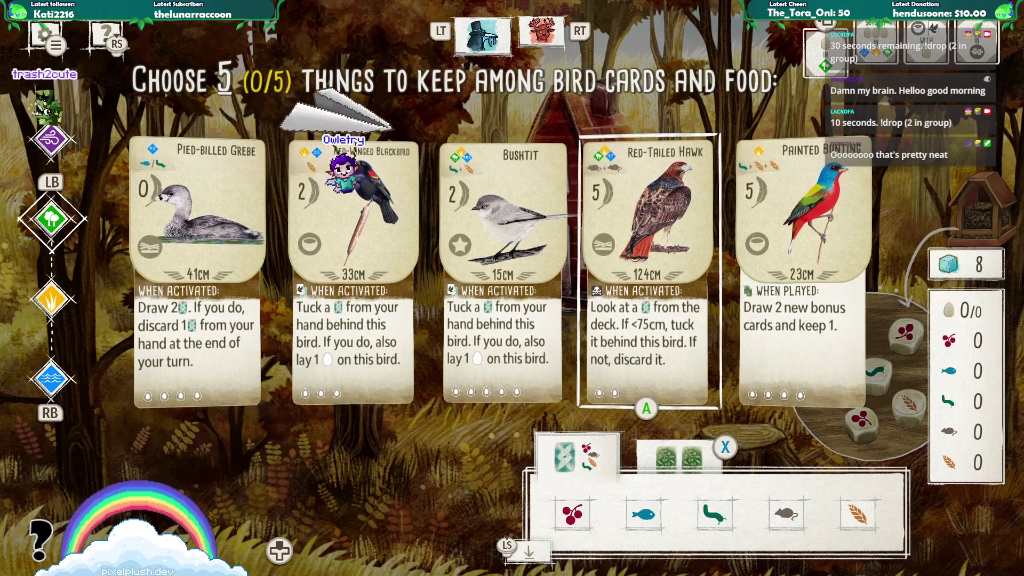
key(Left)
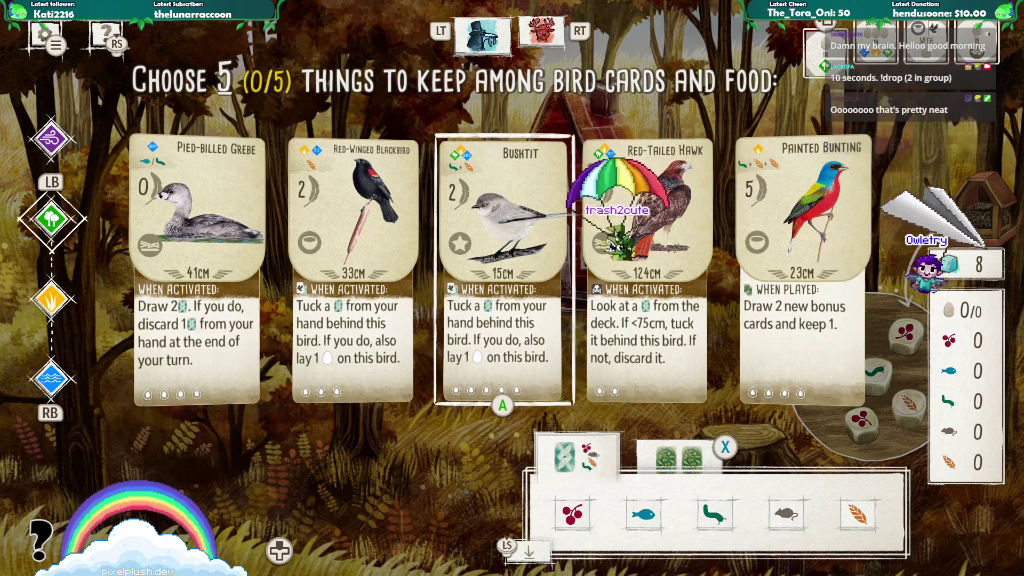
key(Right)
key(Left)
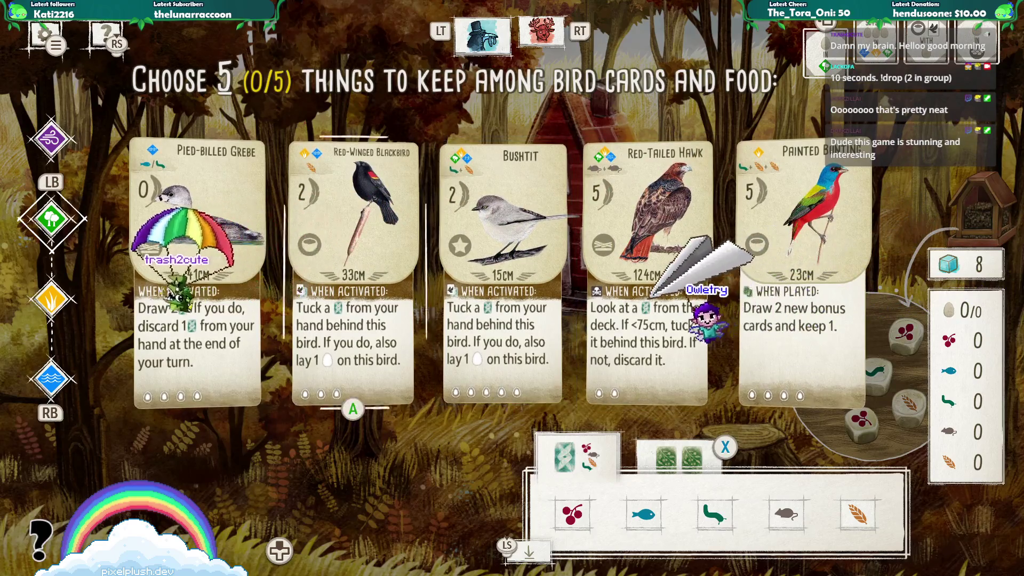
key(Right)
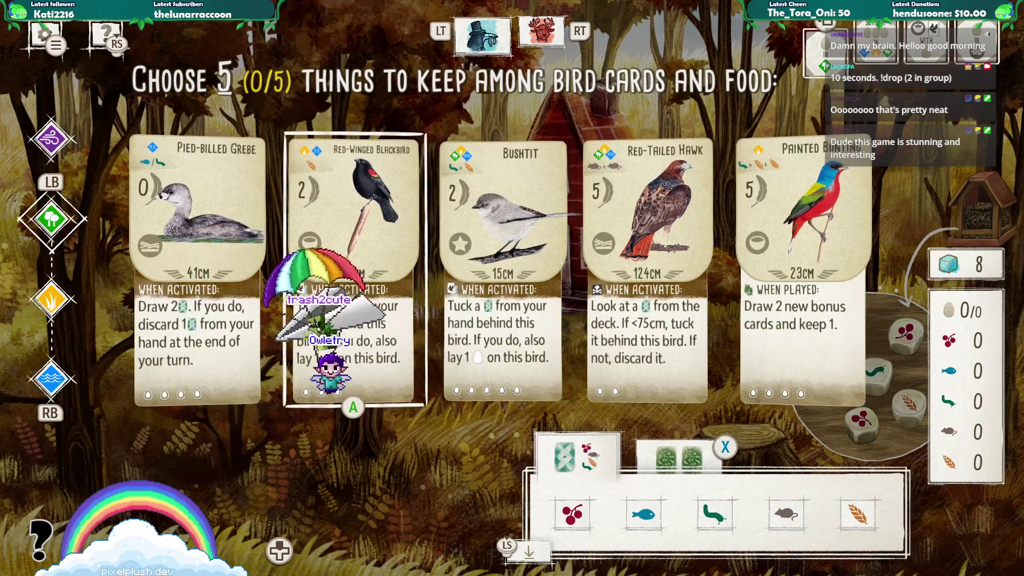
key(Right)
key(x)
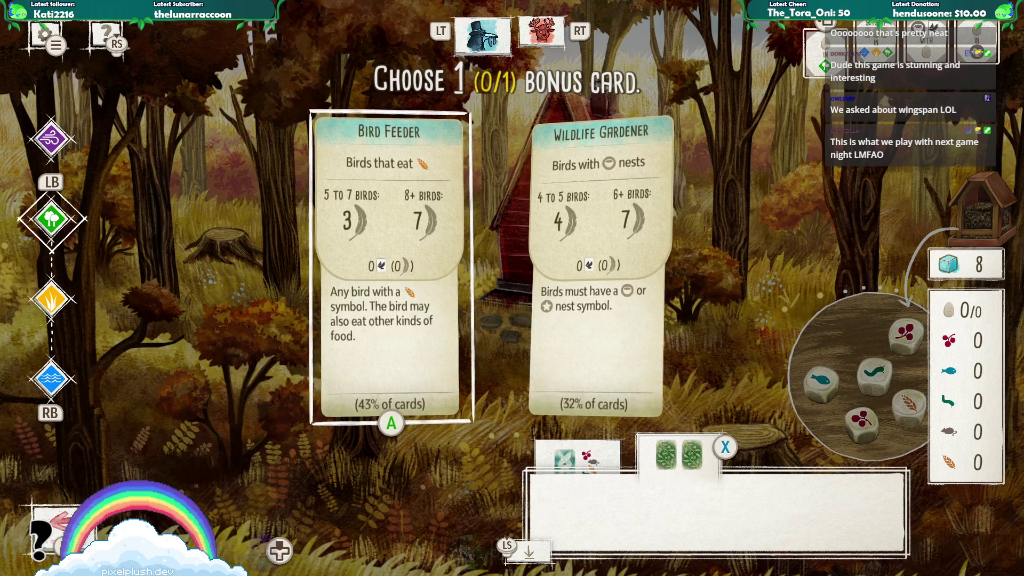
- Review the round goals, then keep the Bird Feeder bonus card and confirm
key(Up)
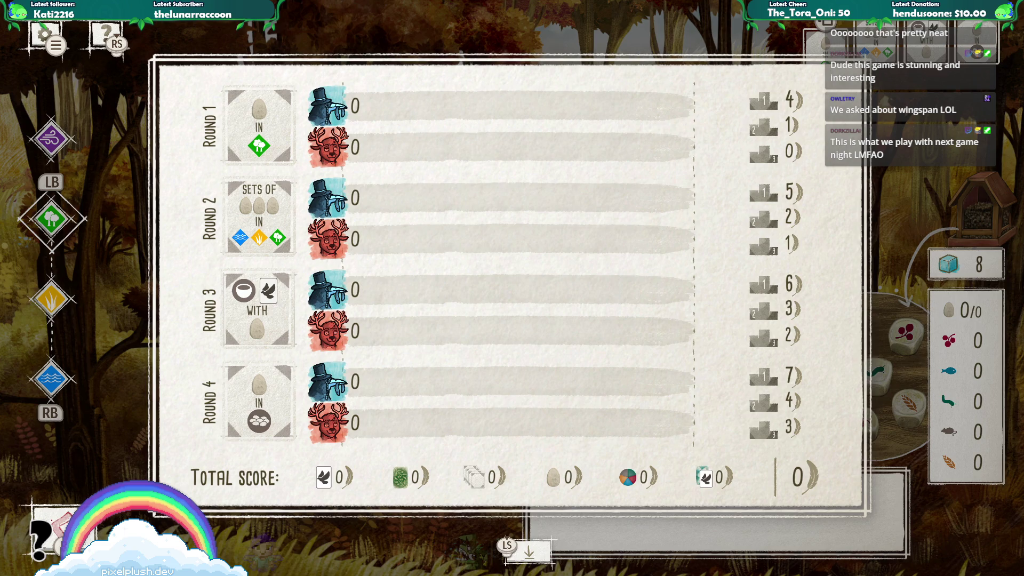
key(Escape)
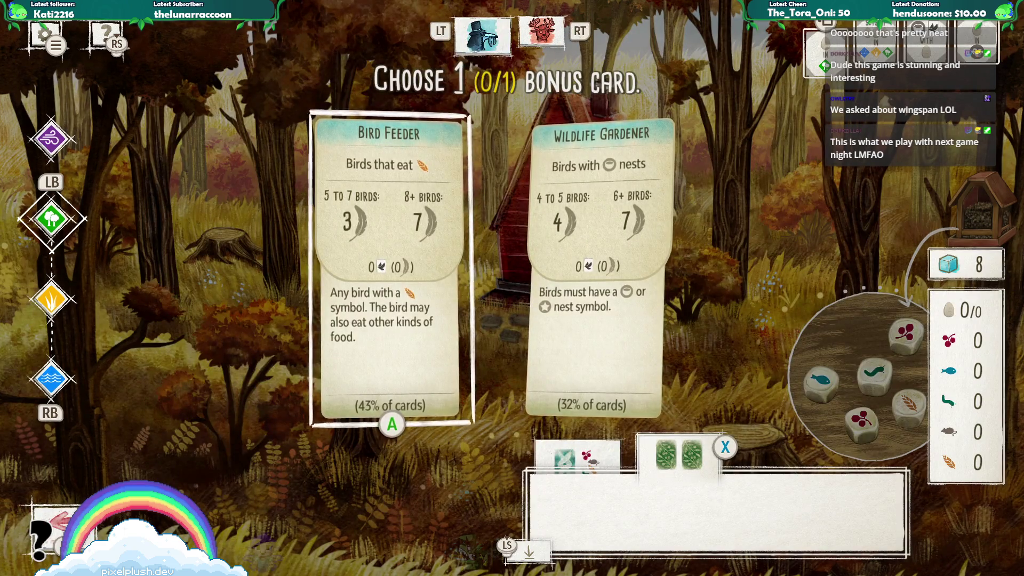
key(Return)
key(Right)
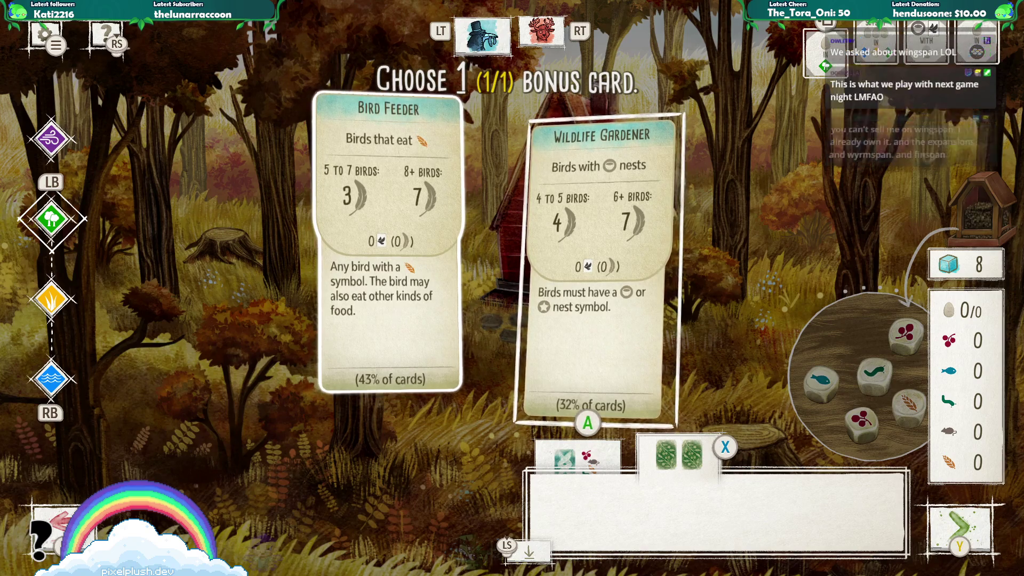
key(Return)
key(Left)
key(Left)
key(Left)
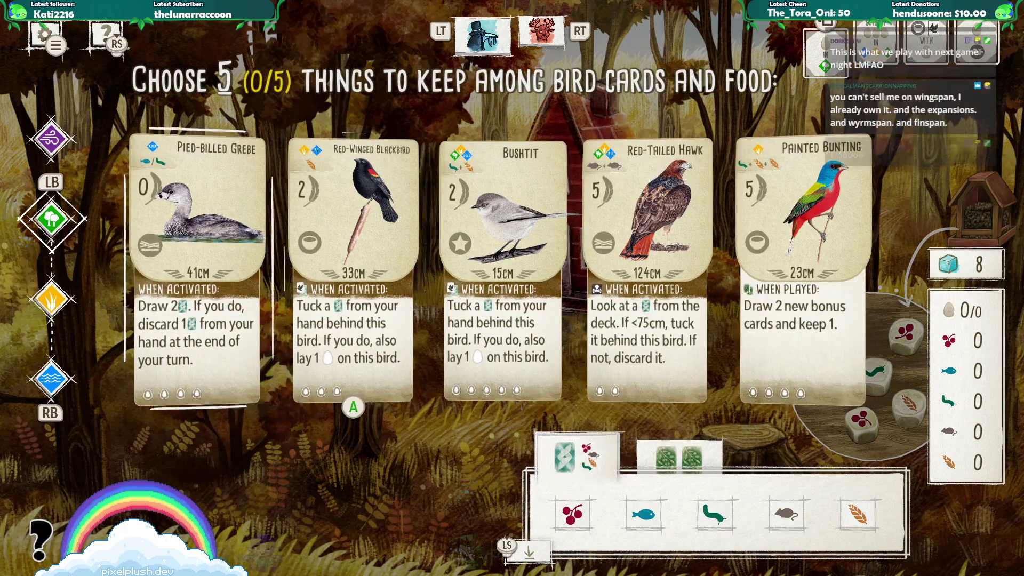
- Keep the Pied-billed Grebe, Bushtit and Red-Tailed Hawk from the starting birds
key(Right)
key(Right)
key(Left)
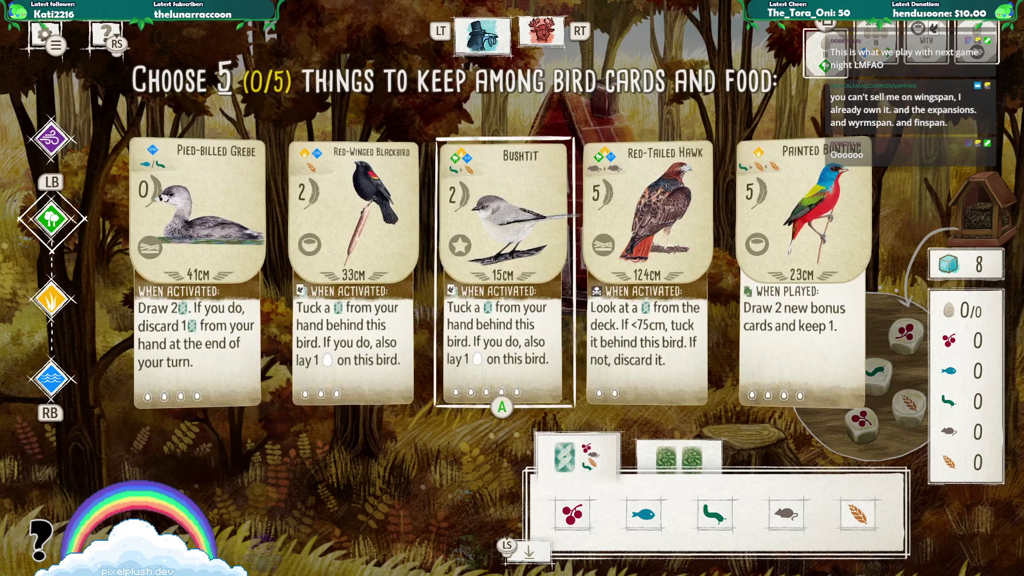
key(Left)
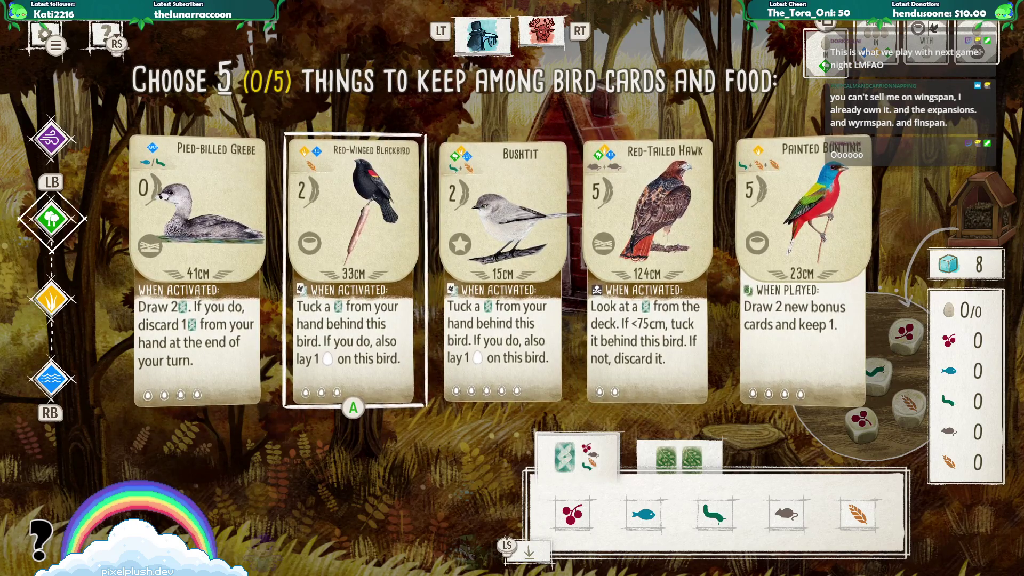
key(Return)
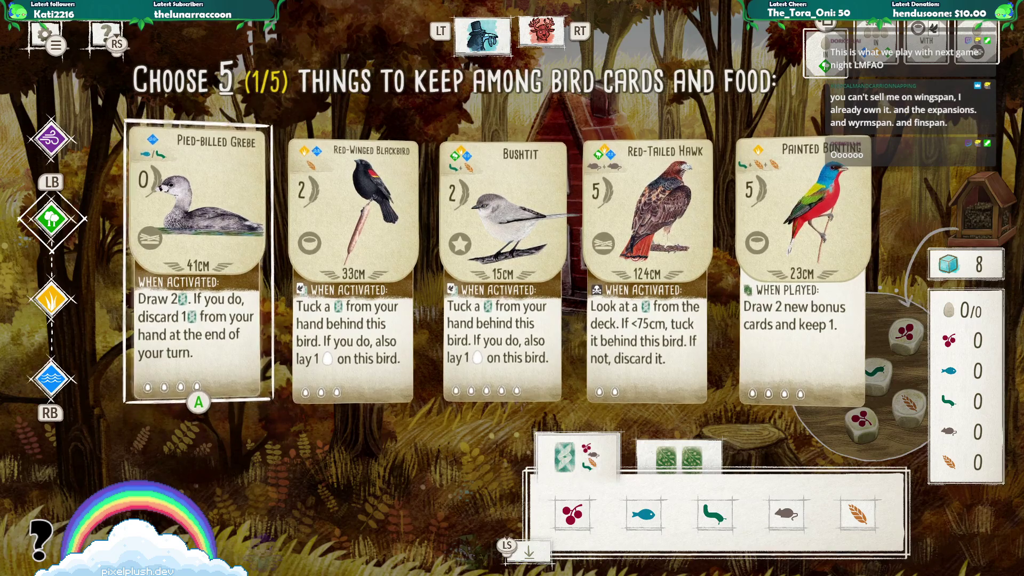
key(Right)
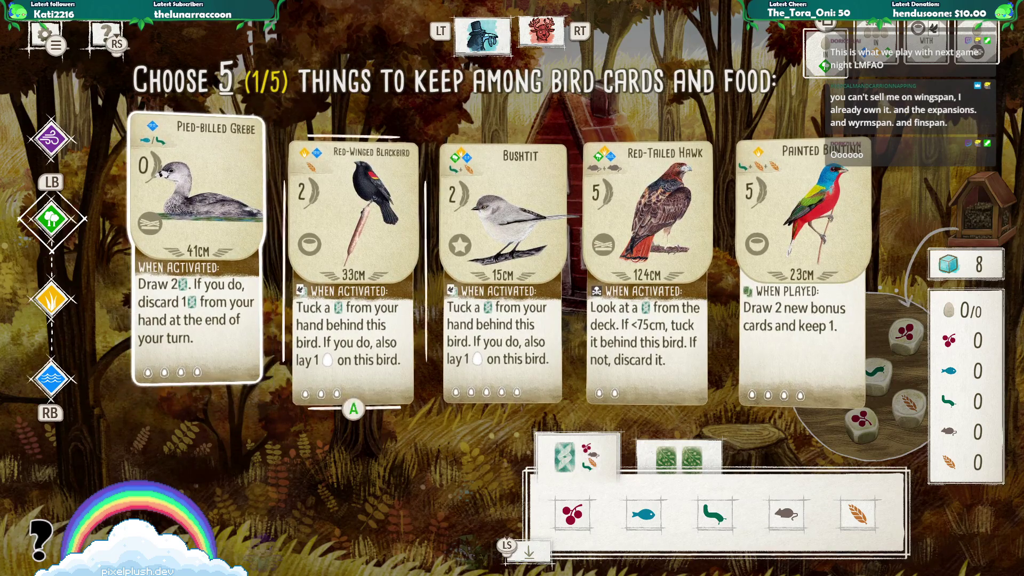
key(Right)
key(Return)
key(Right)
key(Return)
key(Down)
key(Right)
key(Right)
key(Right)
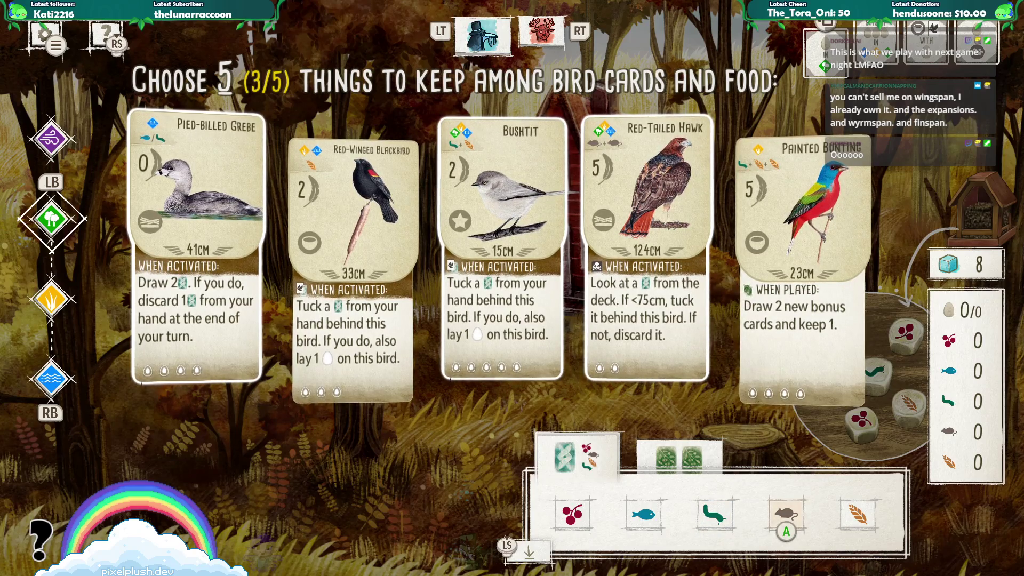
- Add one rodent and one fish as starting food and confirm the five picks
key(Left)
key(Up)
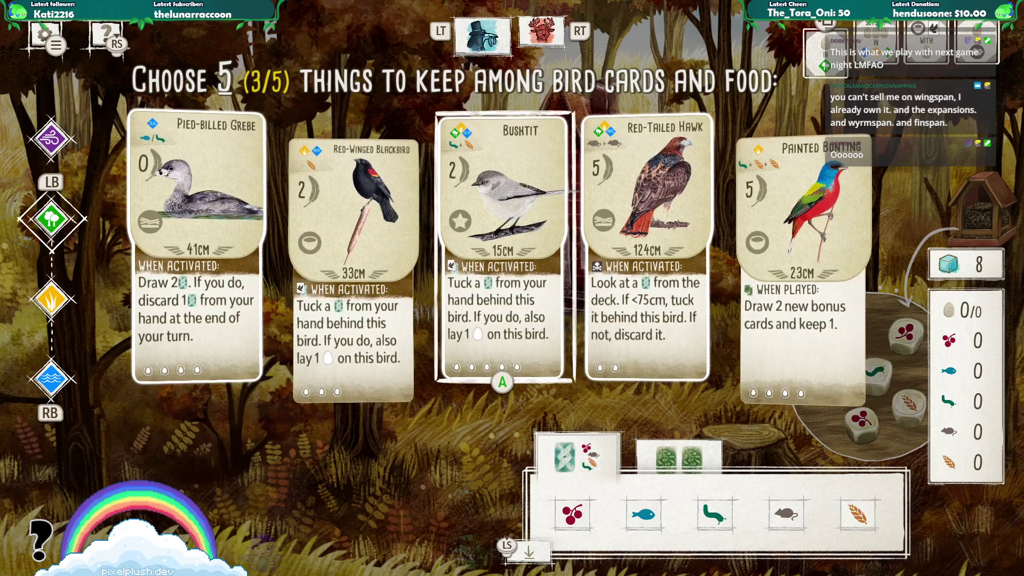
key(Down)
key(Right)
key(Right)
key(Right)
key(Return)
key(Left)
key(Left)
key(Return)
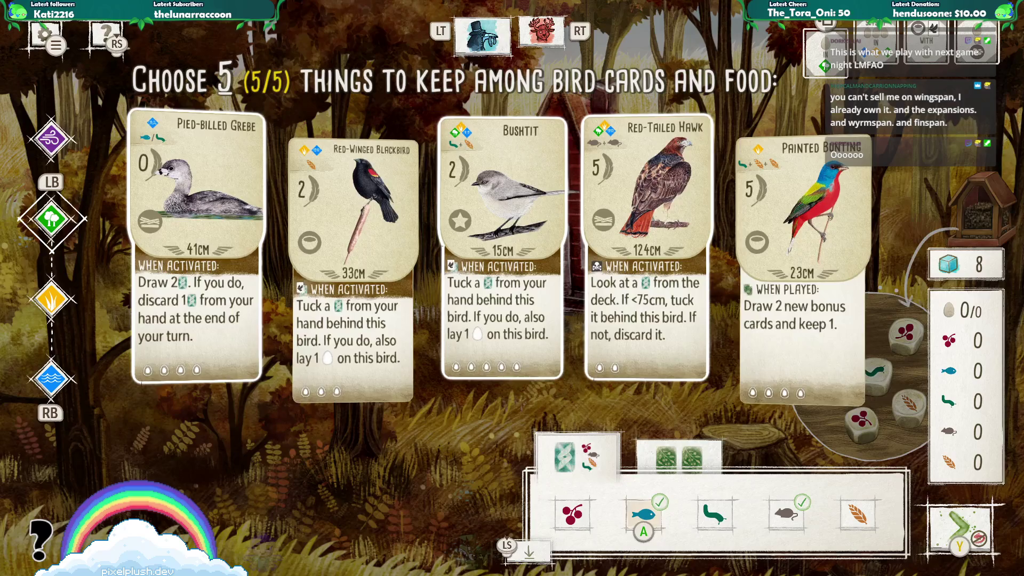
key(Up)
key(Left)
key(Left)
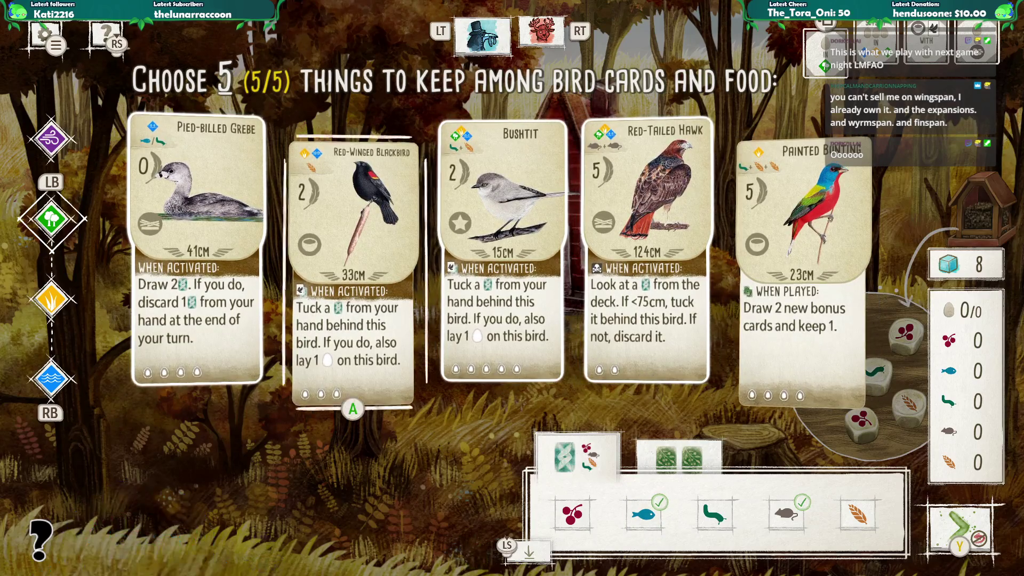
key(Down)
key(Right)
key(Right)
key(Right)
key(Left)
key(Right)
key(Return)
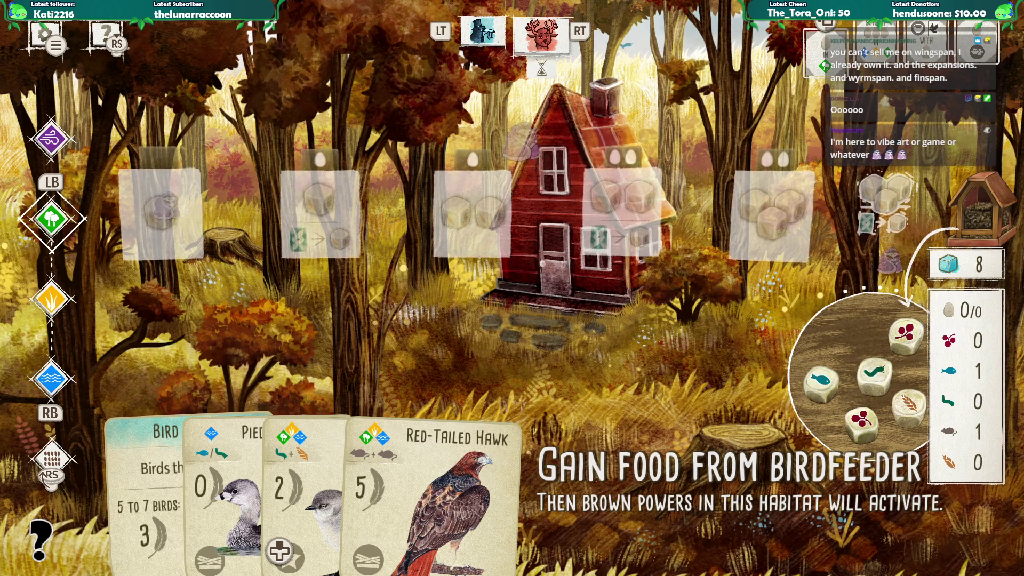
key(Down)
key(Down)
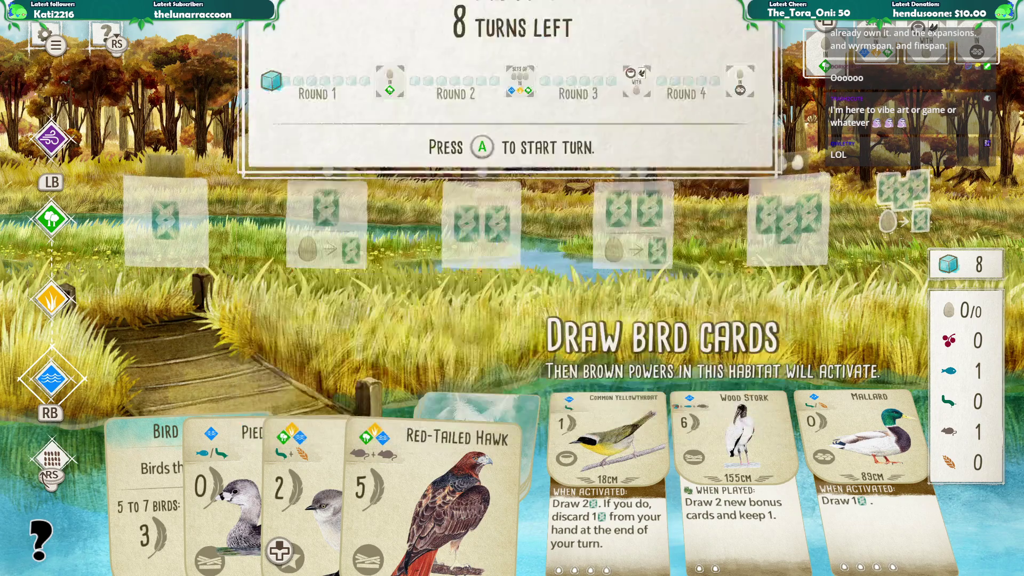
key(Return)
key(Up)
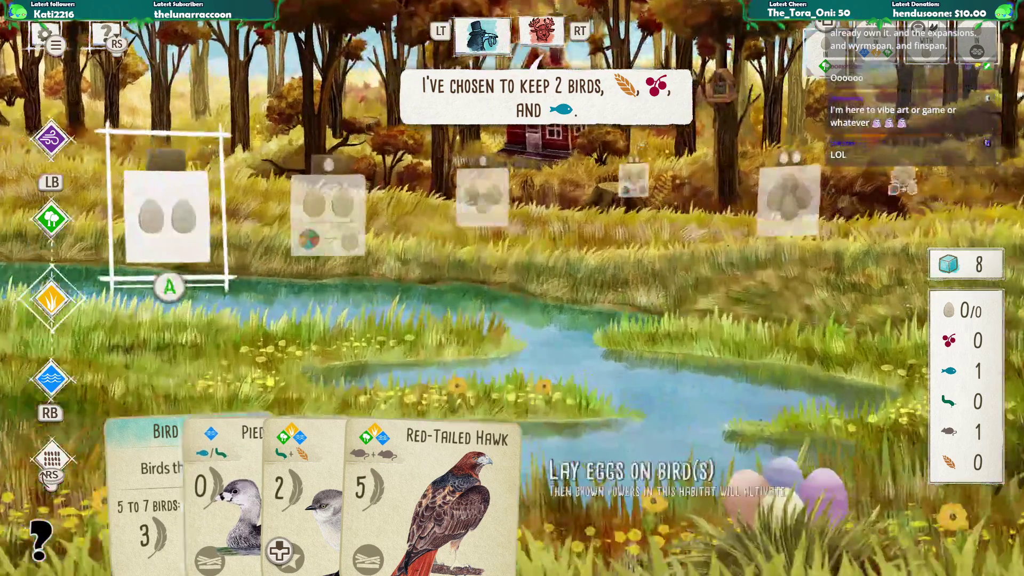
key(Up)
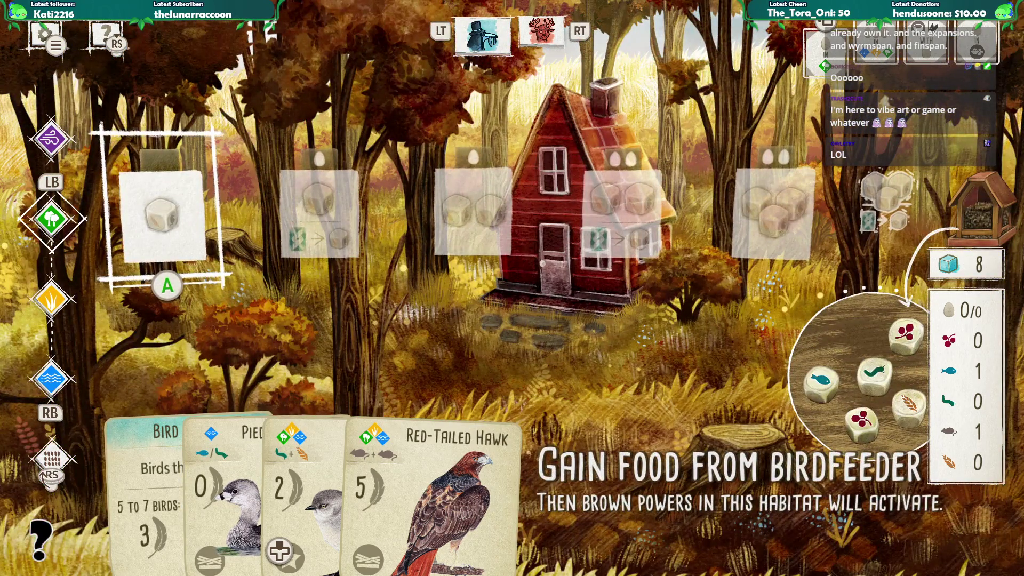
key(Down)
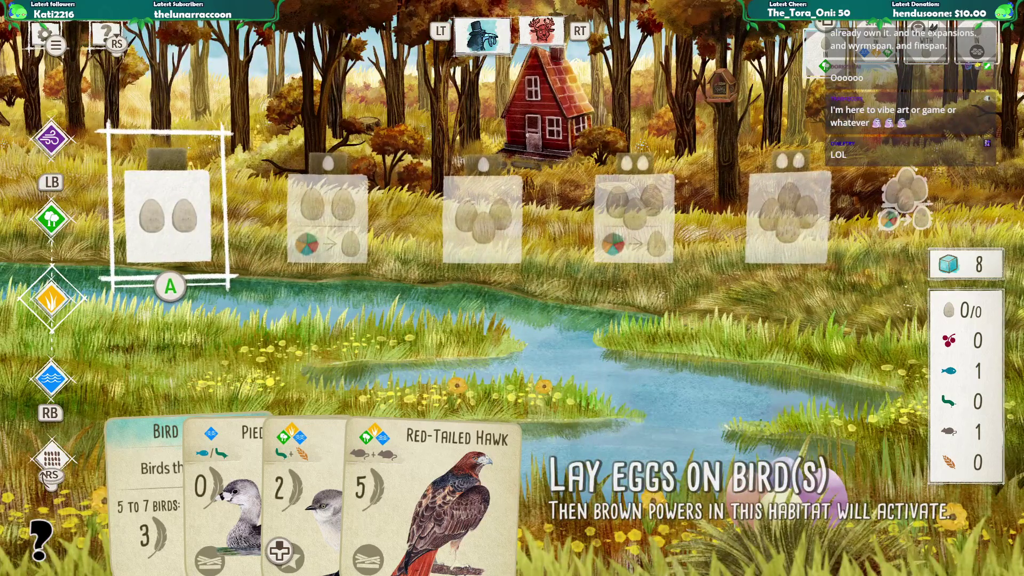
key(Down)
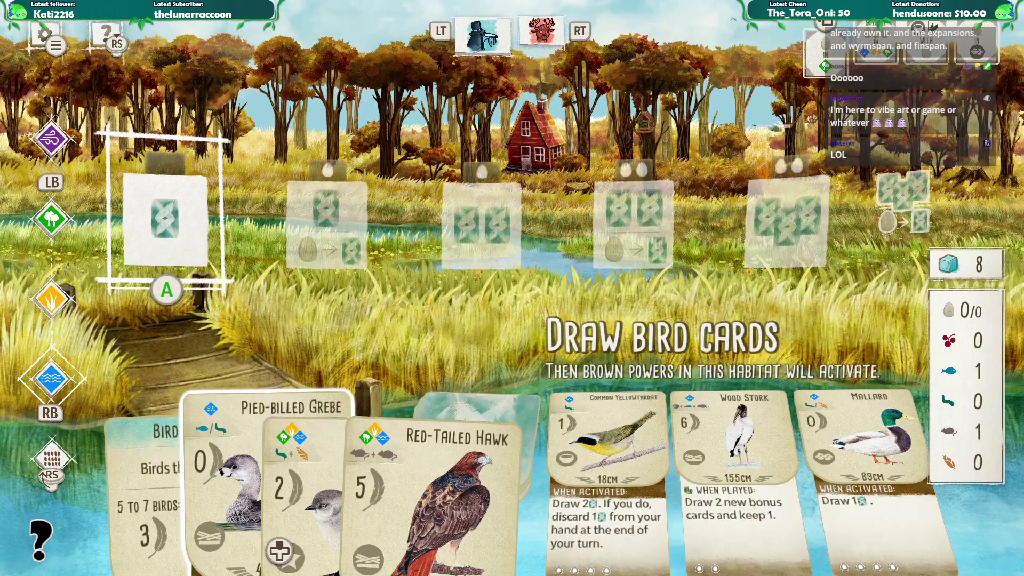
key(Right)
key(Right)
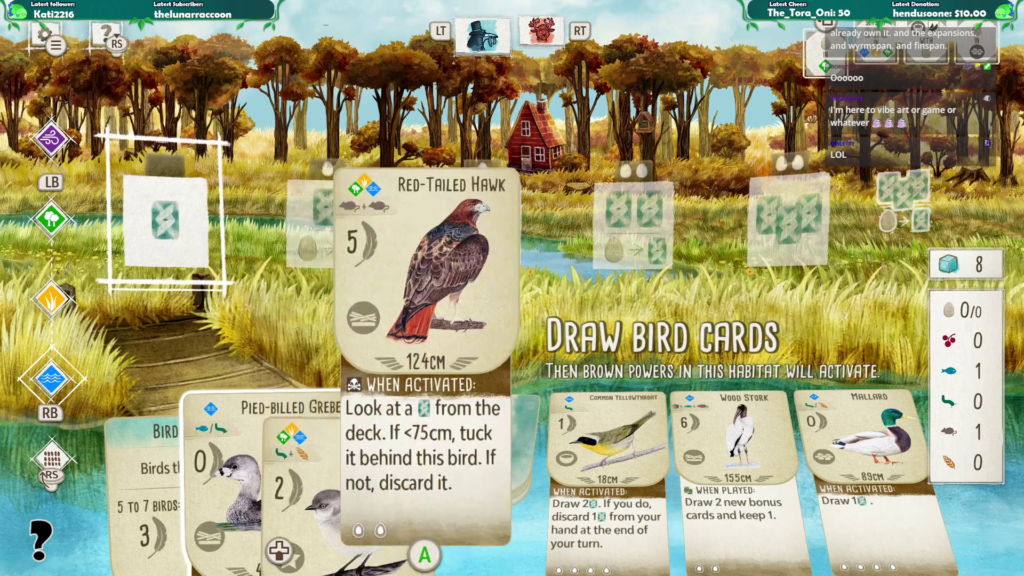
key(Right)
key(Up)
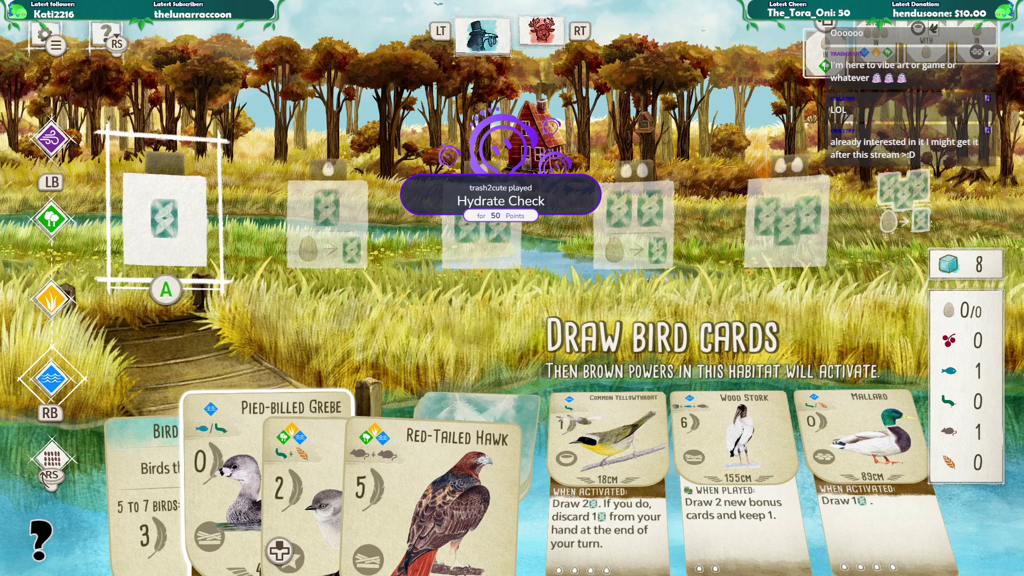
key(Up)
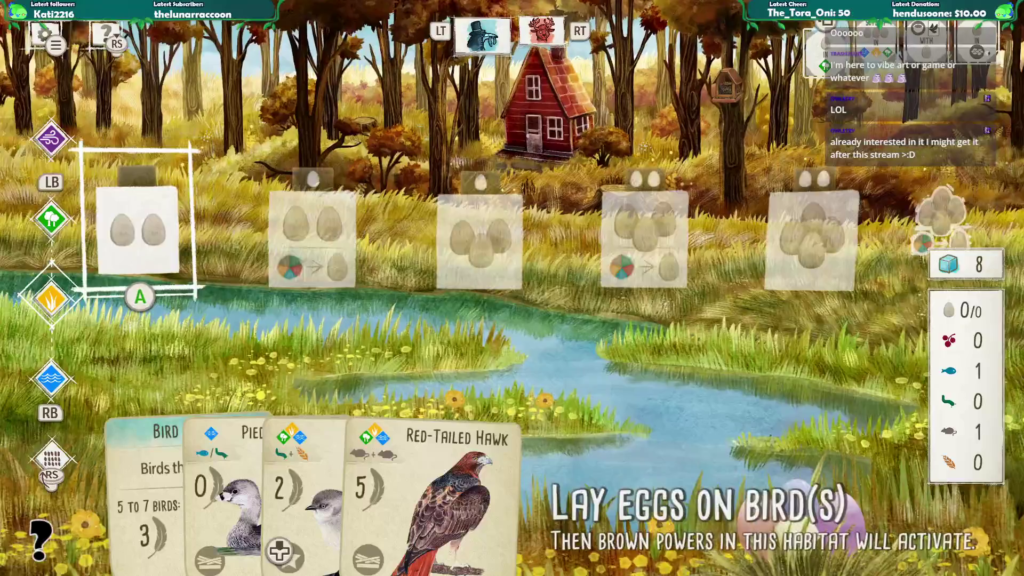
key(Up)
key(Down)
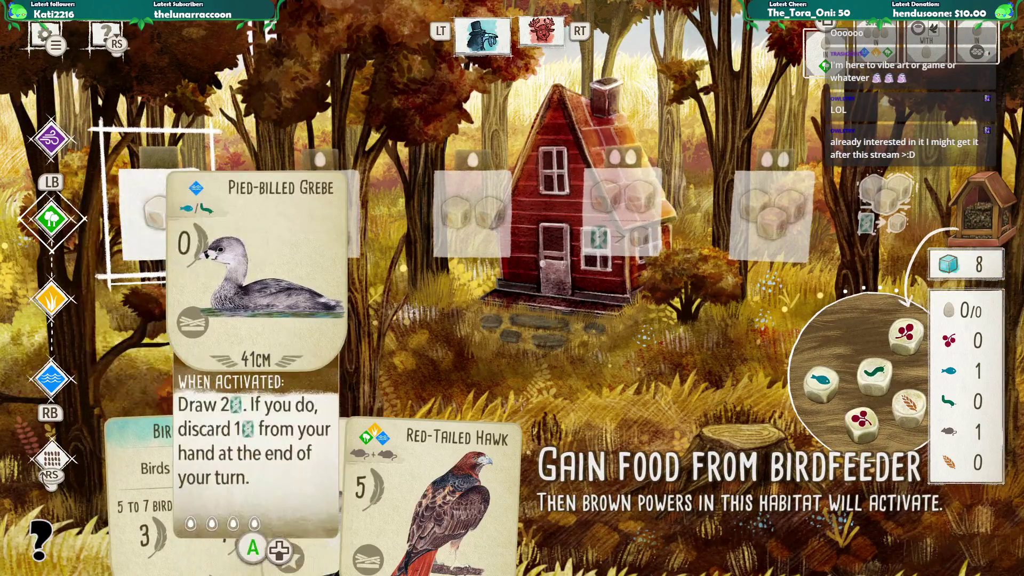
key(Up)
key(Down)
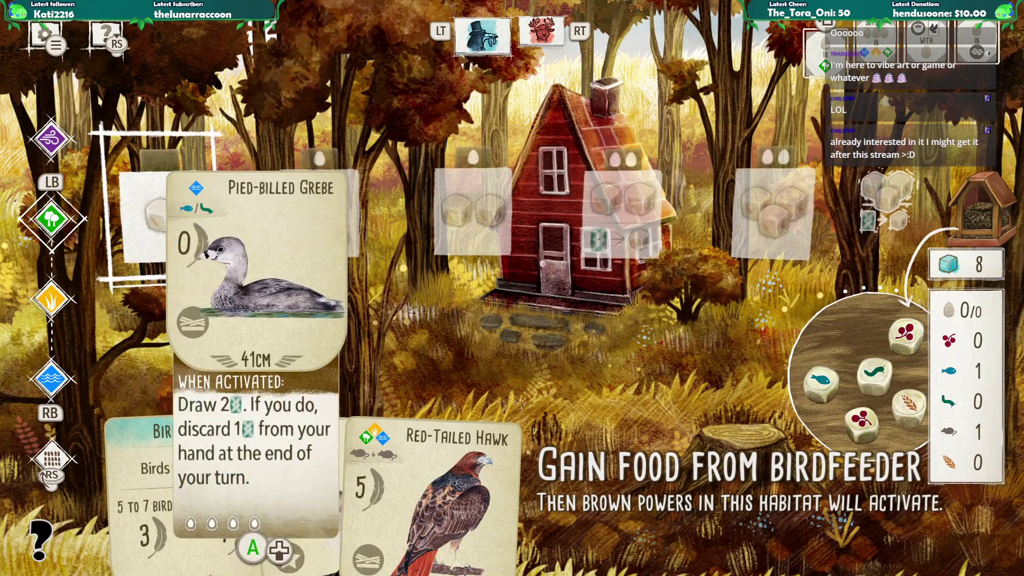
key(Up)
key(Down)
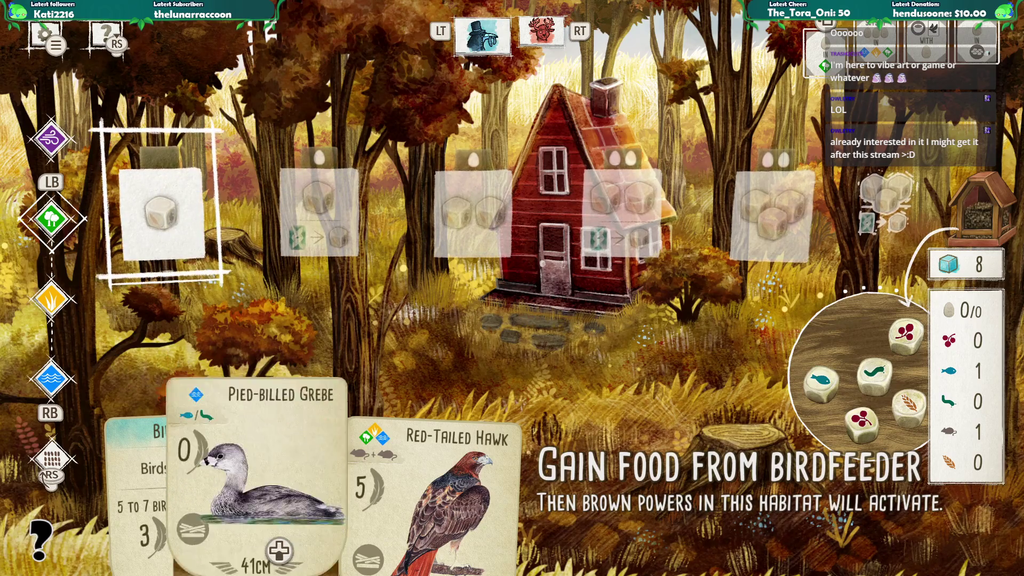
key(Right)
key(Right)
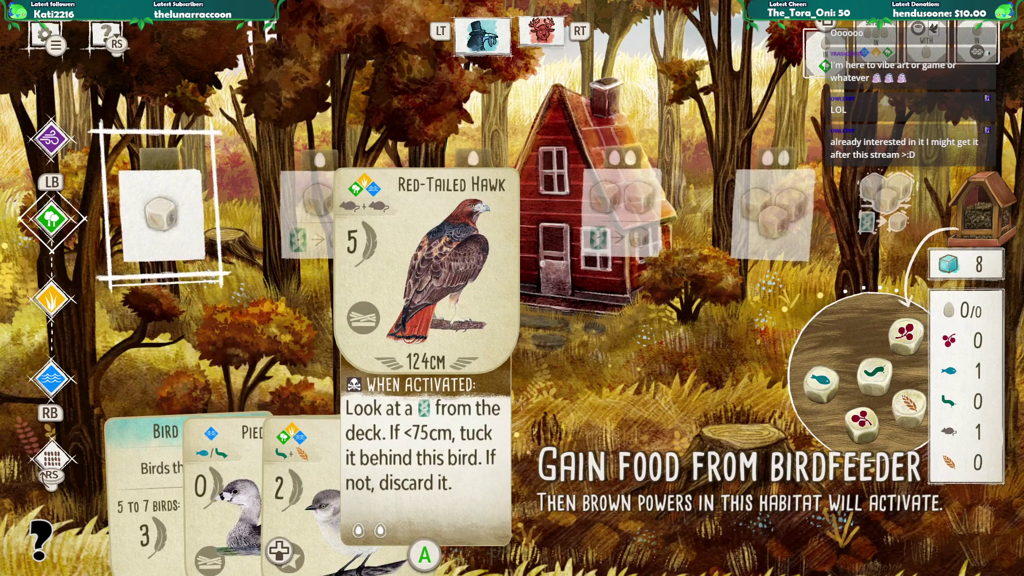
key(Up)
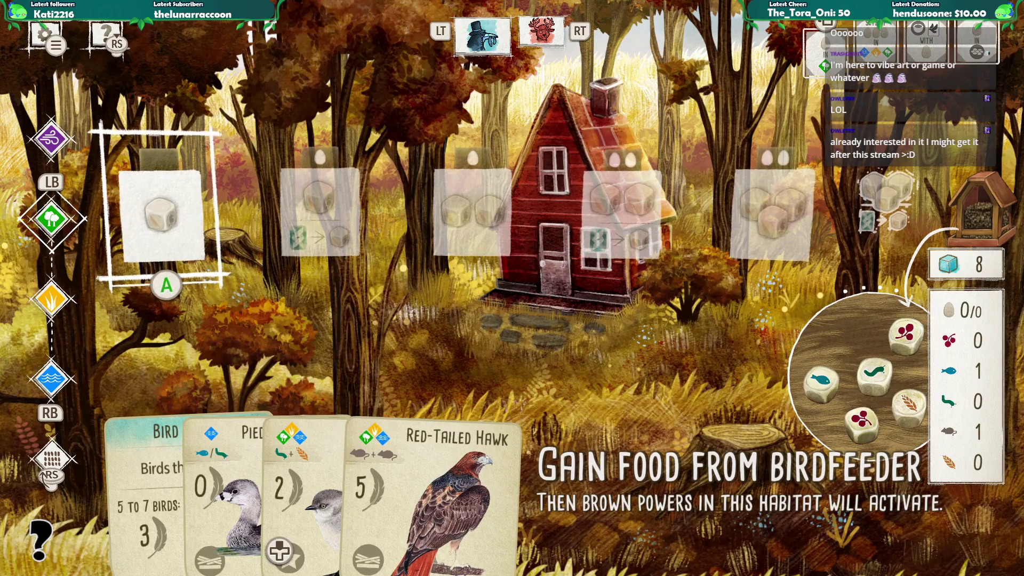
key(Return)
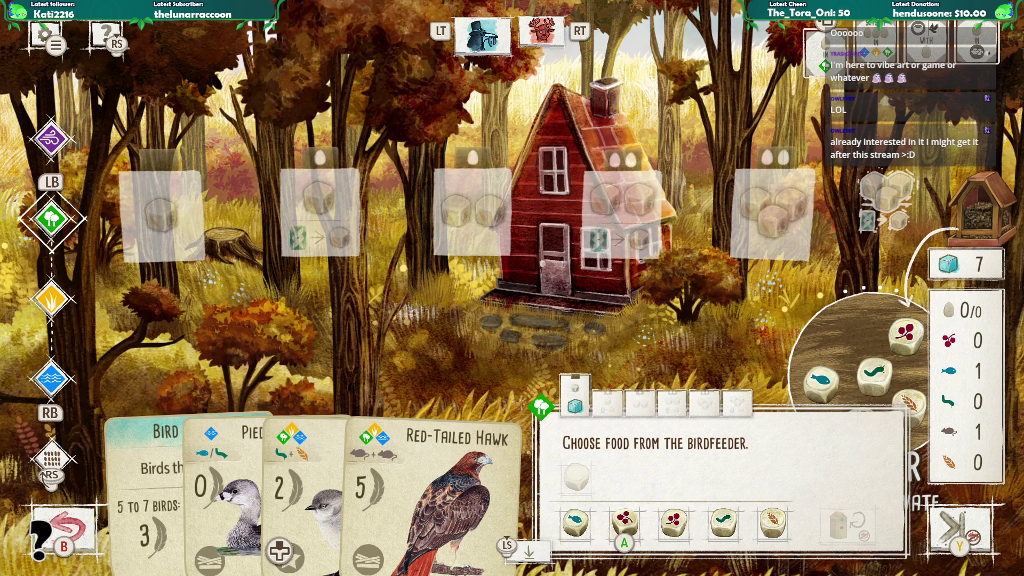
key(Escape)
key(Down)
key(Down)
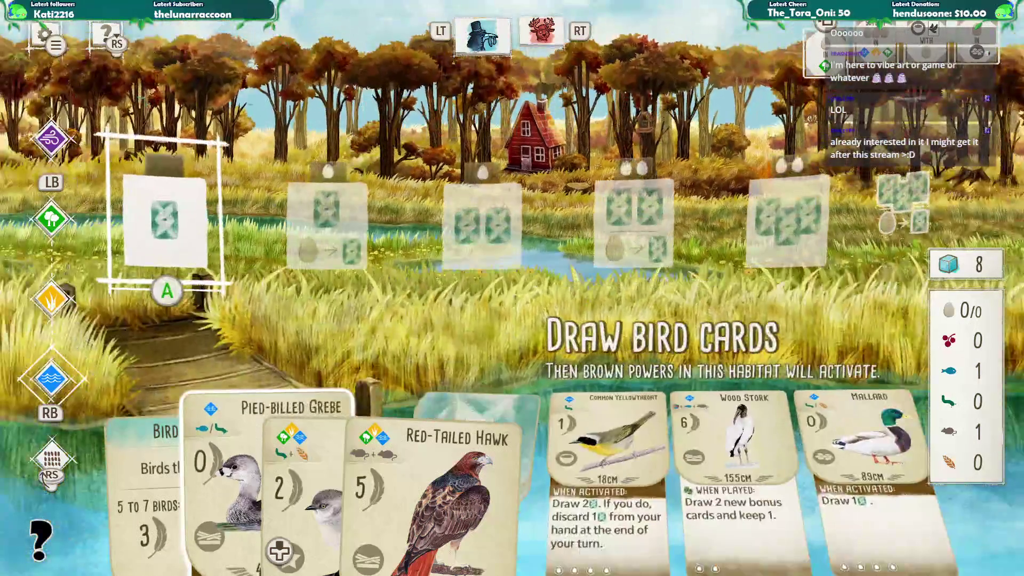
- Play the Pied-billed Grebe from hand, paying one fish, then start the next turn
key(Down)
key(Left)
key(Left)
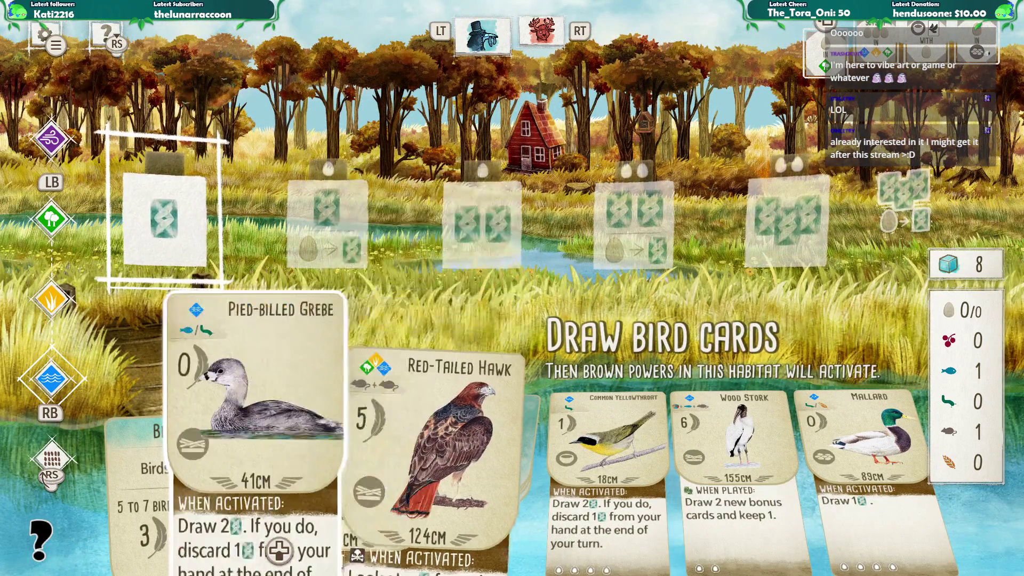
key(Return)
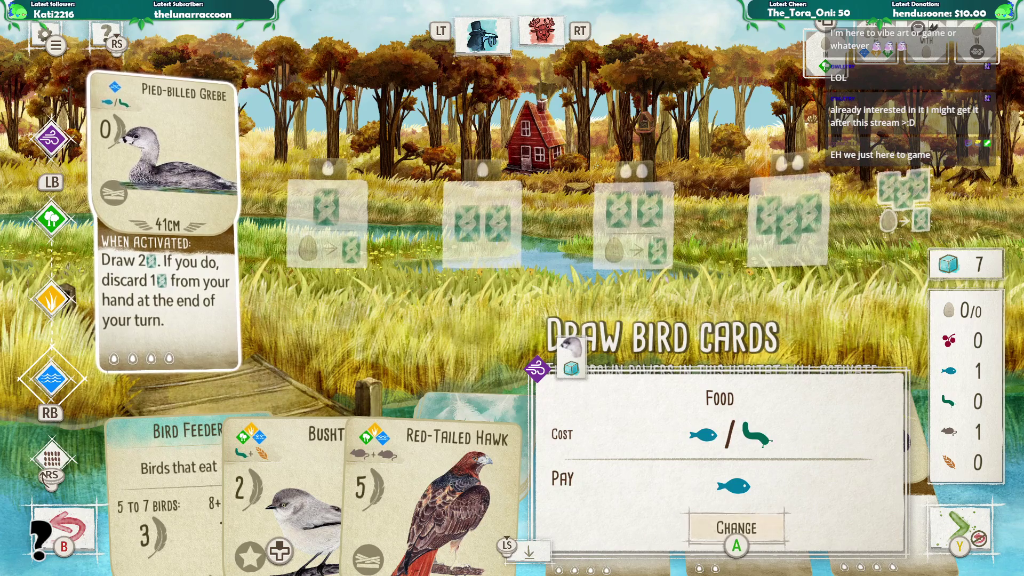
key(Return)
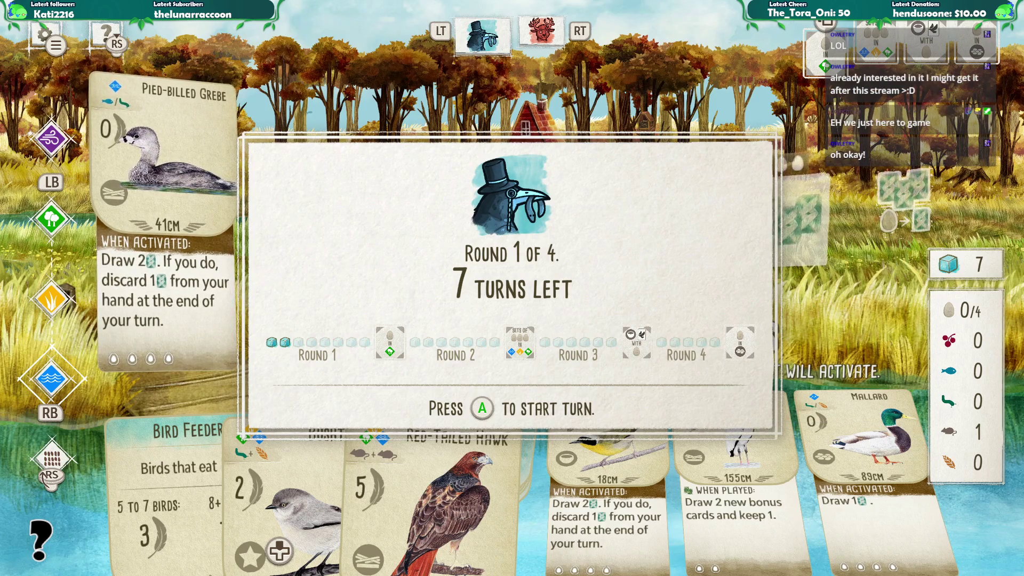
key(Return)
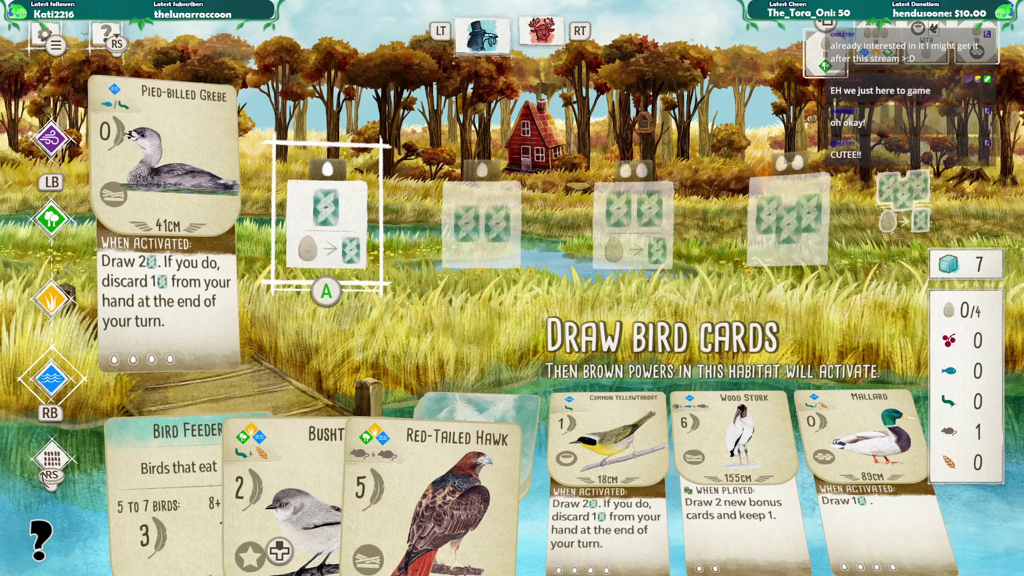
- Check the opponent's board, the egg and food habitats, the Red-Tailed Hawk, Bushtit and Bird Feeder bonus card
key(Tab)
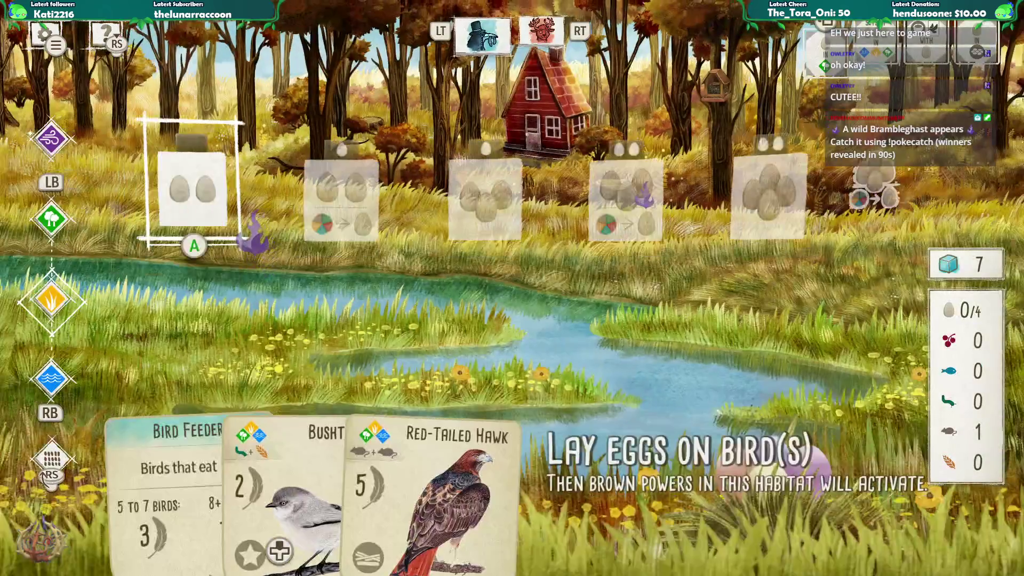
key(Down)
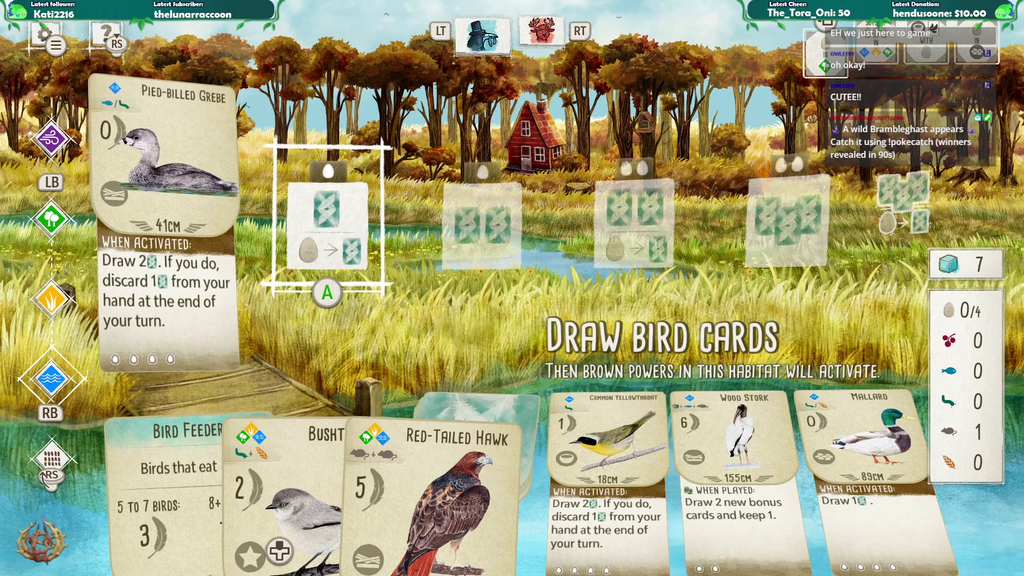
key(Up)
key(Up)
key(Down)
key(Down)
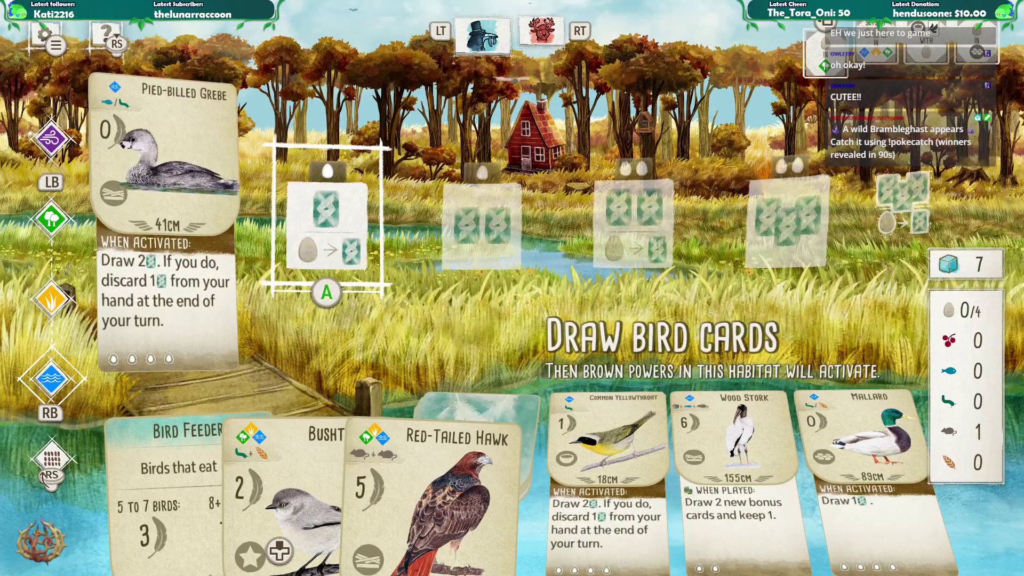
key(Down)
key(Left)
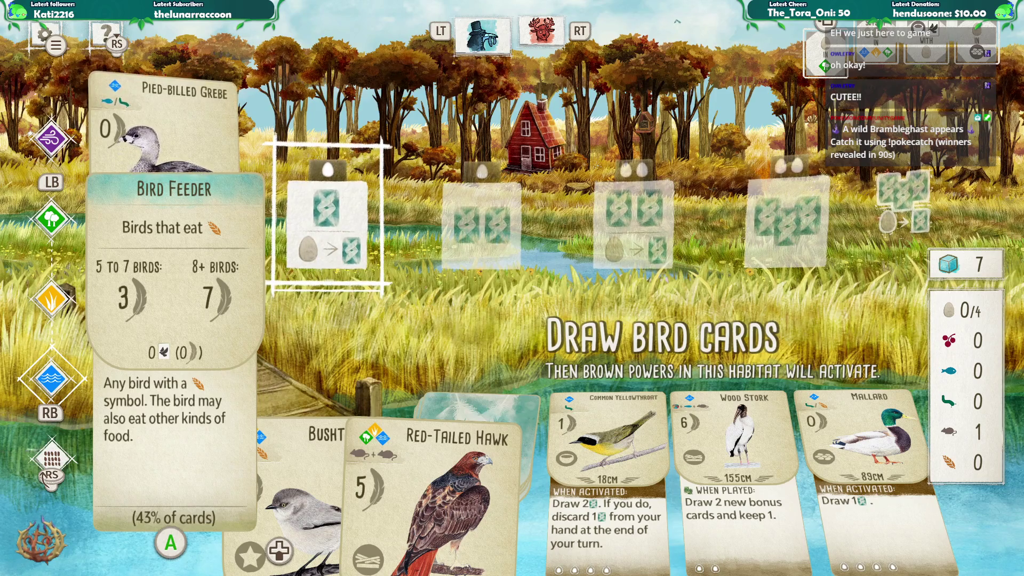
key(Up)
key(Down)
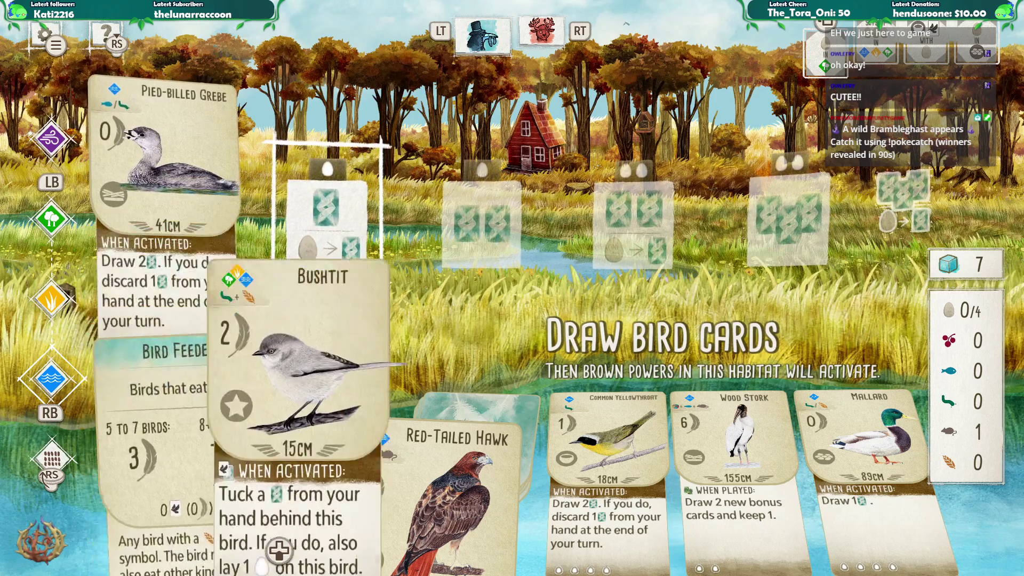
- Start the wetland draw bird cards action and move along the face-up birds to Mallard
key(Up)
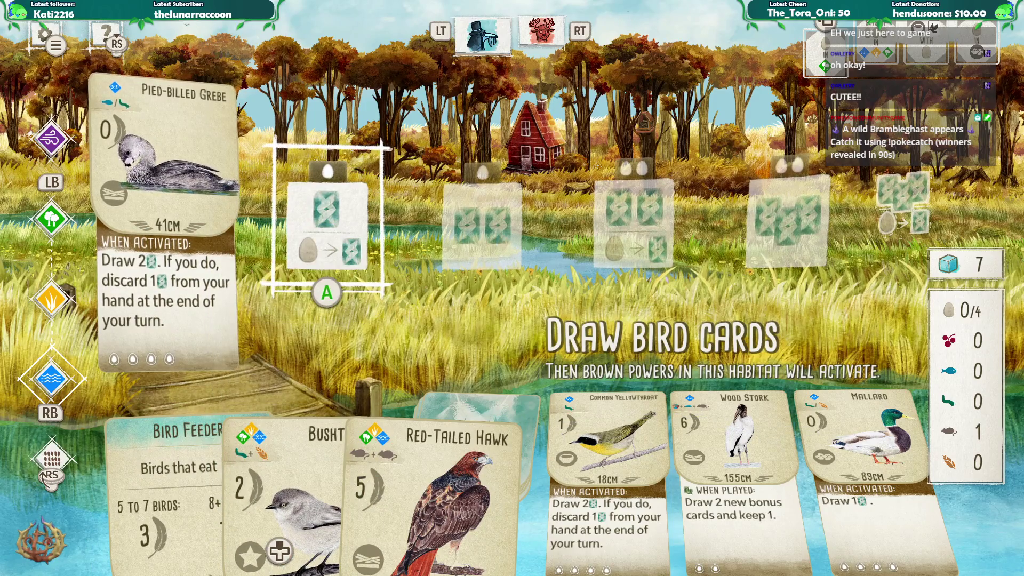
key(Return)
key(Right)
key(Right)
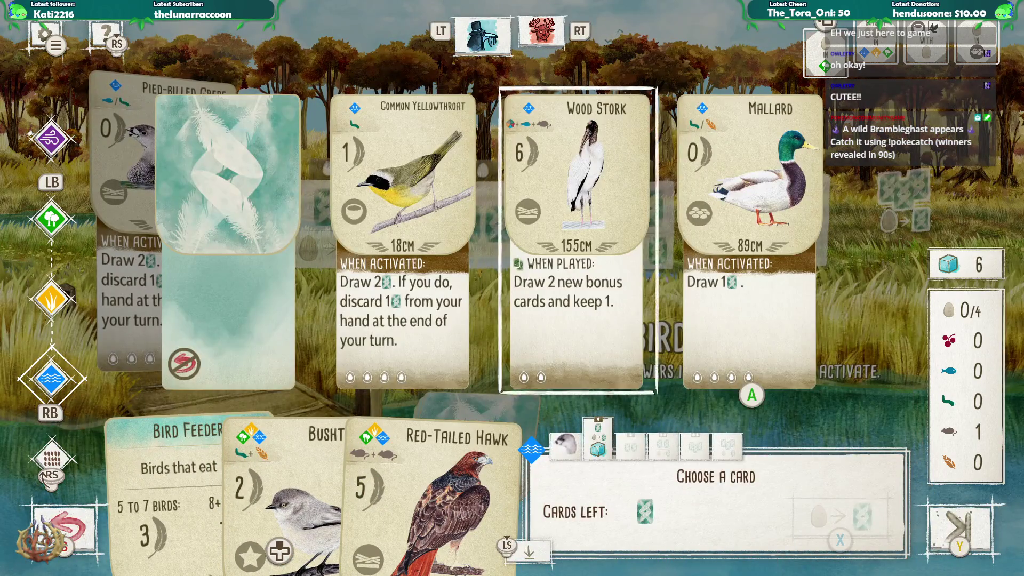
- Choose Mallard over Wood Stork from the face-up birds and confirm adding it to the hand
key(Return)
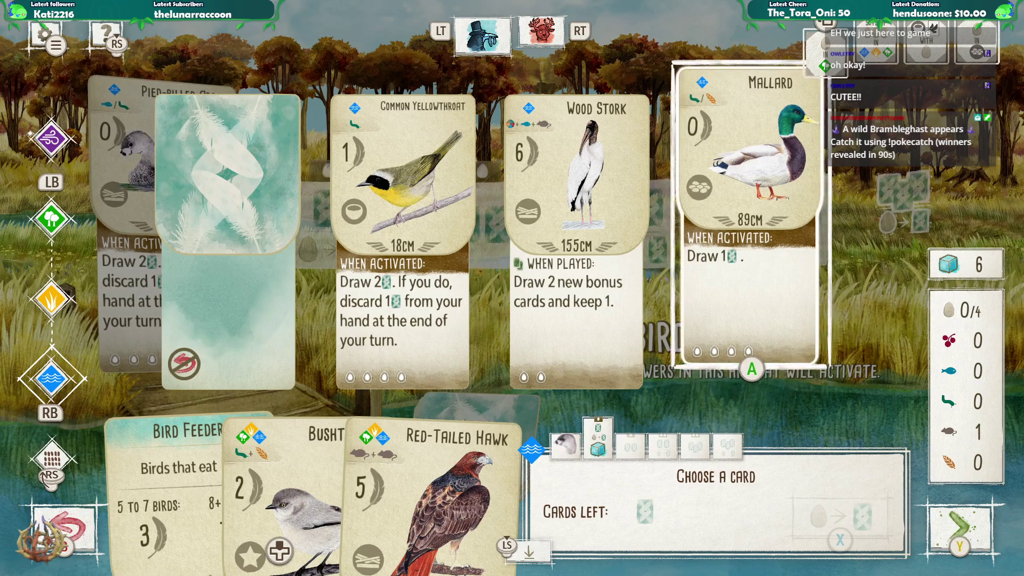
key(Left)
key(Right)
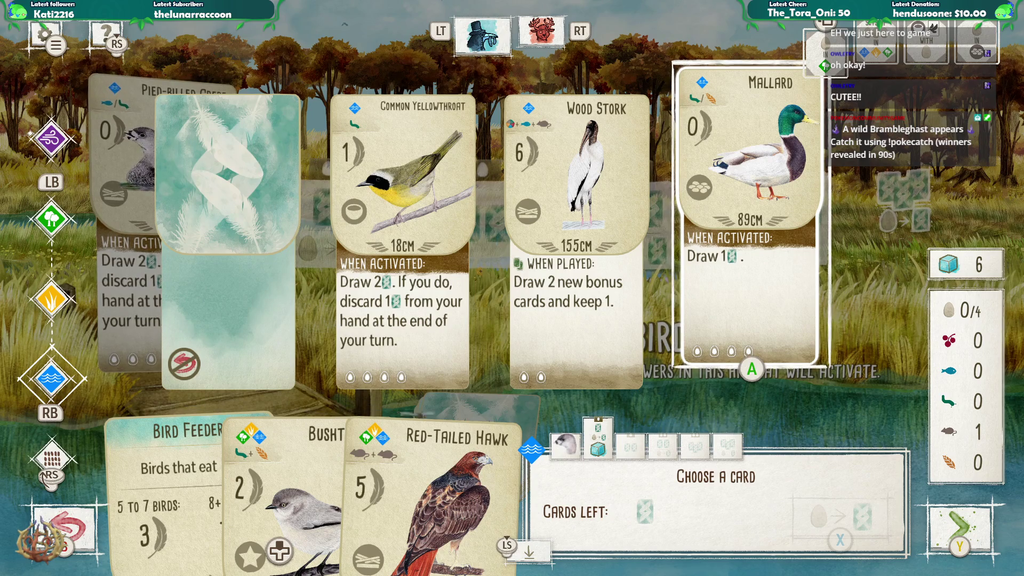
key(Return)
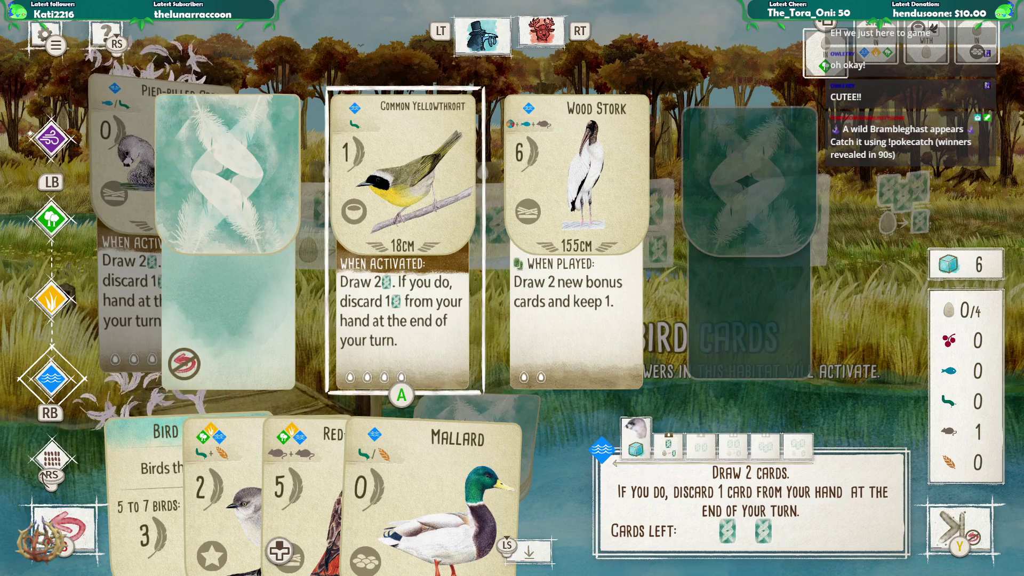
- Draw two cards from the face-down deck
key(Left)
key(Return)
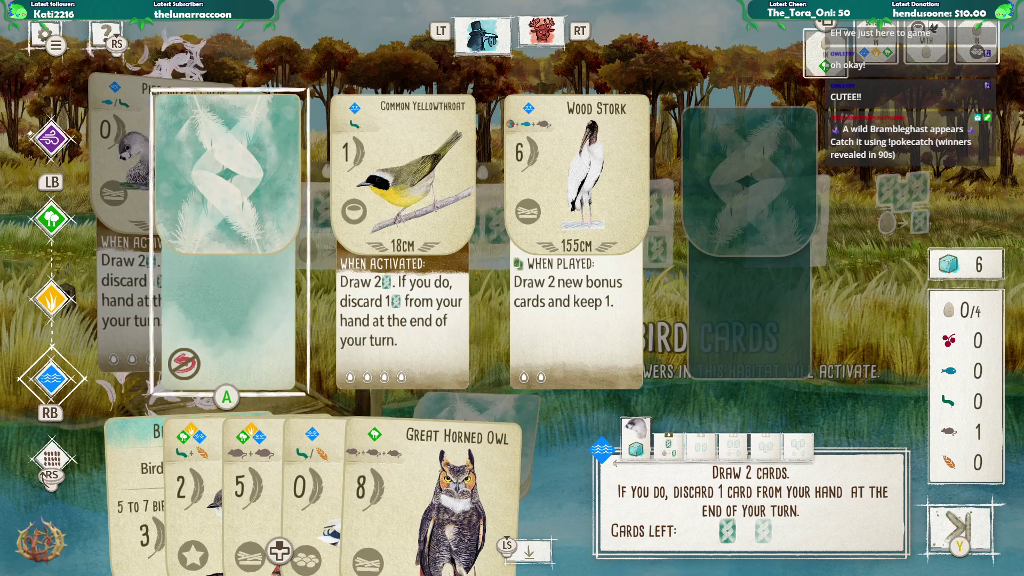
key(Return)
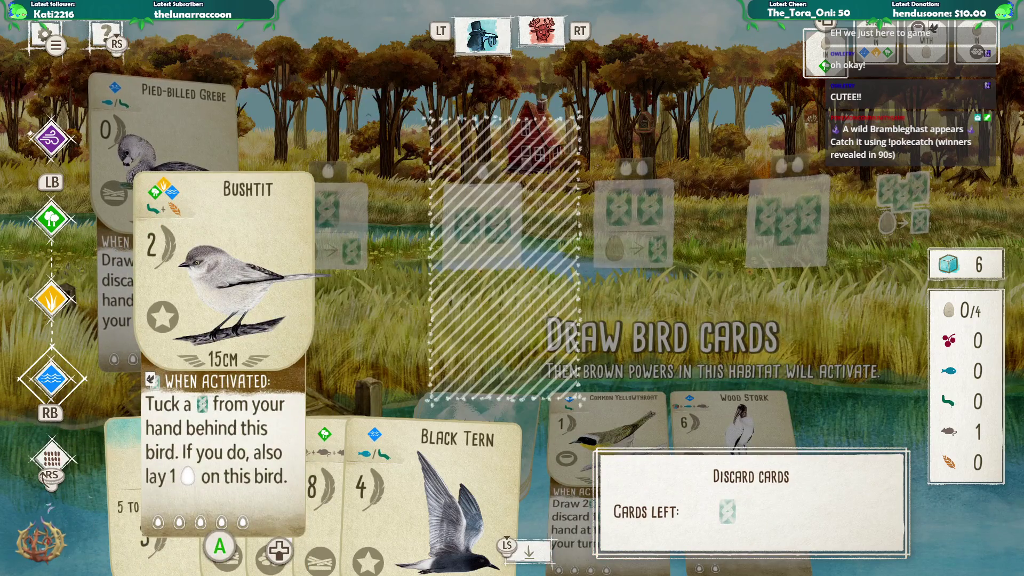
- Discard the Great Horned Owl, keeping the Black Tern, and end the turn
key(Escape)
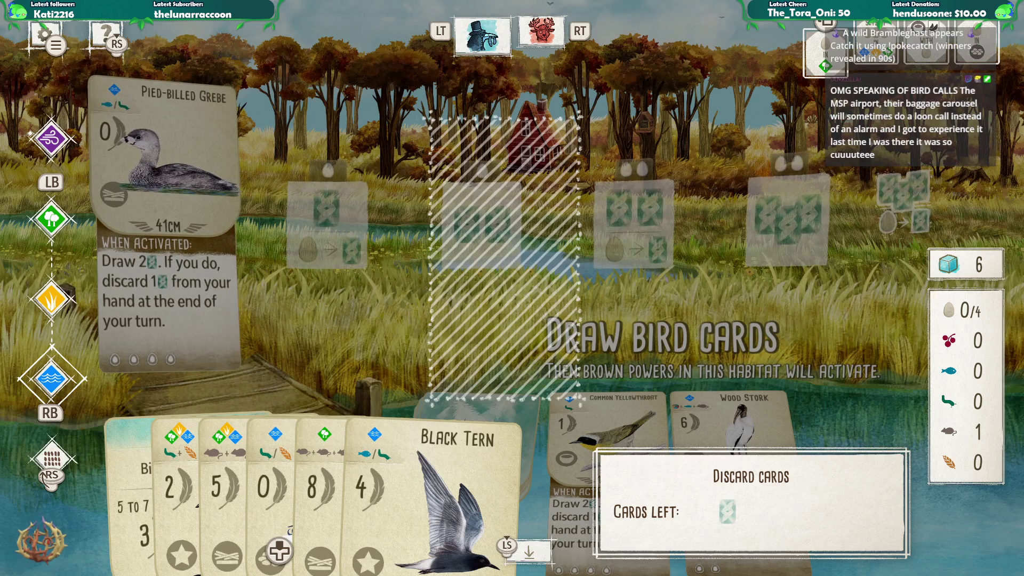
key(Right)
key(Right)
key(Right)
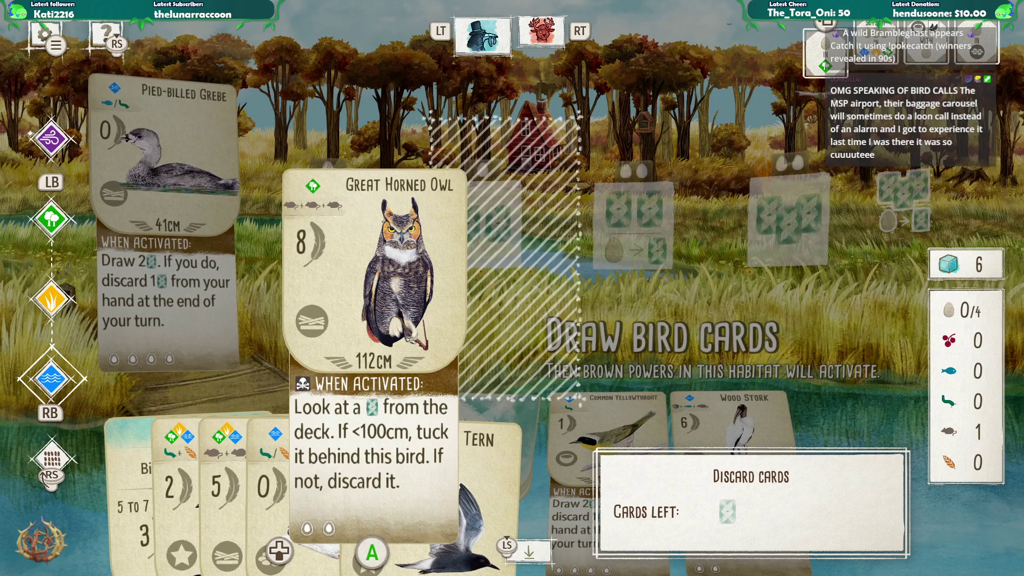
key(Right)
key(Left)
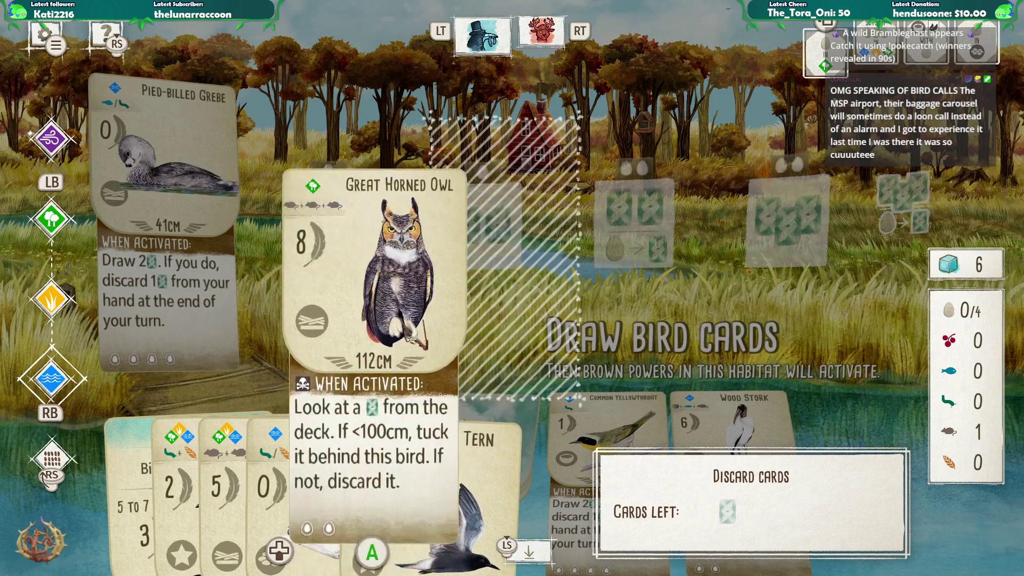
key(Return)
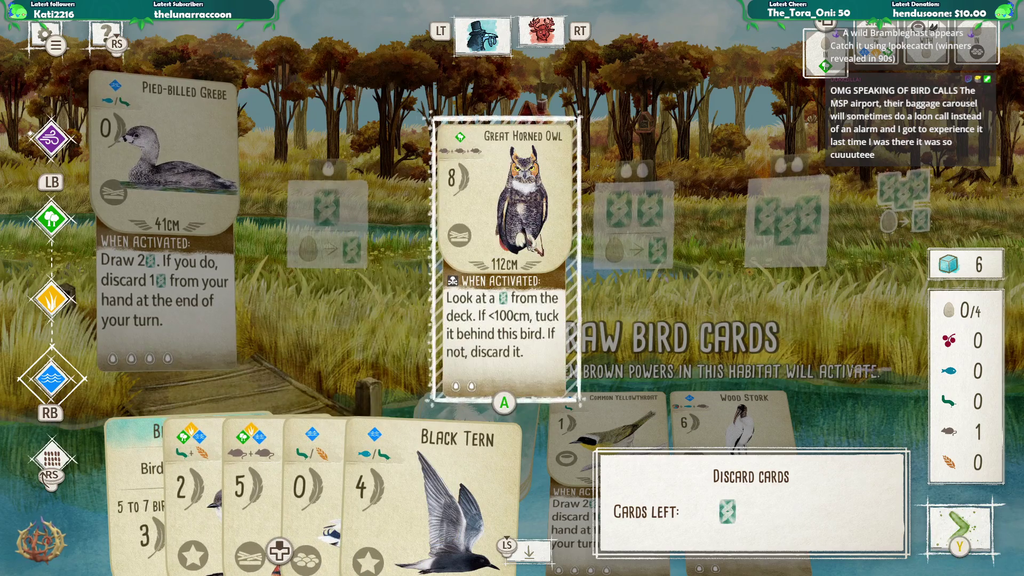
key(Return)
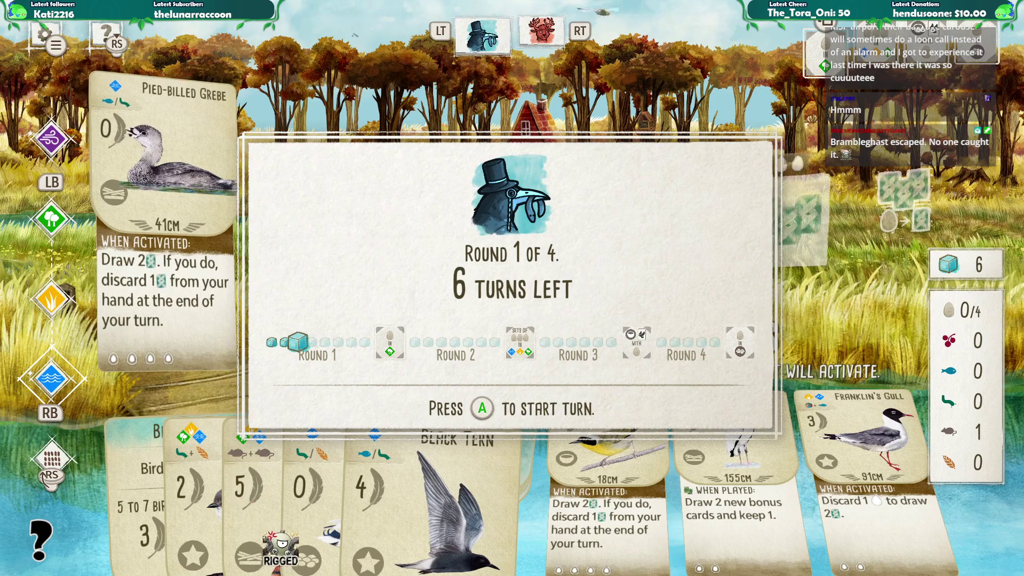
- Start the next turn, preview the grassland egg-laying and wetland draw actions, then open the pause menu
key(Return)
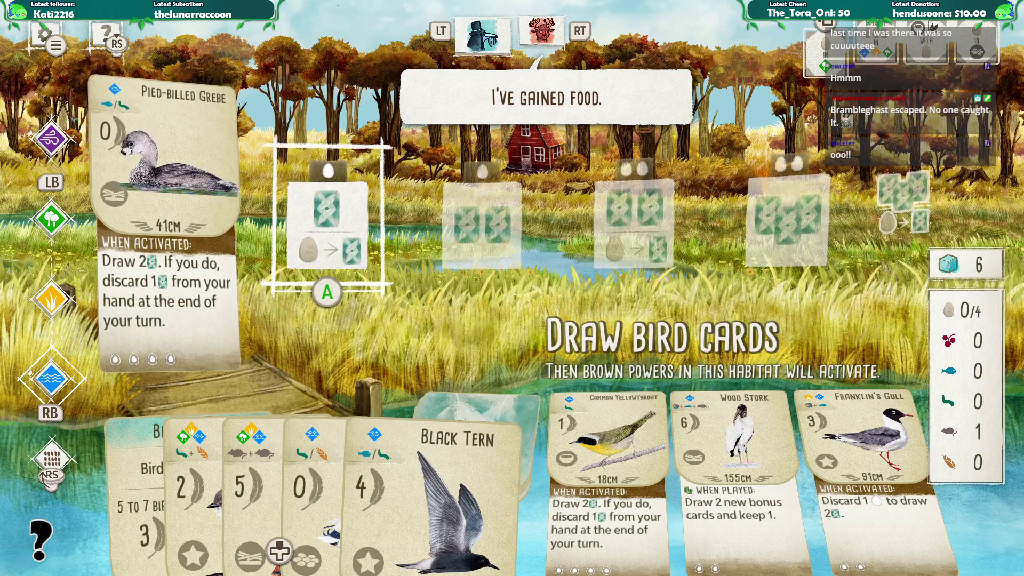
key(Up)
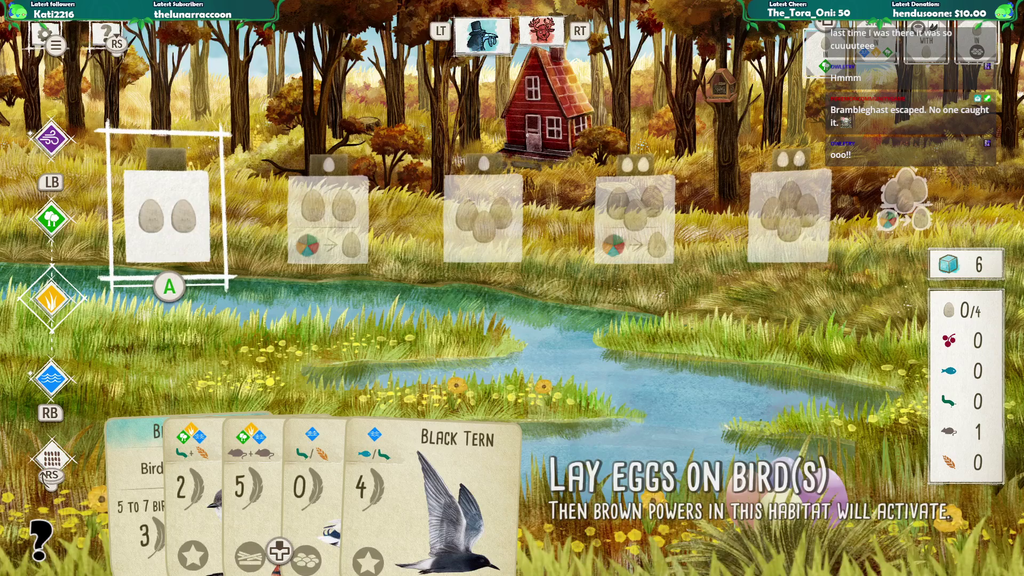
key(Down)
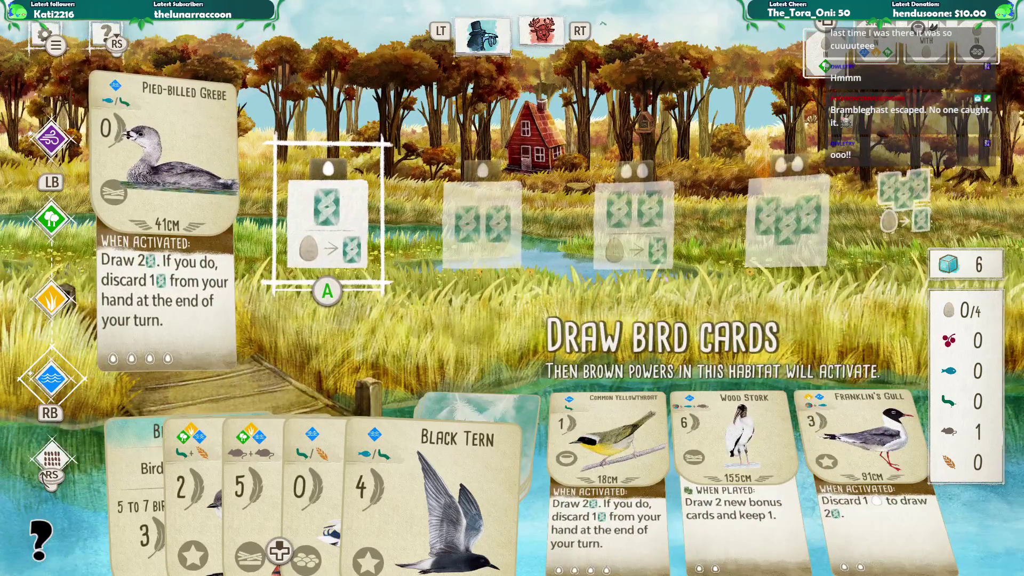
key(Escape)
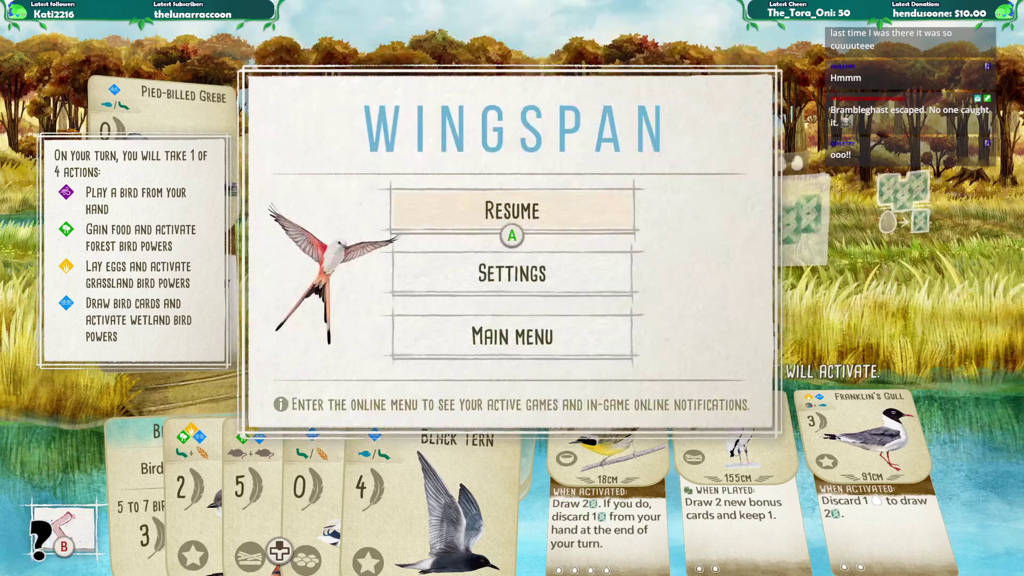
- Leave for the main menu and load the 71–61 game from the Preserve Archive
key(Return)
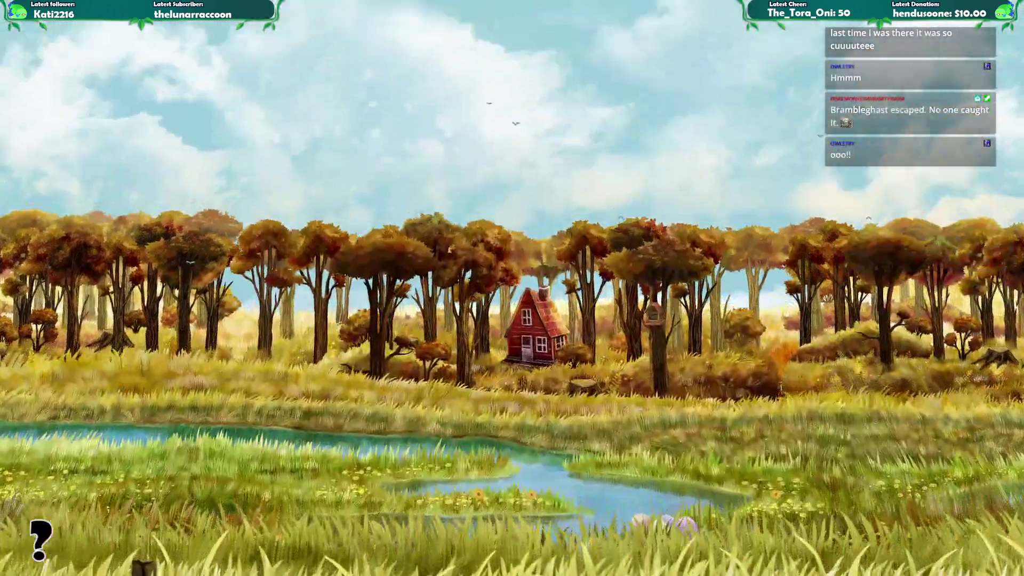
key(Right)
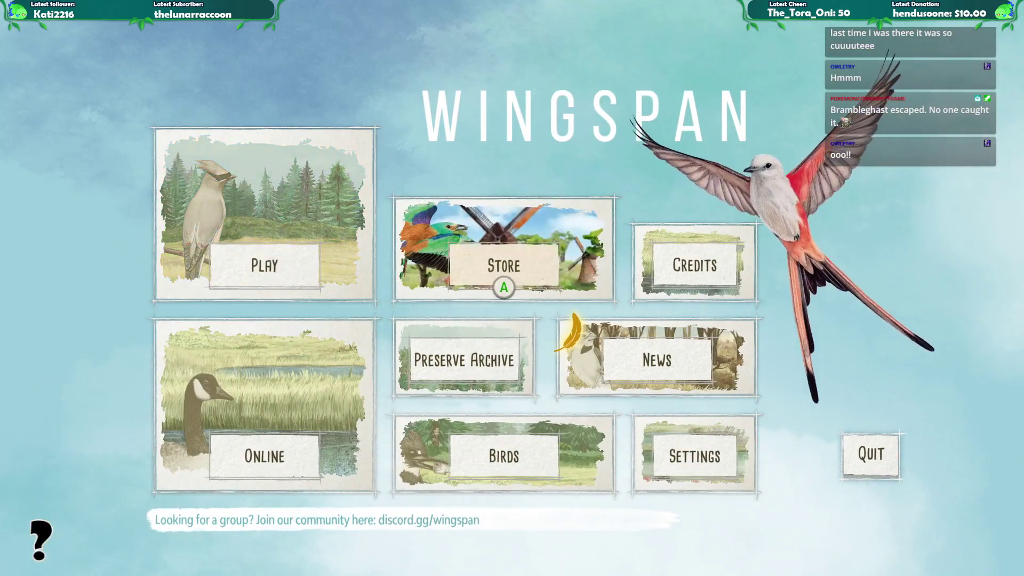
key(Down)
key(Return)
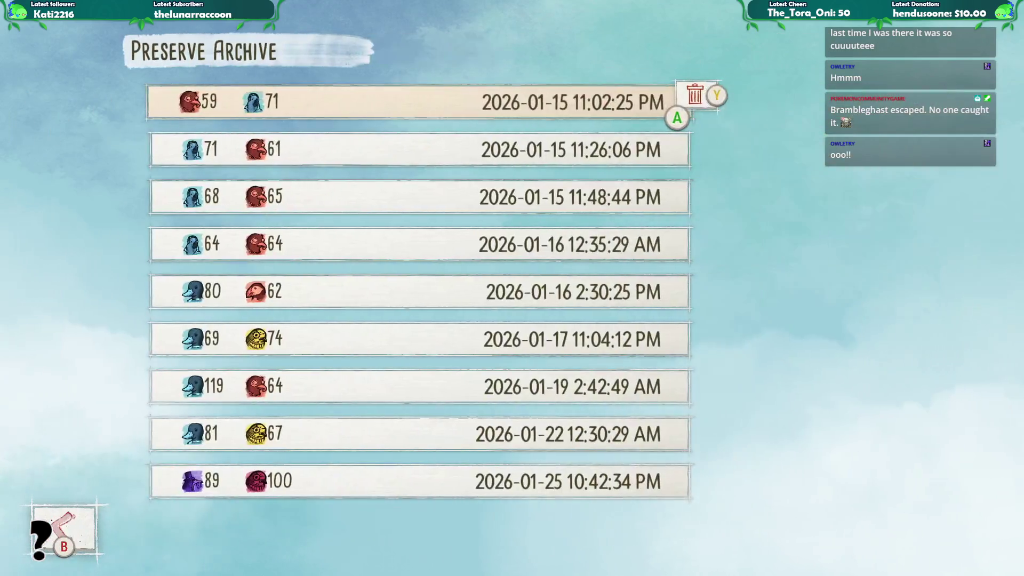
key(Down)
key(Down)
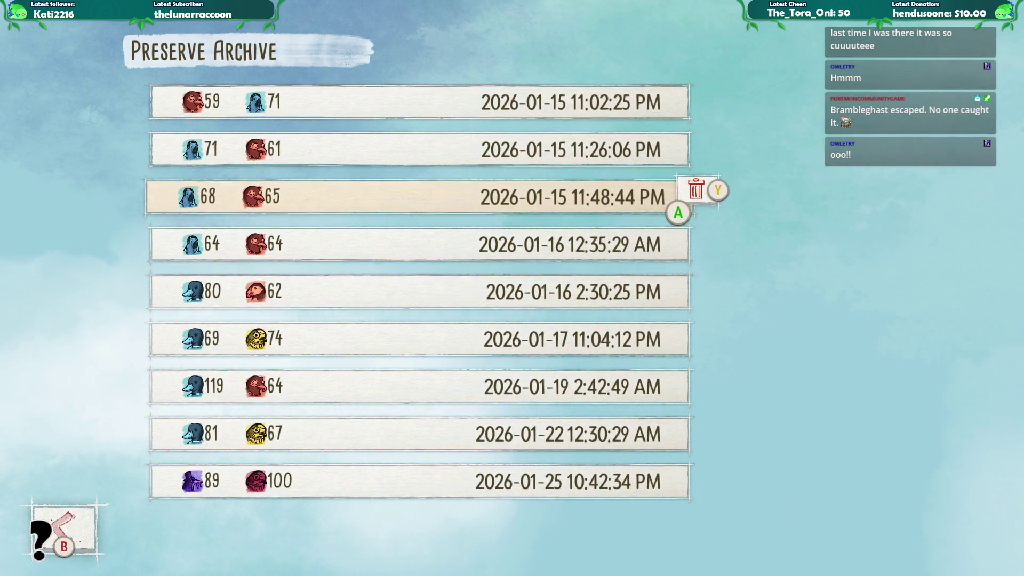
key(Up)
key(Down)
key(Up)
key(Down)
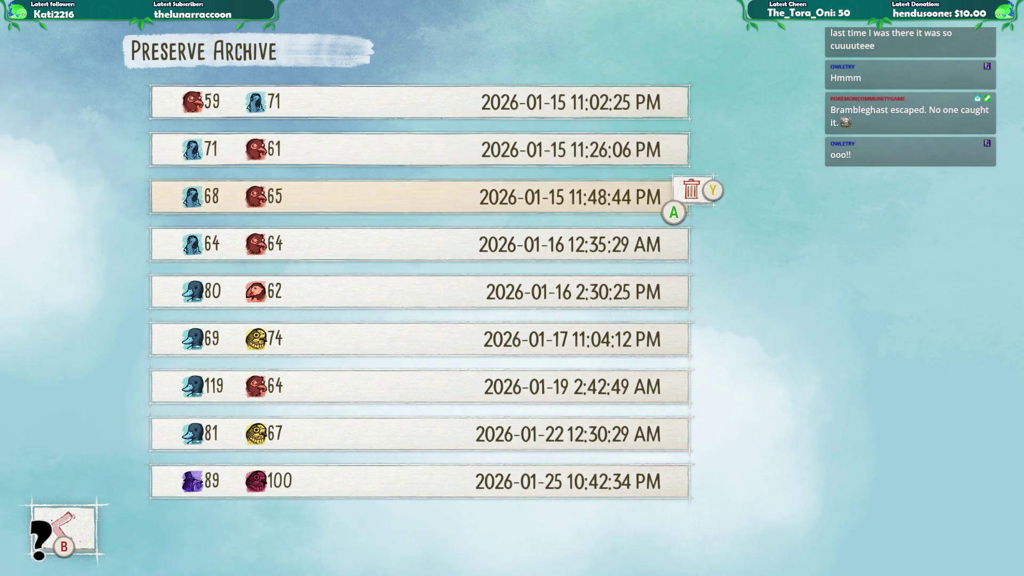
key(Up)
key(Return)
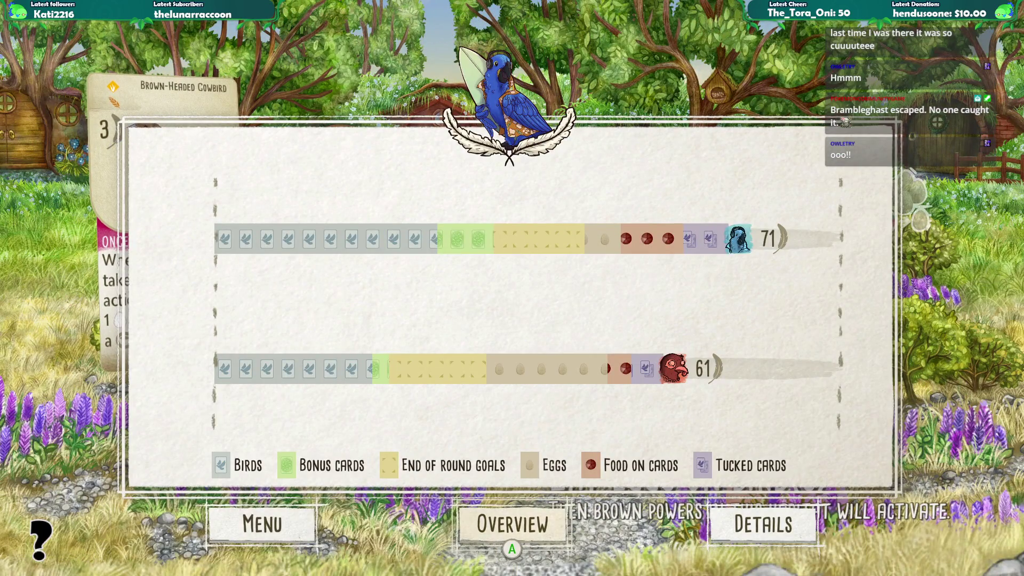
- Inspect the forest and wetland rows, view the final score breakdown, and exit to the main menu
key(Up)
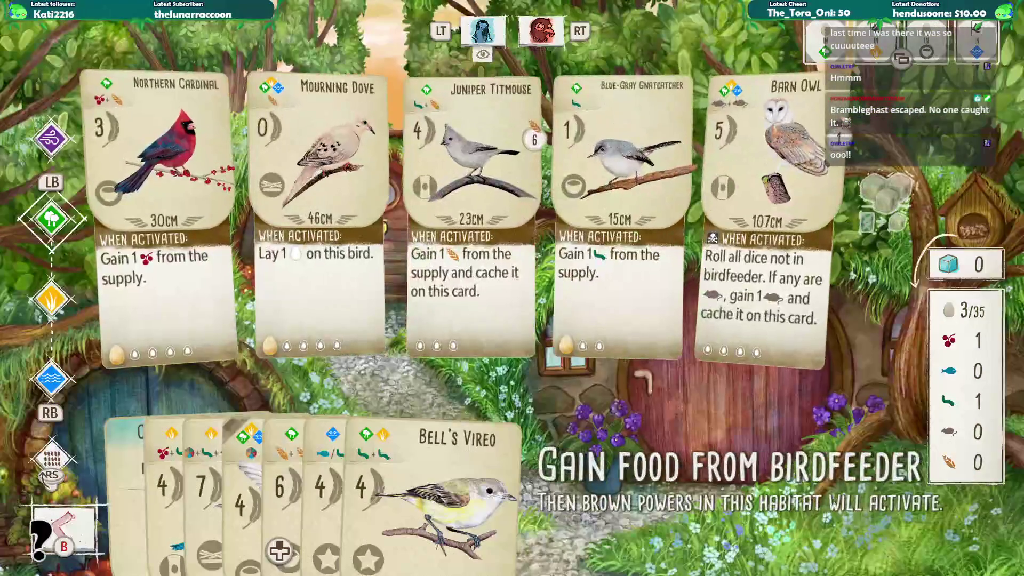
key(Down)
key(Down)
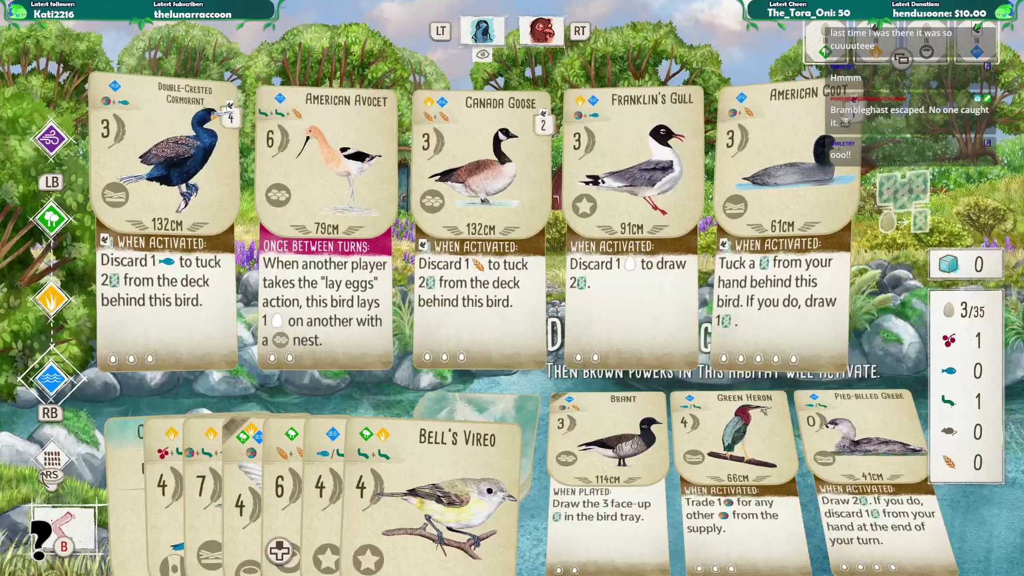
key(Escape)
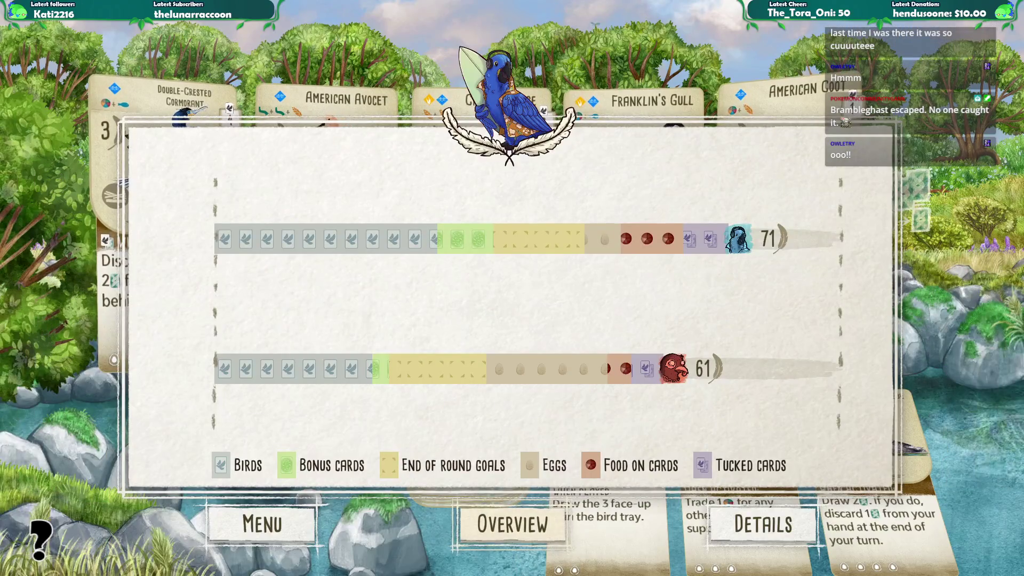
key(Return)
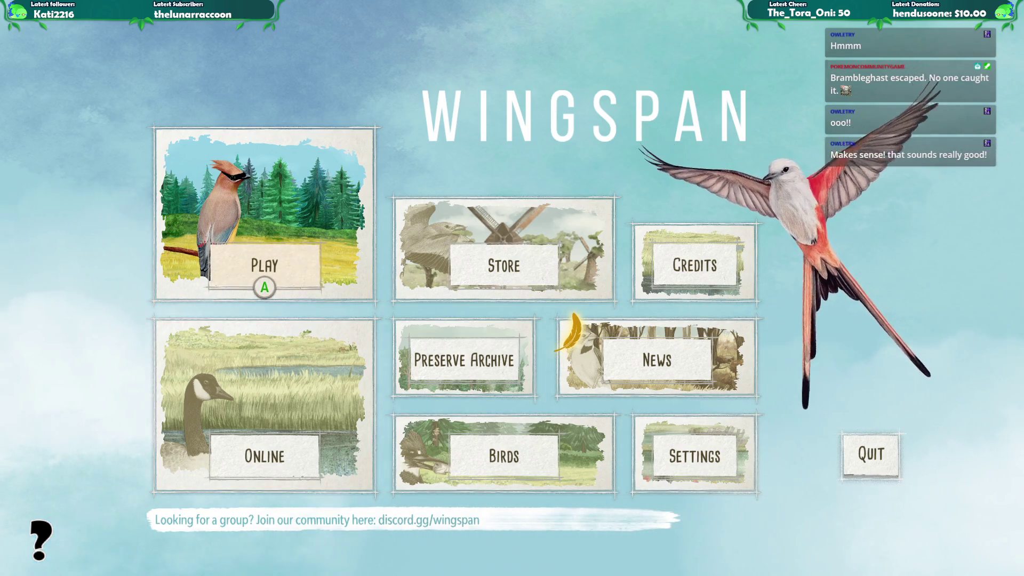
- Navigate the main menu to Quit and exit Wingspan
key(Down)
key(Right)
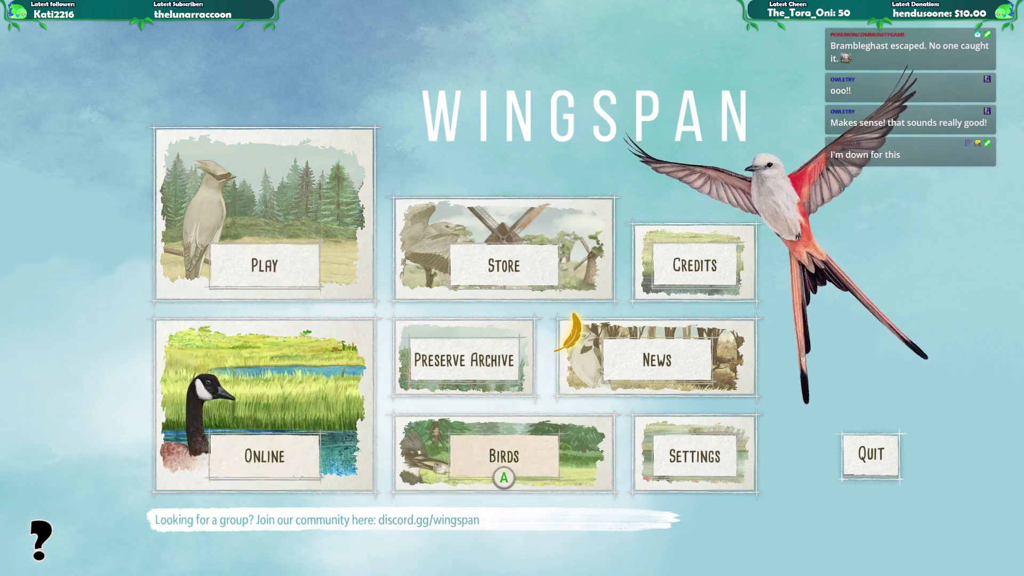
key(Right)
key(Right)
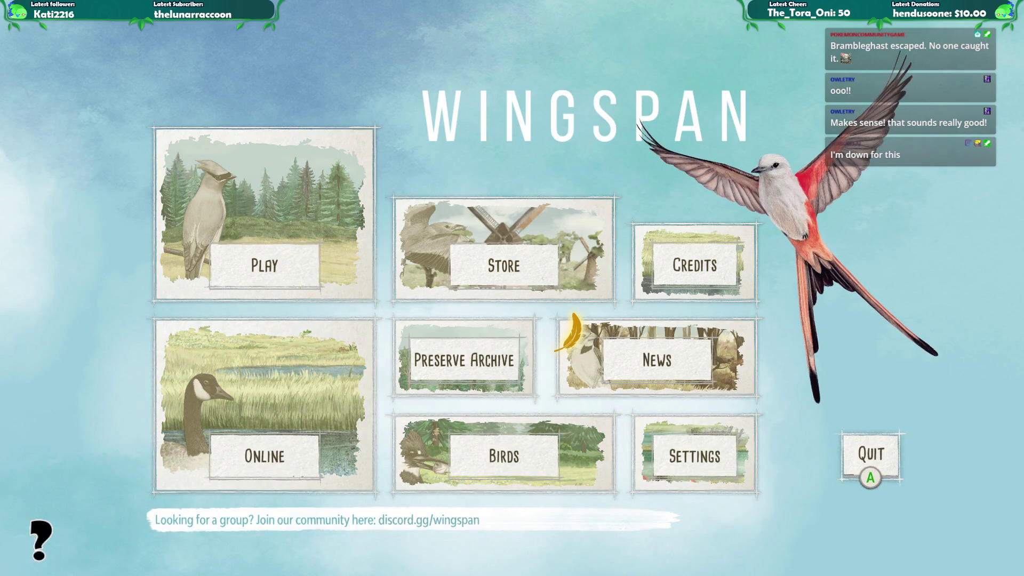
key(Return)
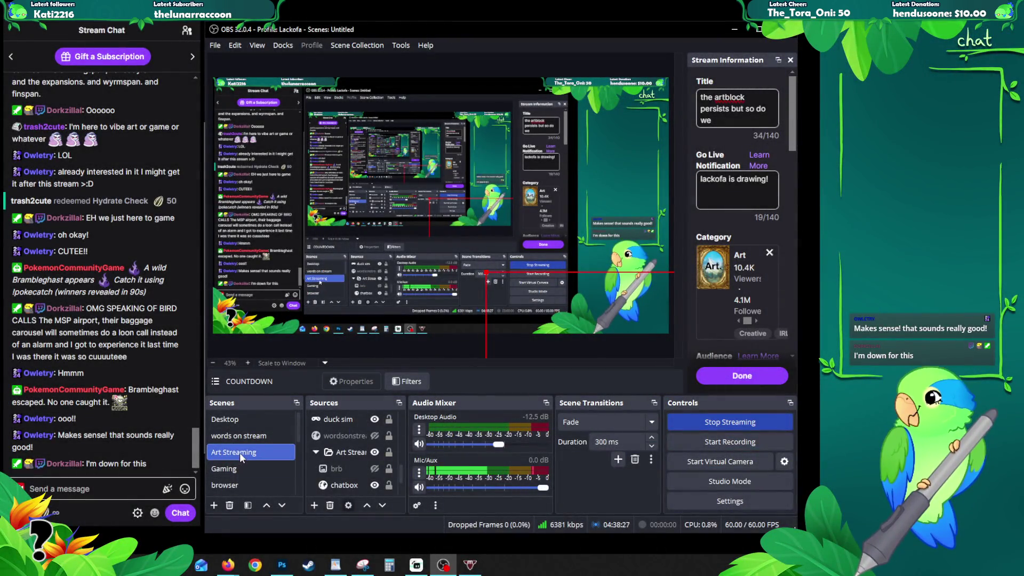
- Switch from OBS to Photoshop showing the raffleart_02.tif bird painting
key(alt+Tab)
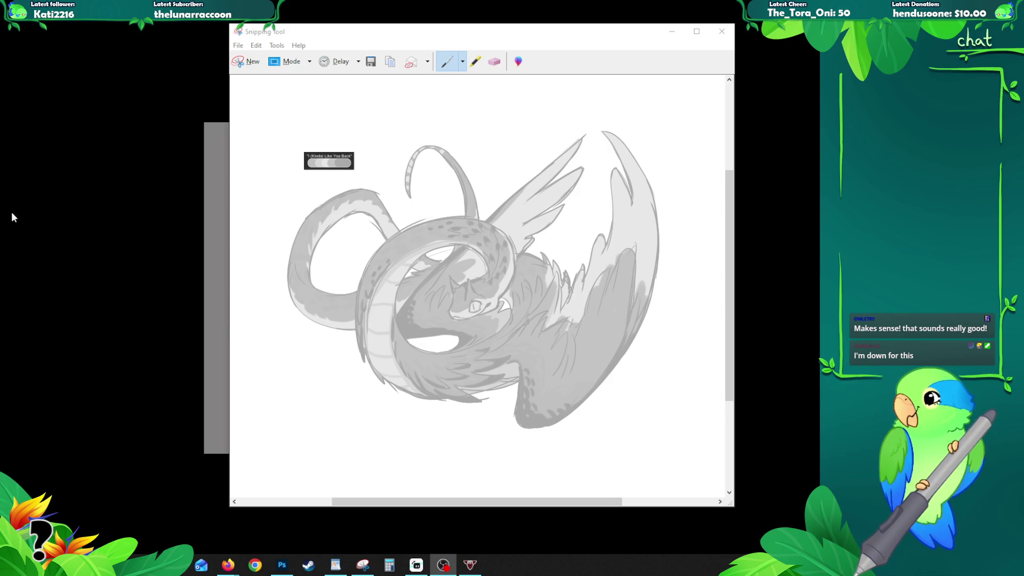
click(282, 565)
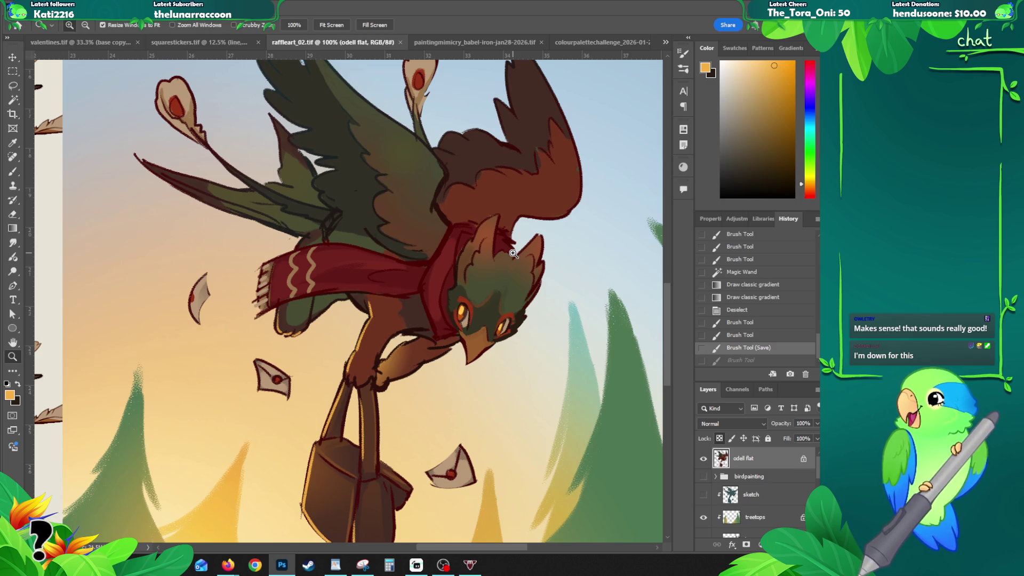
- Sample the wing outline's dark brown with the Brush and stroke along the left wing tip's lower edge
mouse_move(364, 268)
mouse_down()
mouse_move(241, 290)
mouse_move(273, 335)
mouse_up()
key(b)
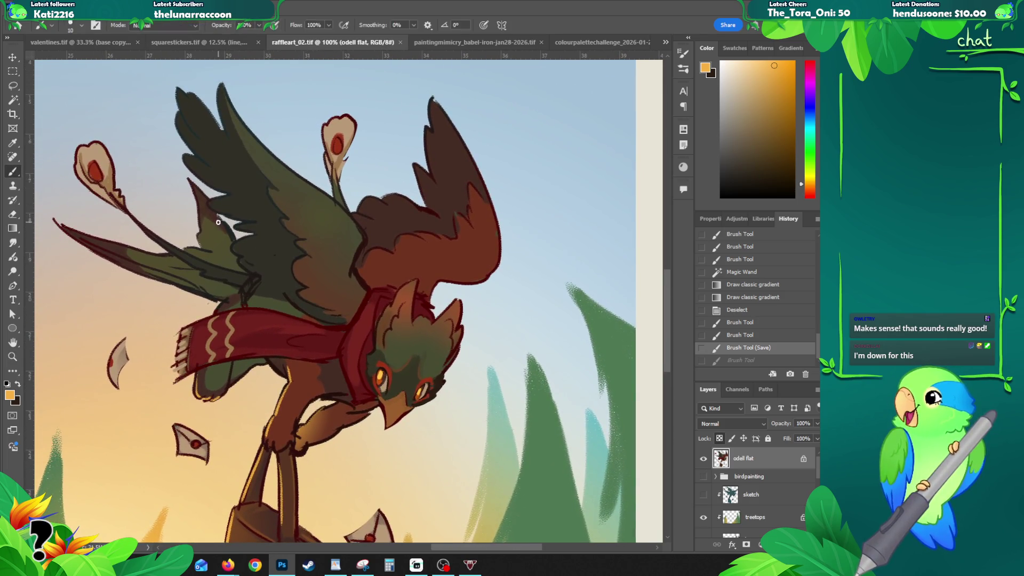
alt+click(112, 246)
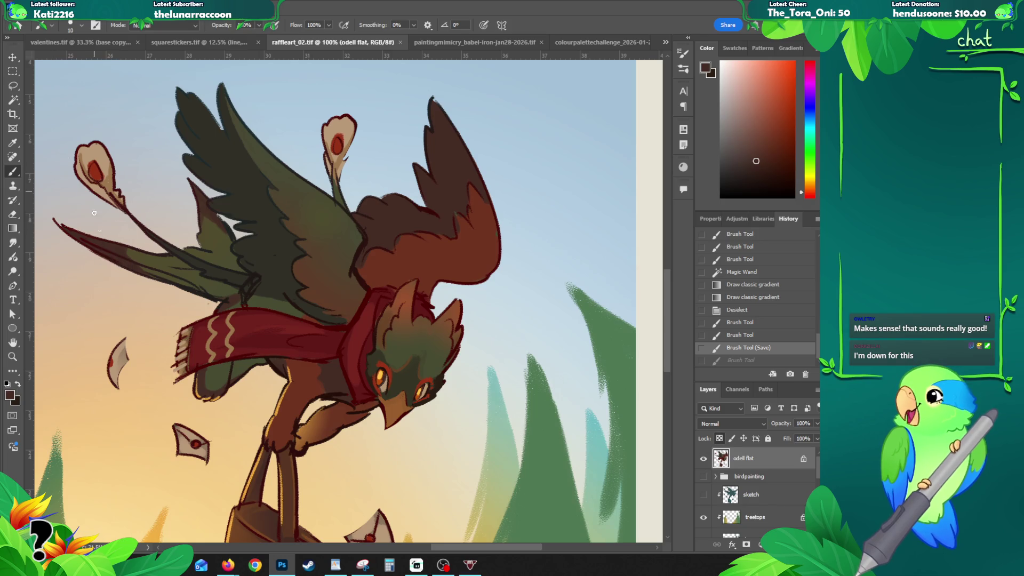
drag(73, 231, 105, 253)
drag(64, 227, 131, 267)
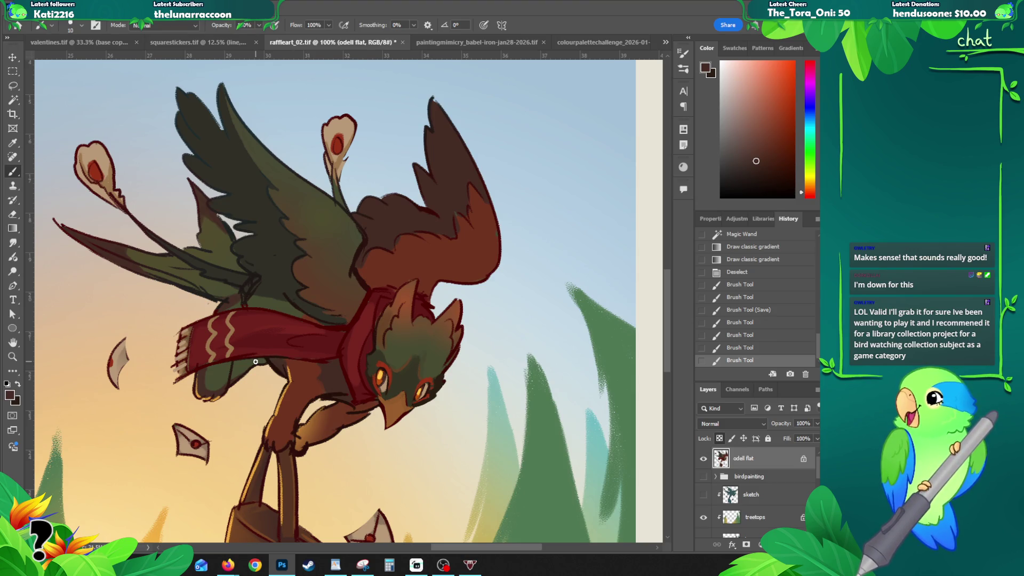
scroll(670, 286, up, 2)
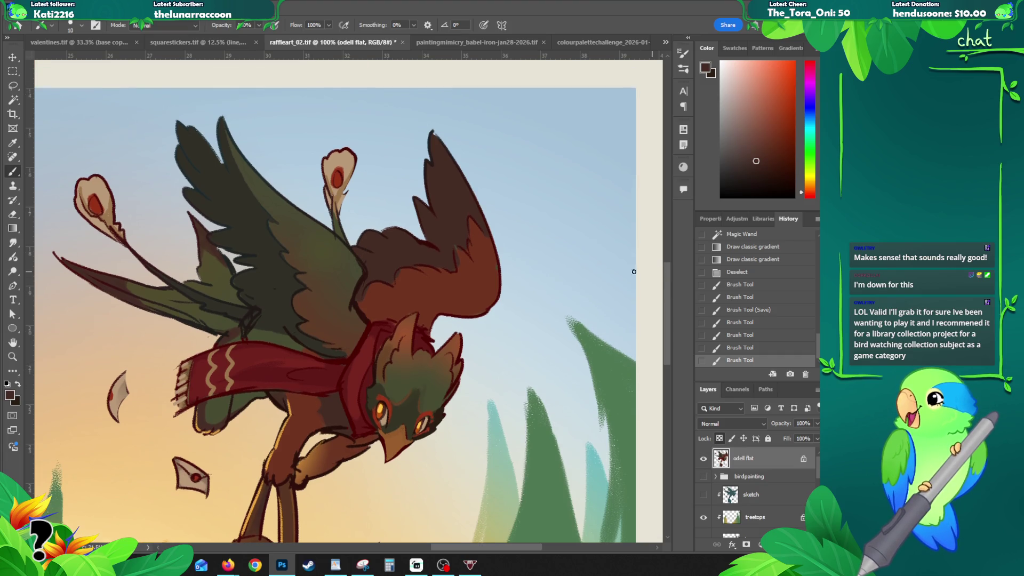
- Paint dark olive and dark brown shading strokes on the wing
click(240, 278)
key(ctrl+z)
alt+click(237, 278)
mouse_move(237, 278)
mouse_down()
mouse_move(271, 283)
mouse_move(248, 296)
mouse_move(279, 289)
mouse_move(256, 299)
mouse_up()
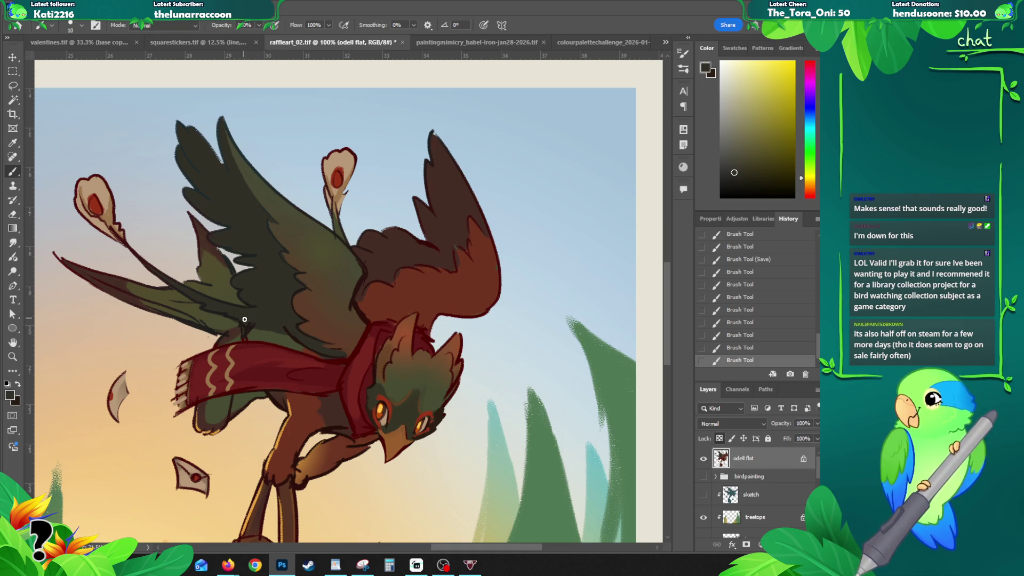
drag(255, 322, 296, 325)
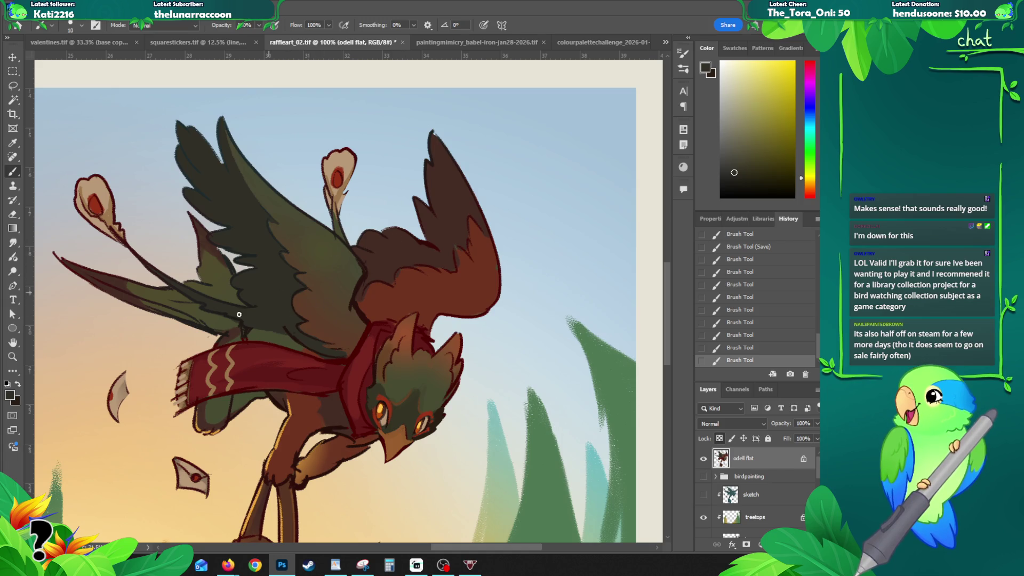
alt+click(262, 328)
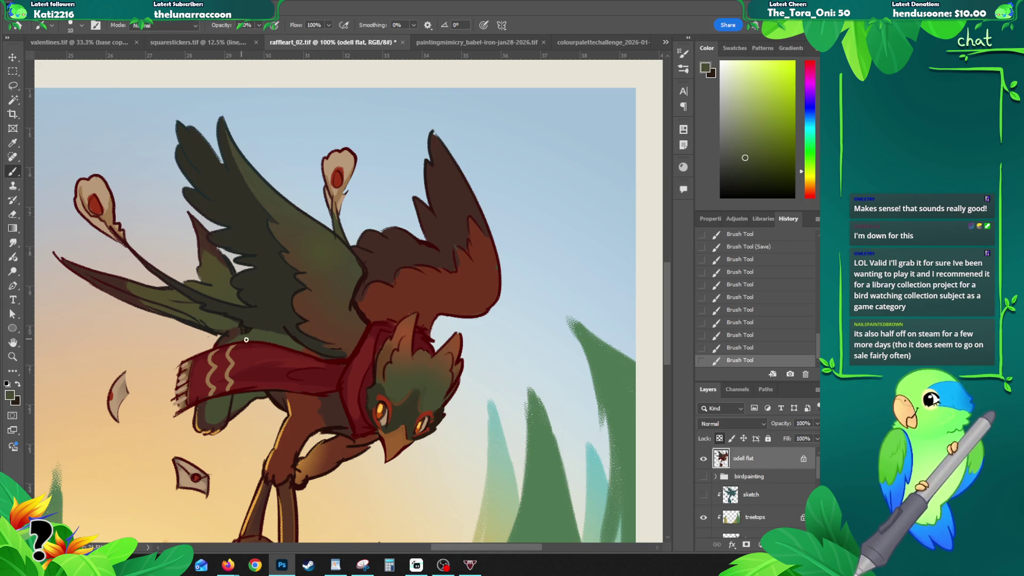
drag(249, 332, 275, 329)
key(z)
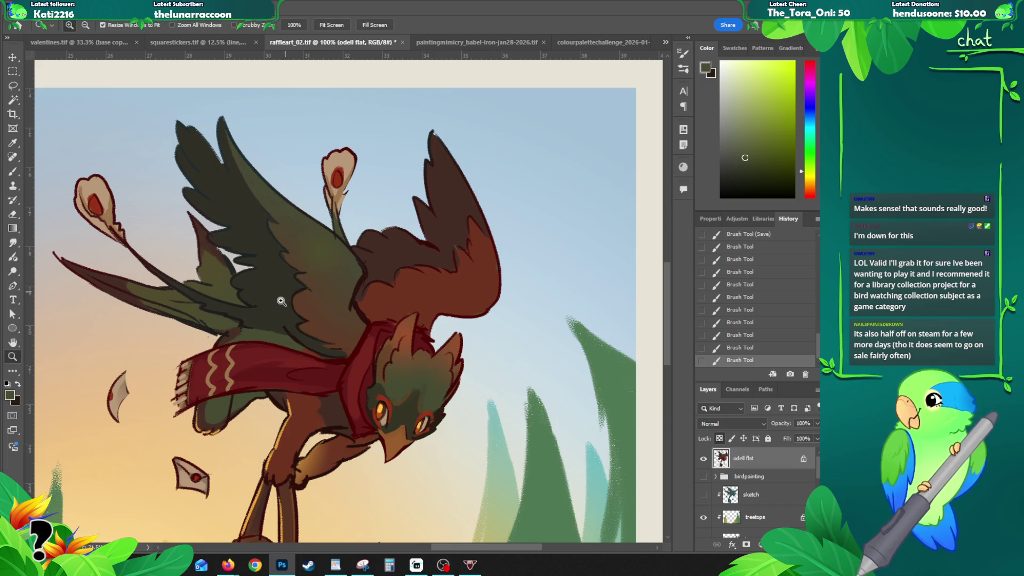
key(b)
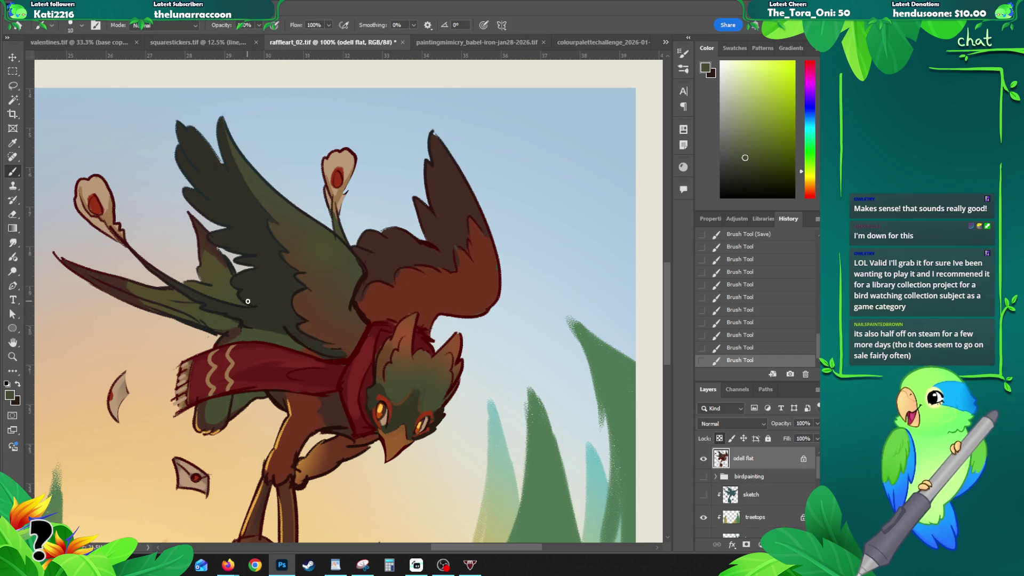
alt+click(256, 326)
drag(243, 327, 282, 322)
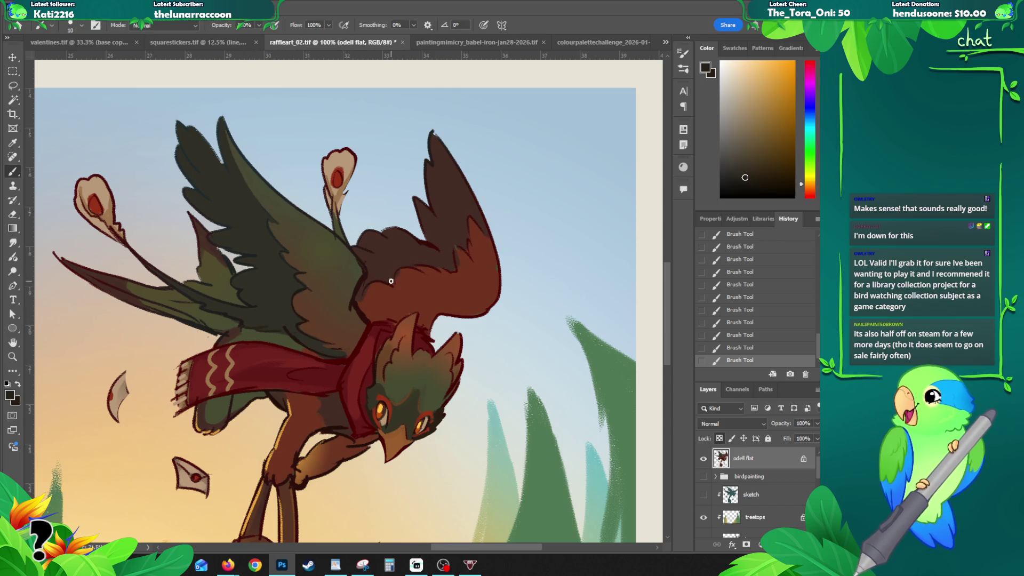
- Try redrawing the wing-tip outline, then sample several red-brown and maroon tones from the wing
alt+click(65, 261)
key(ctrl+z)
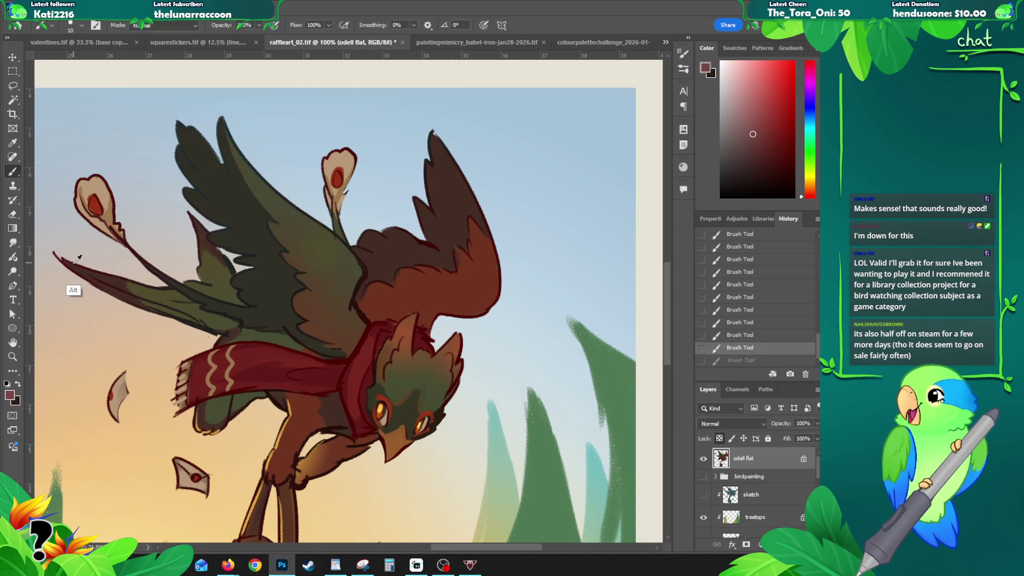
alt+click(66, 309)
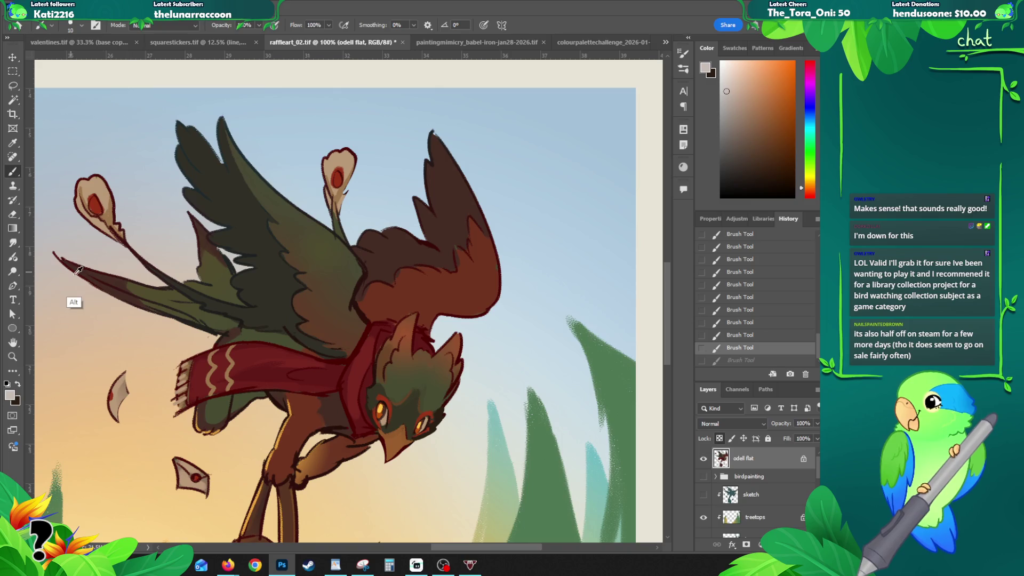
alt+click(73, 265)
drag(60, 260, 93, 285)
key(ctrl+z)
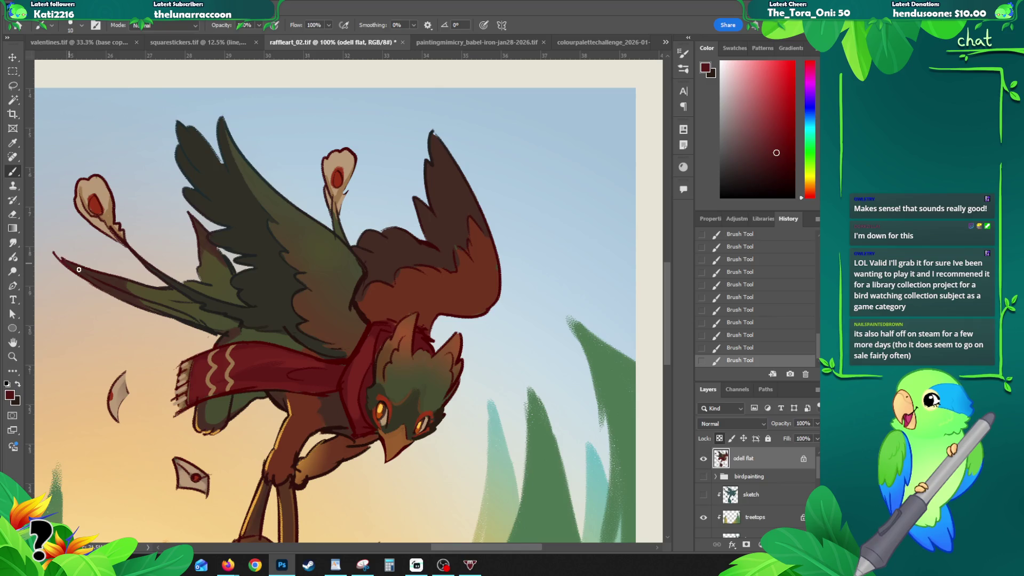
alt+click(375, 288)
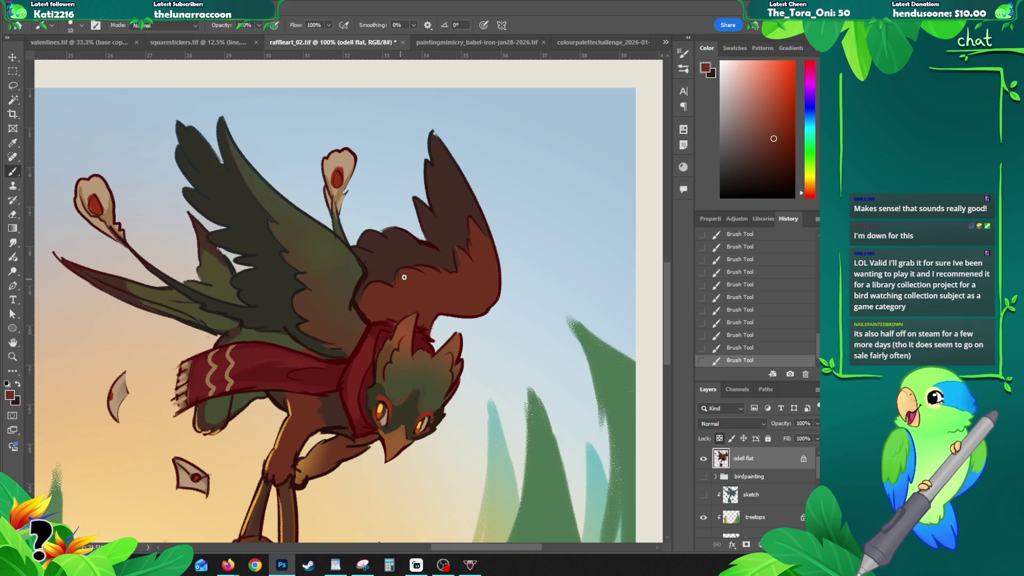
alt+click(392, 301)
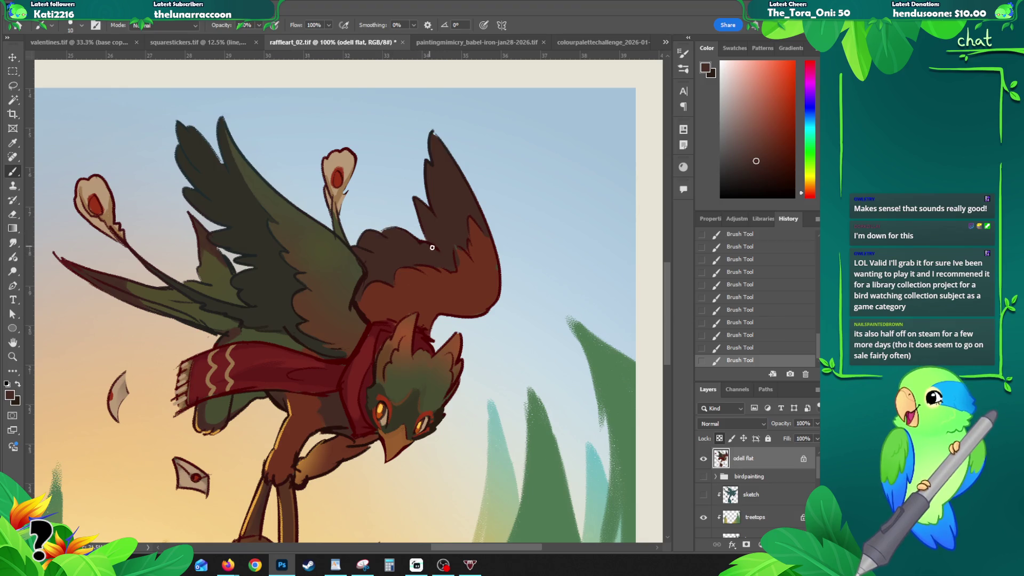
alt+click(464, 257)
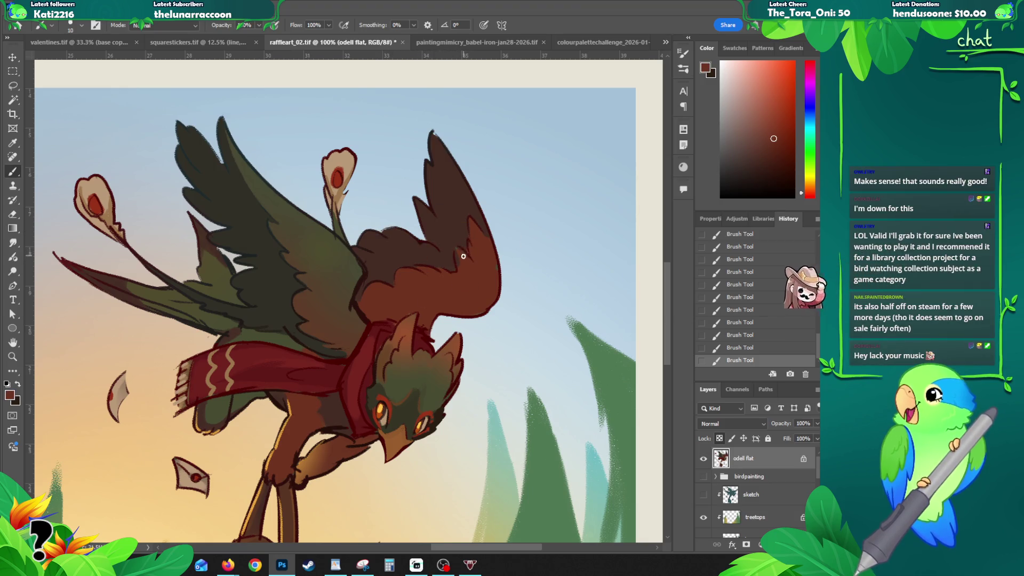
alt+click(473, 232)
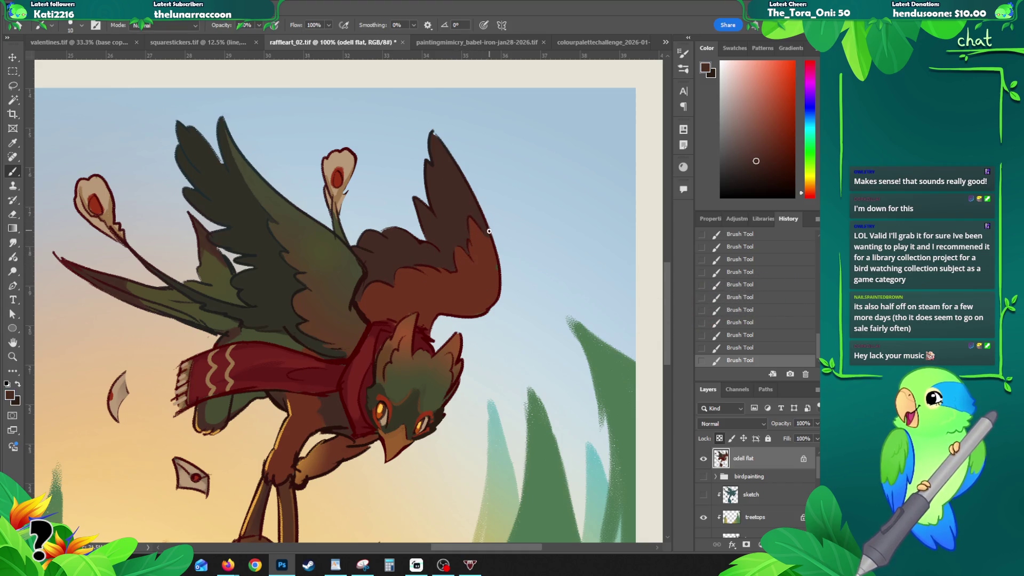
alt+click(491, 299)
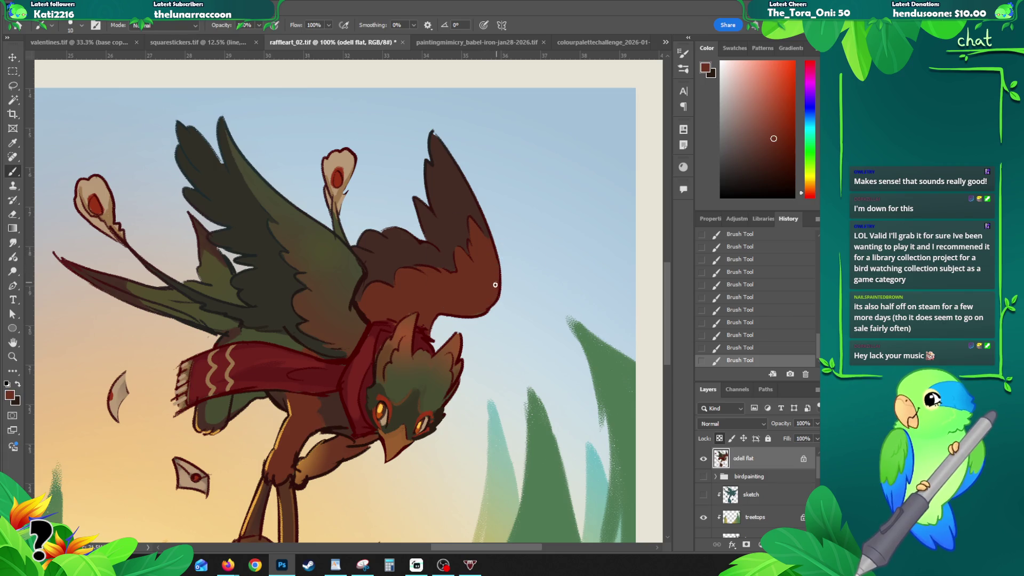
- Unlock the odell flat layer and erase stray bits near the wing tip
click(720, 439)
key(e)
drag(196, 338, 216, 337)
click(202, 335)
key(b)
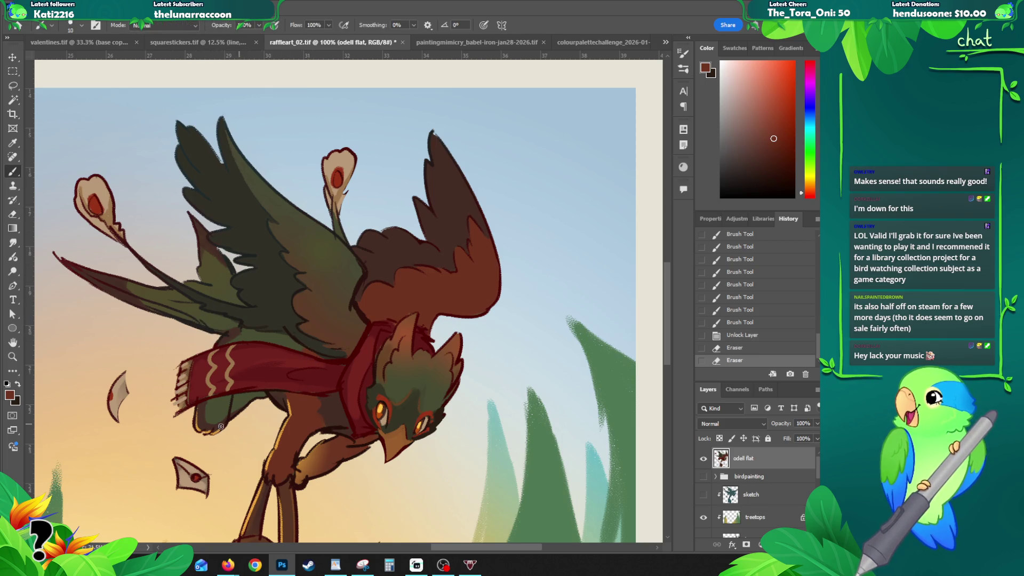
- Paint dark red strokes on the bird's leg in place of an undone tan stroke
drag(211, 413, 230, 293)
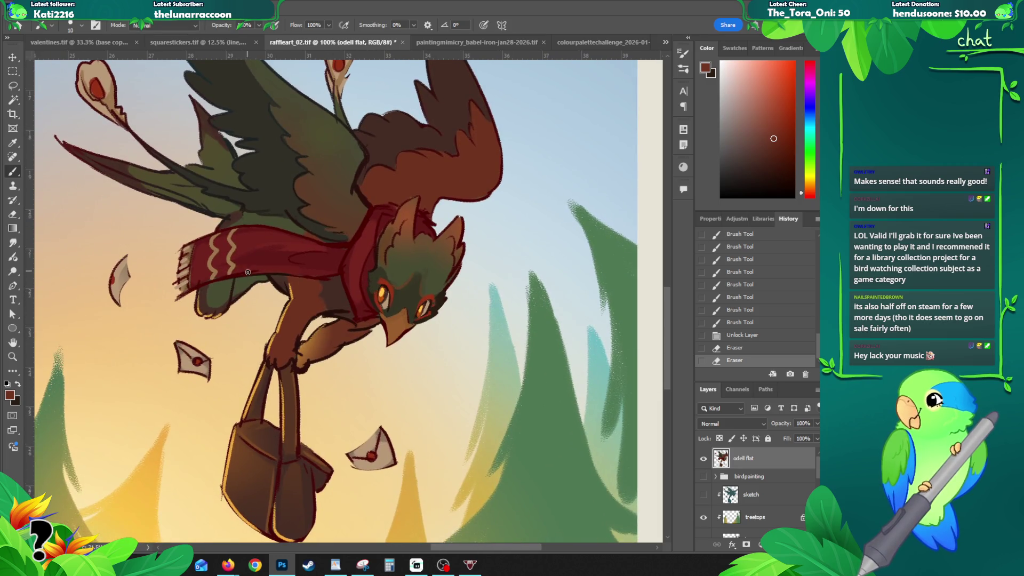
alt+click(206, 333)
drag(231, 286, 213, 319)
key(ctrl+z)
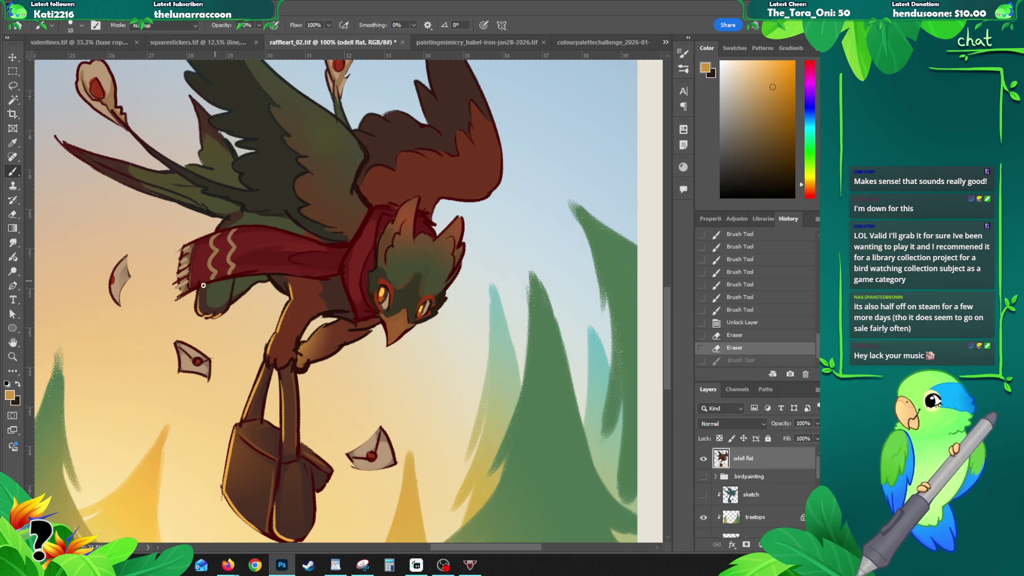
drag(205, 283, 195, 283)
alt+click(202, 278)
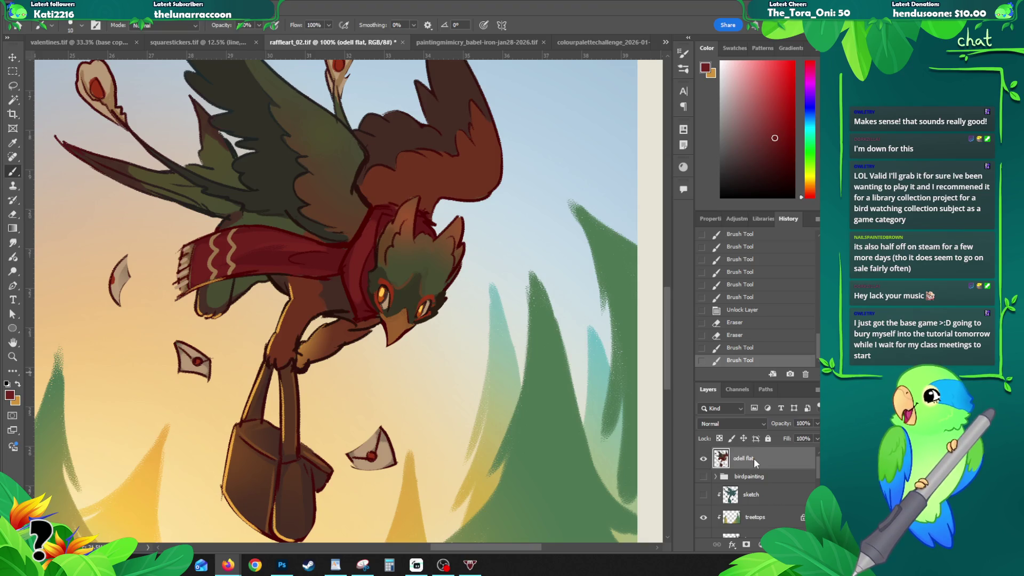
scroll(665, 293, up, 1)
scroll(664, 294, down, 1)
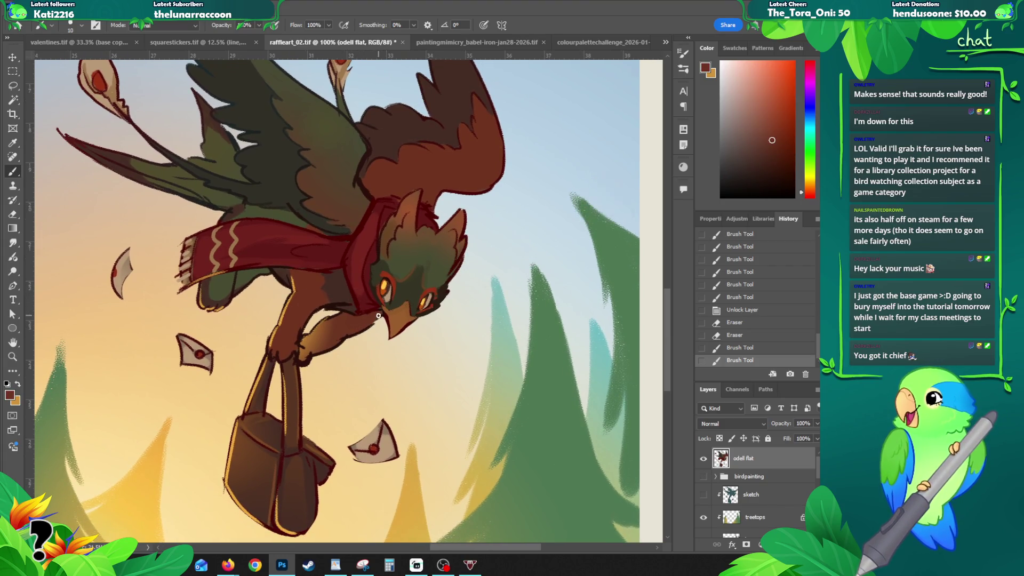
- Dab darker red marks around the bird's face and beak
click(369, 324)
click(370, 322)
click(370, 320)
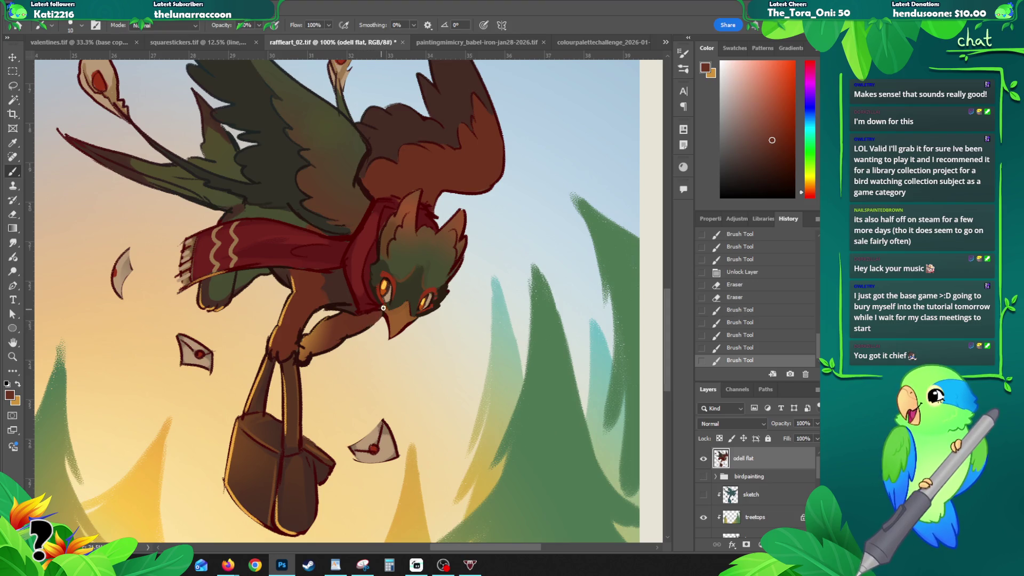
alt+click(367, 311)
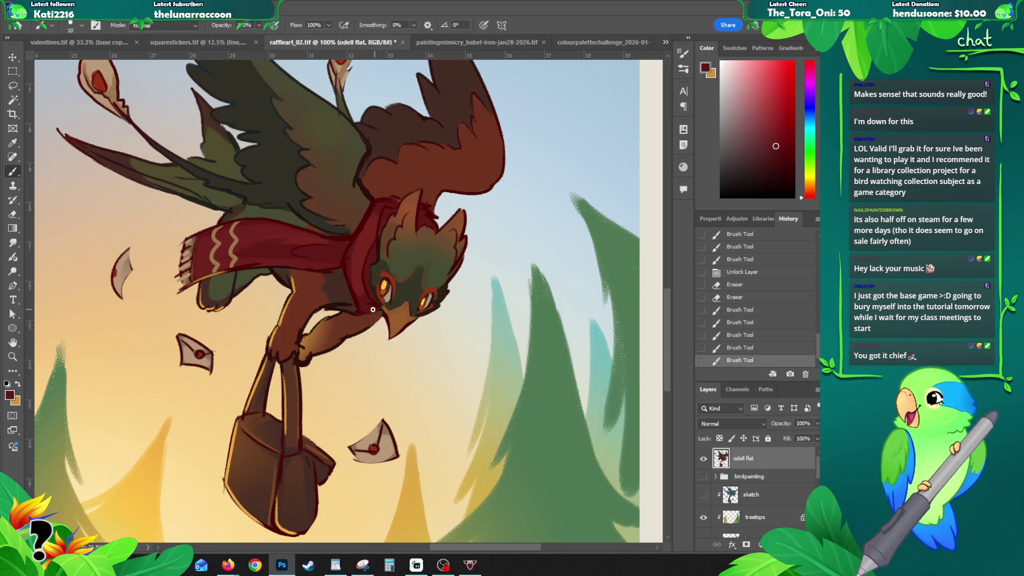
click(380, 315)
alt+click(368, 342)
click(363, 339)
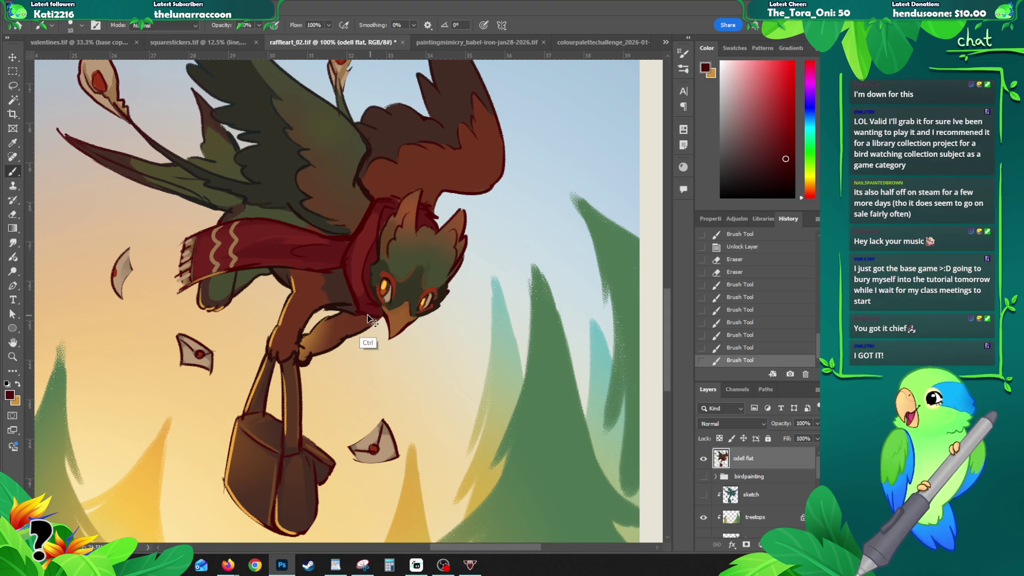
click(374, 317)
click(388, 313)
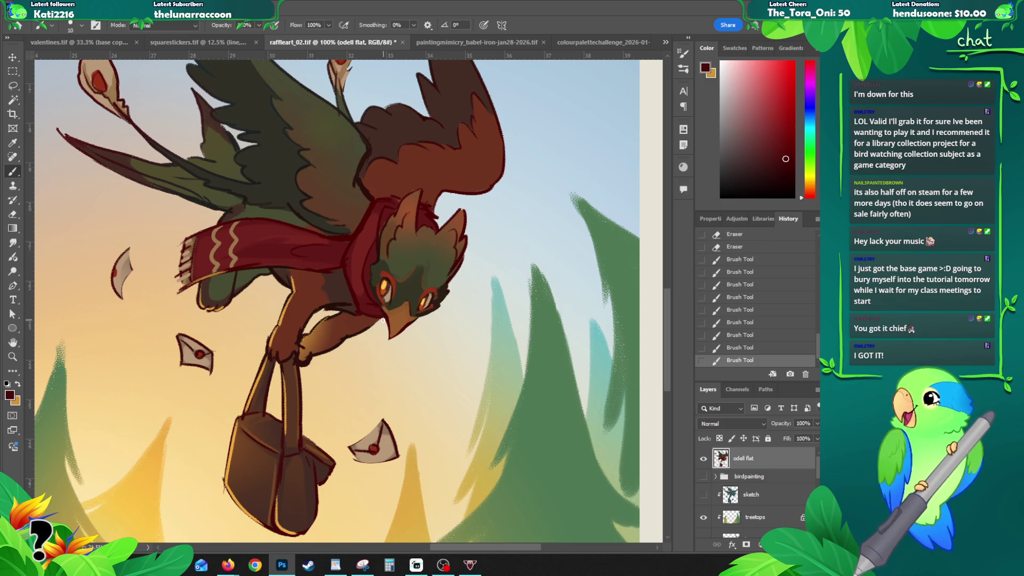
- Dab sampled brown shading onto the bird's neck
alt+click(351, 308)
click(351, 305)
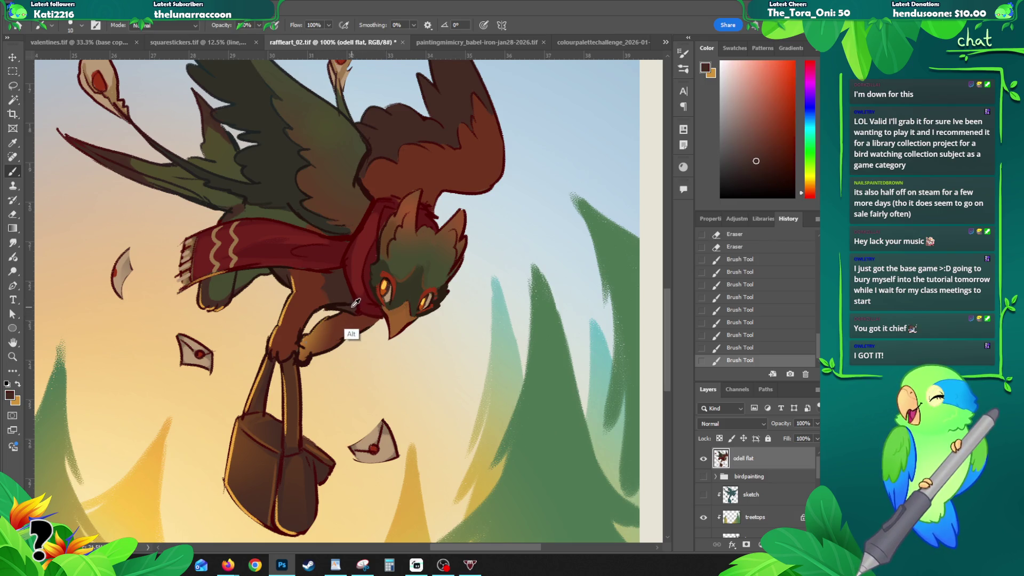
click(349, 306)
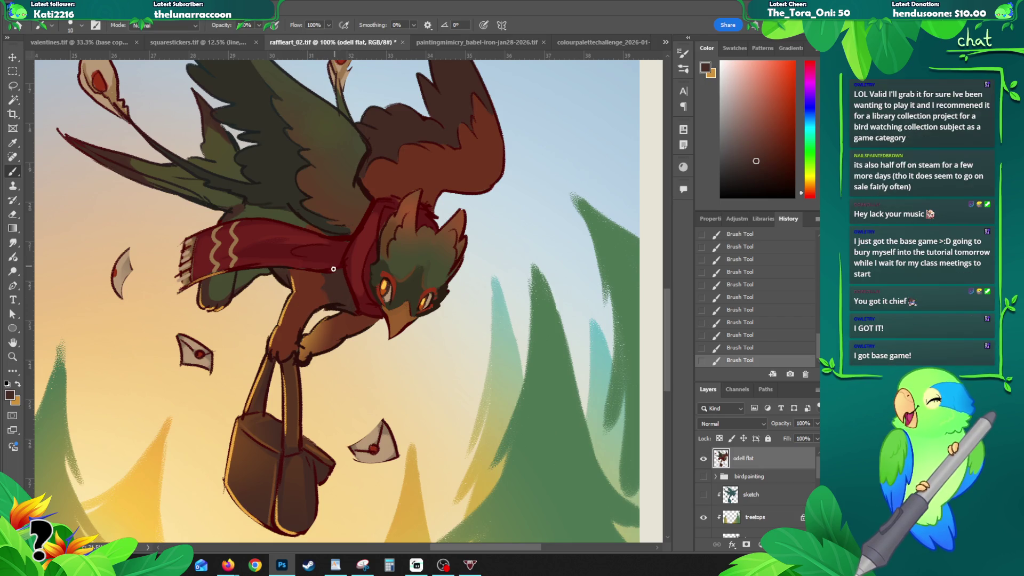
drag(328, 271, 311, 293)
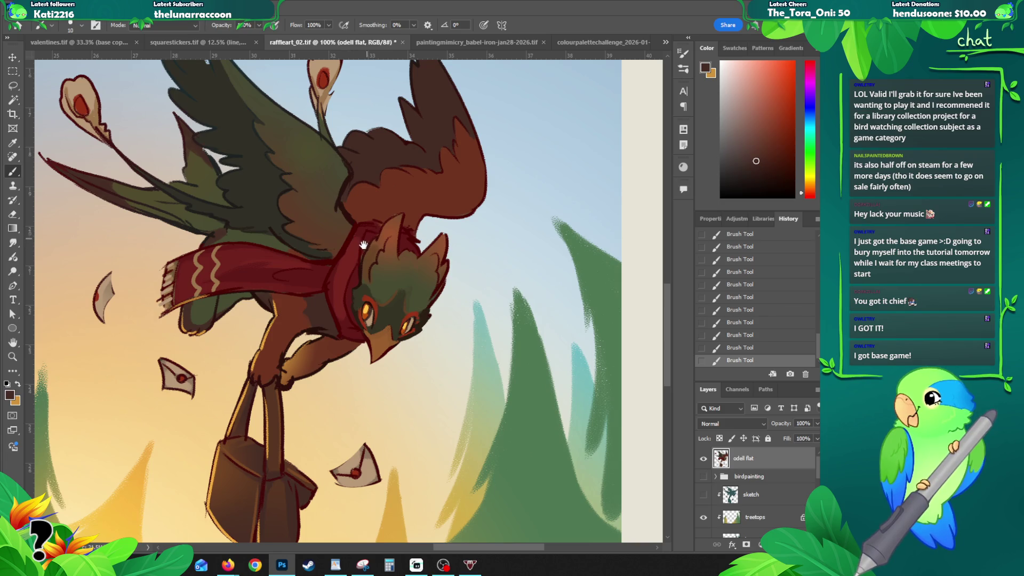
- Replace the last shading stroke with a dark red stroke on the scarf near the neck
drag(364, 245, 358, 259)
alt+click(275, 304)
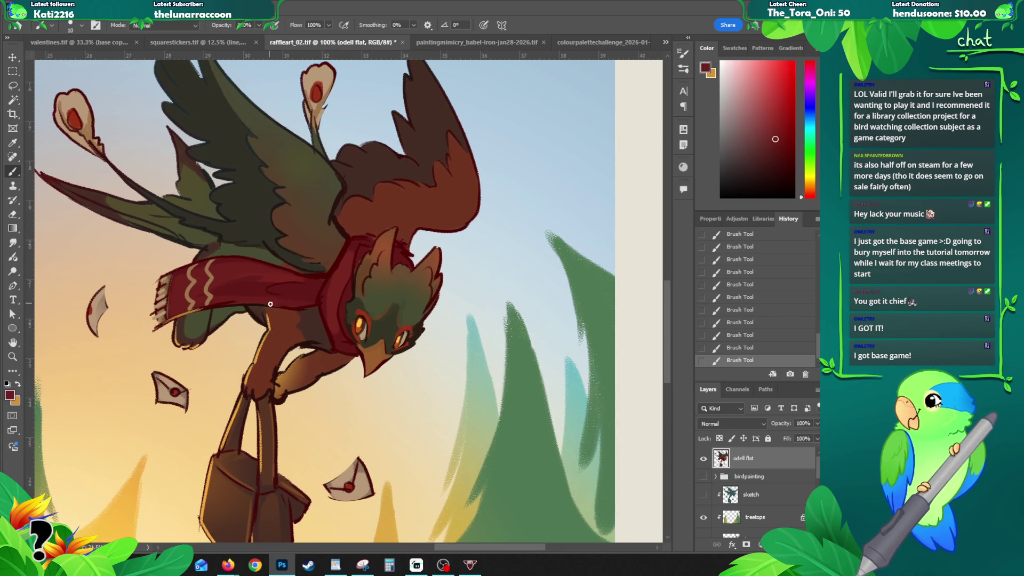
key(ctrl+z)
drag(274, 304, 314, 302)
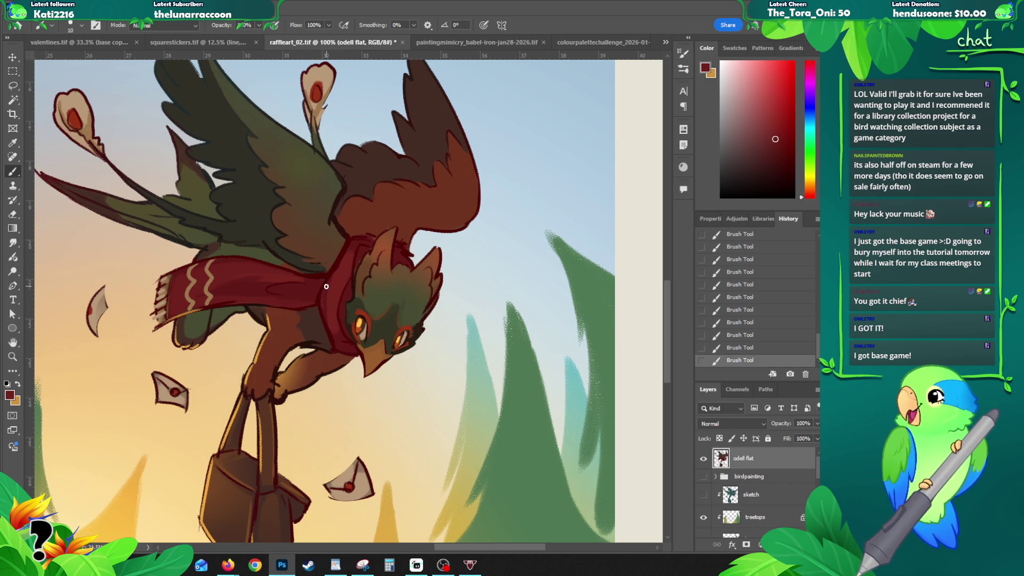
- Sample the scarf red, a dark body brown, a reddish wing brown and a near-black olive
alt+click(358, 280)
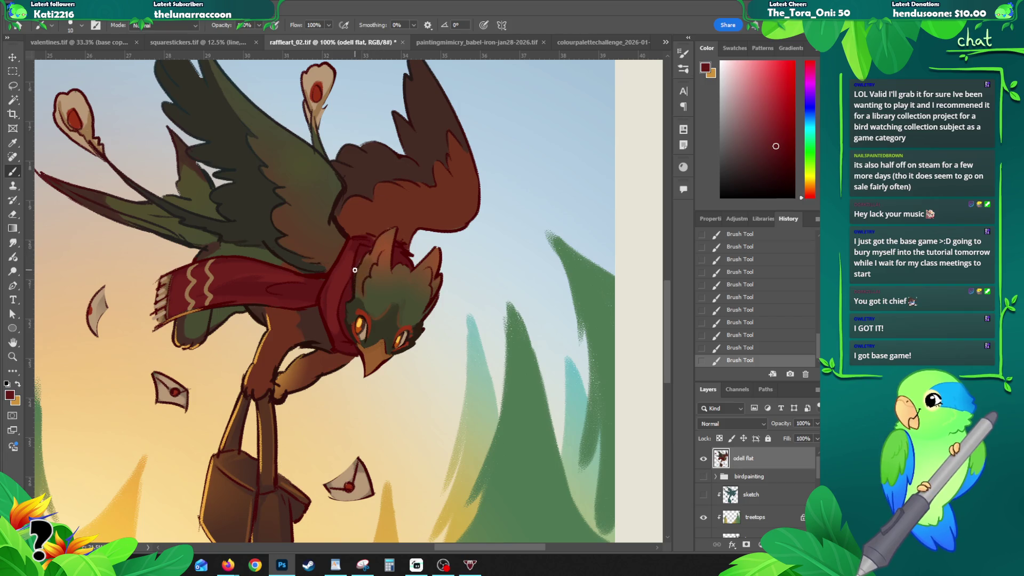
alt+click(354, 307)
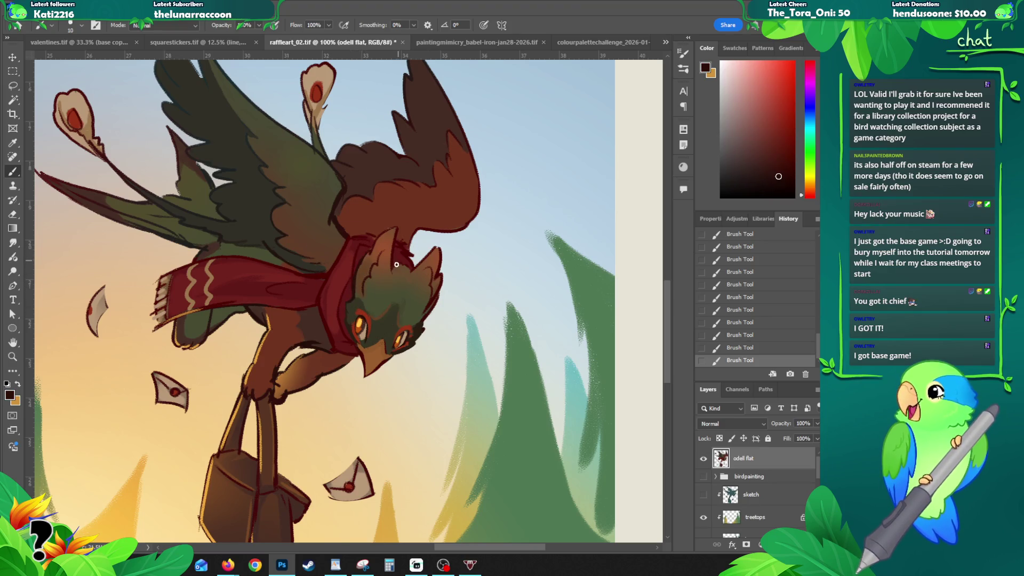
alt+click(386, 228)
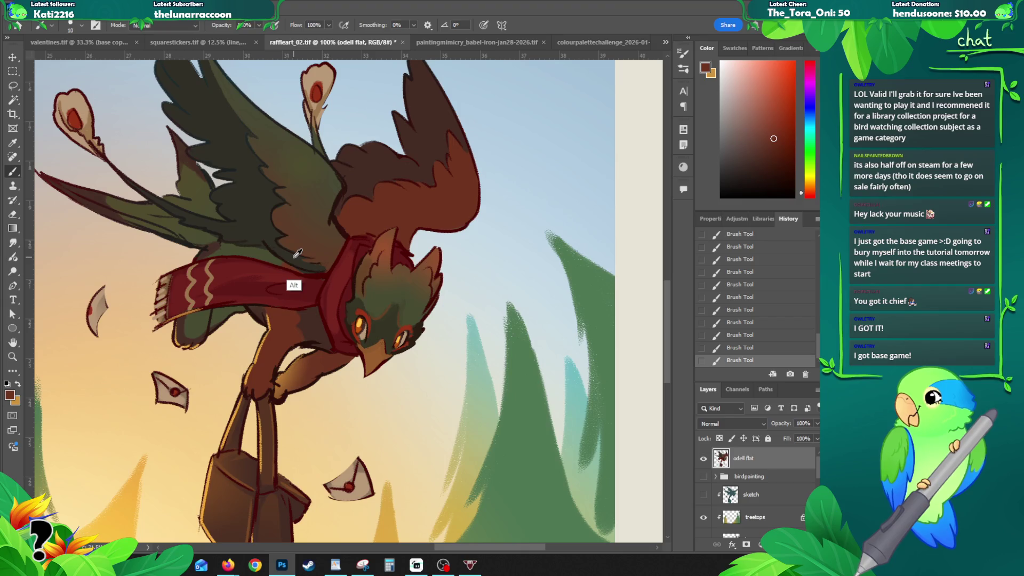
alt+click(278, 243)
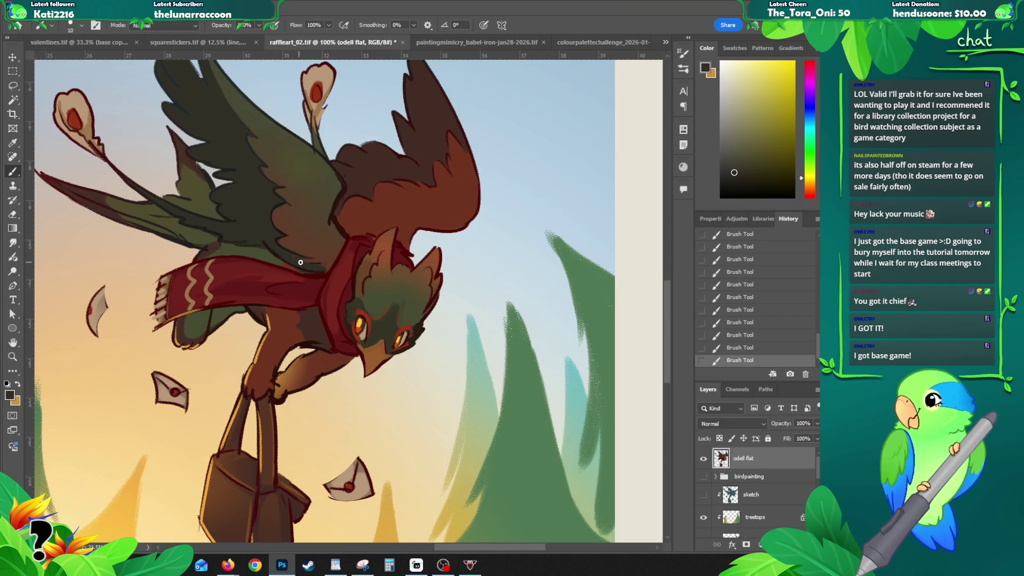
- Shade the bird's green wings with dark maroon and dark olive sampled from the painting
drag(295, 180, 349, 255)
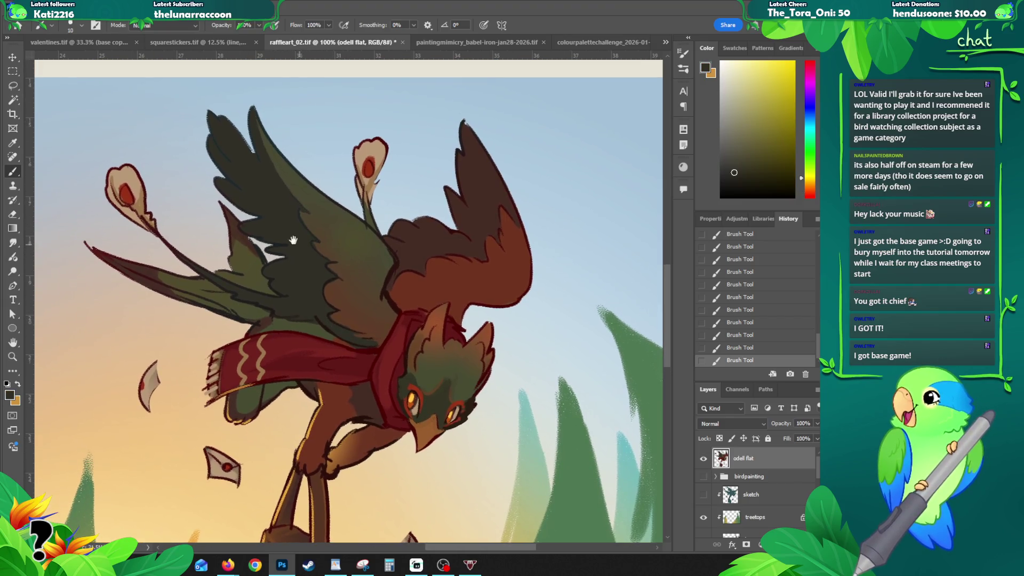
alt+click(250, 239)
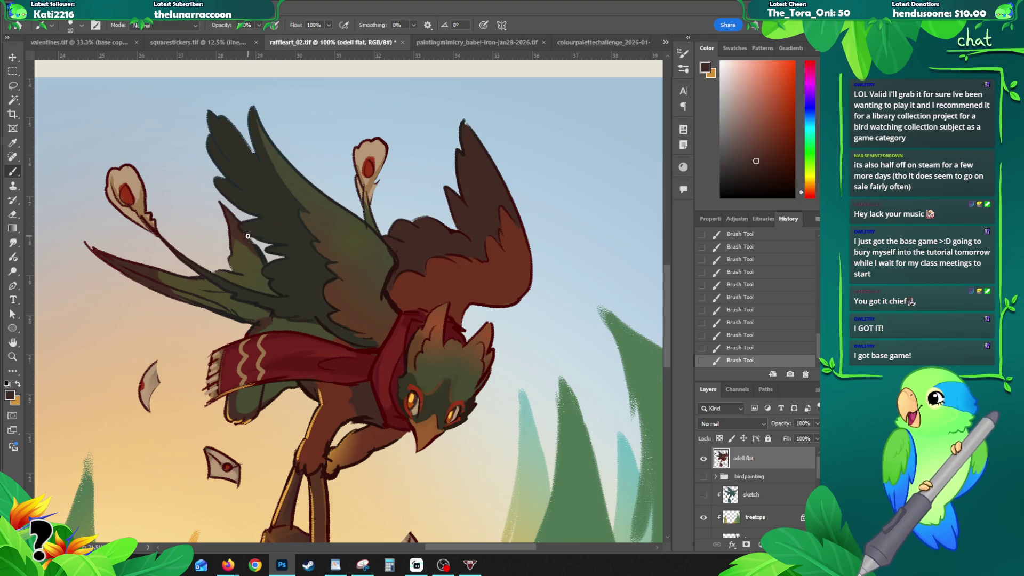
key(ctrl+z)
click(250, 240)
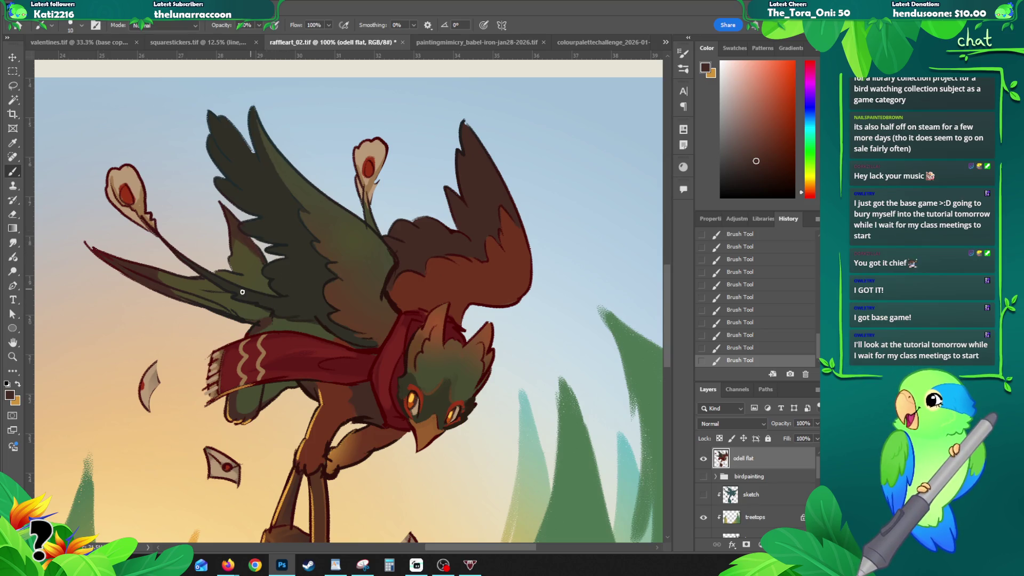
alt+click(203, 291)
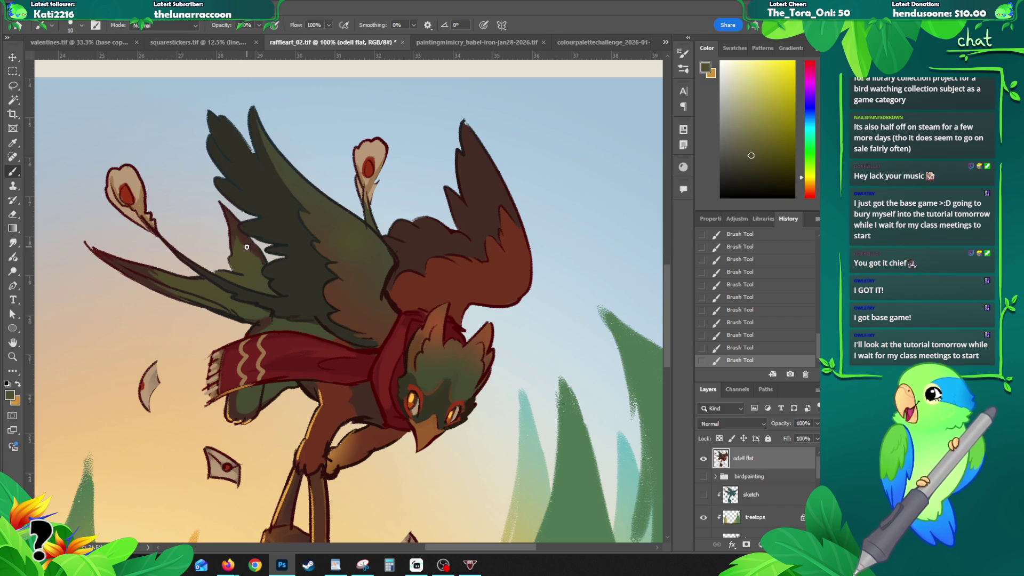
drag(239, 277, 257, 277)
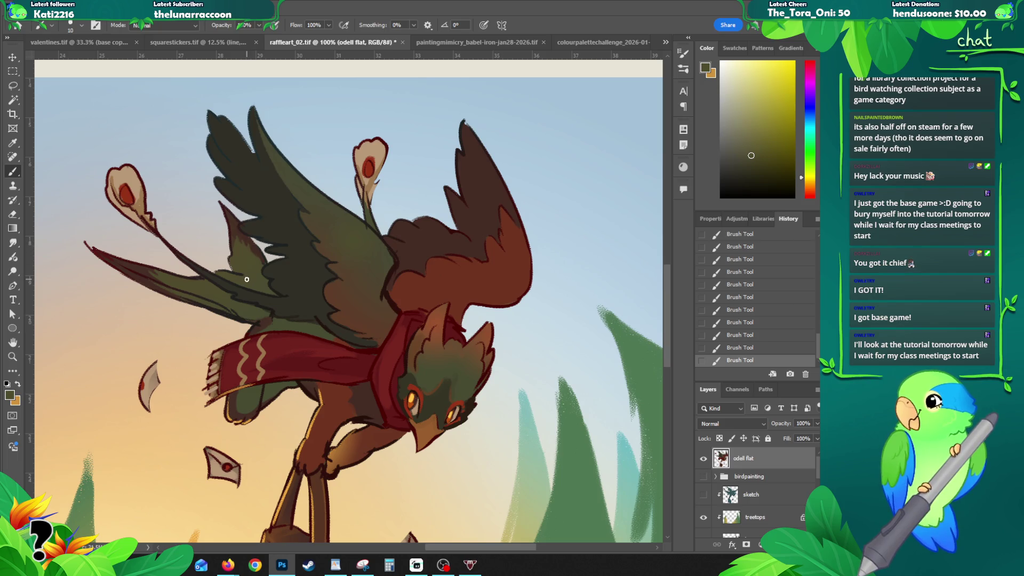
key(ctrl+z)
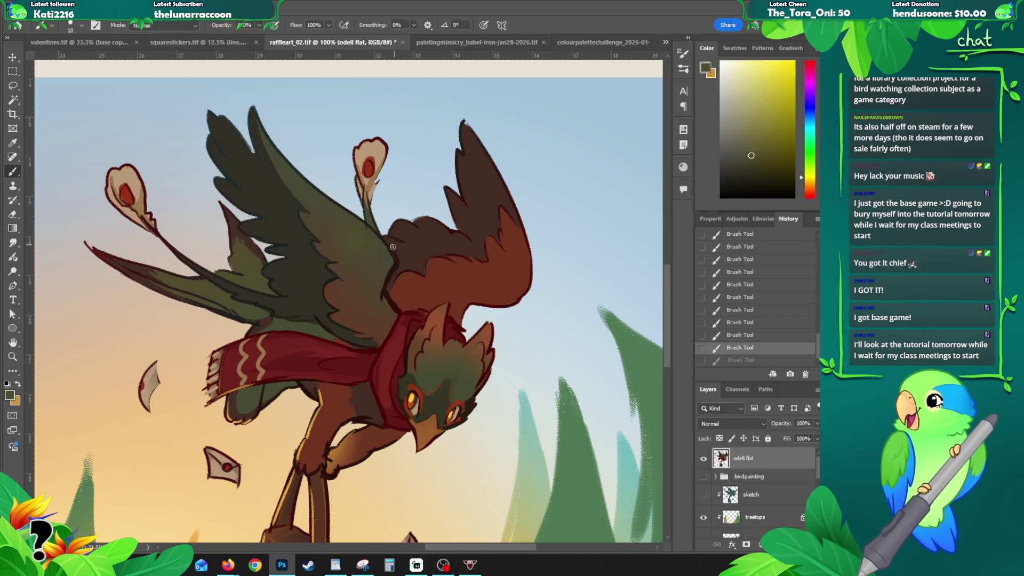
- Shift the view across the bird and zoom out to 66.7% to see the whole illustration
drag(346, 297, 330, 285)
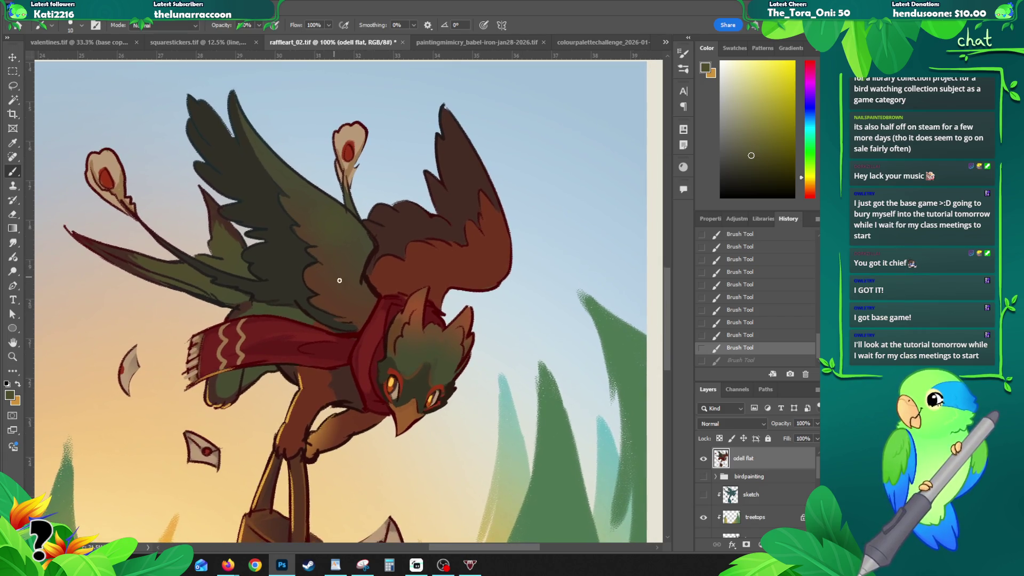
alt+click(328, 278)
click(340, 336)
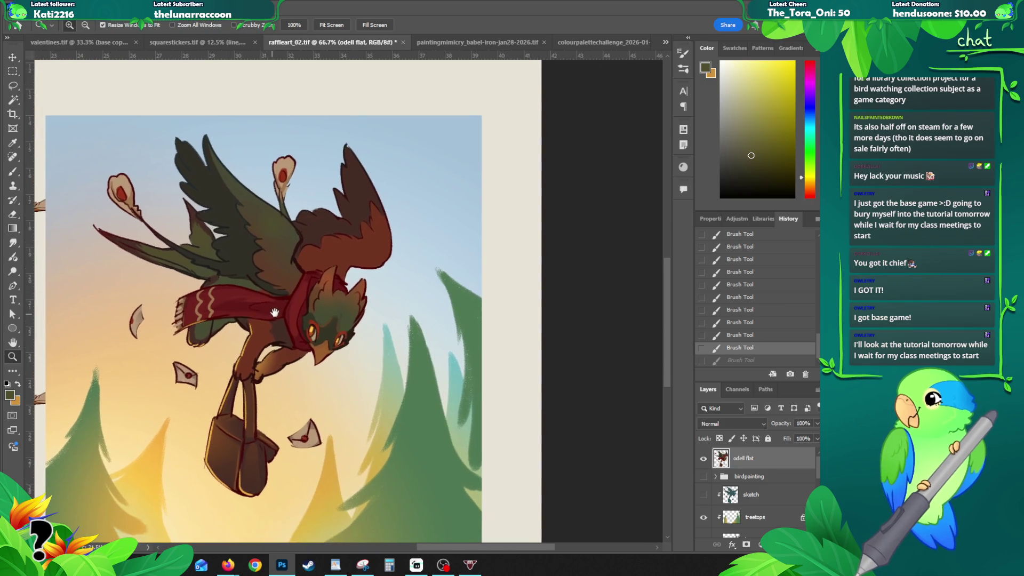
- Add a dark olive touch to the green wing, sample a lighter olive, then zoom out to 66.7%
key(b)
alt+click(206, 297)
click(210, 269)
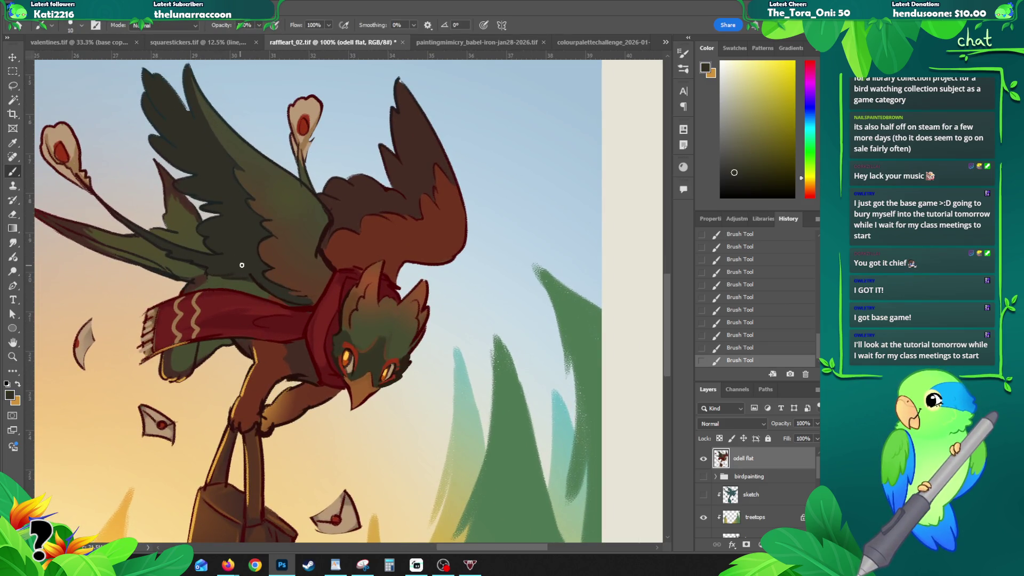
alt+click(202, 267)
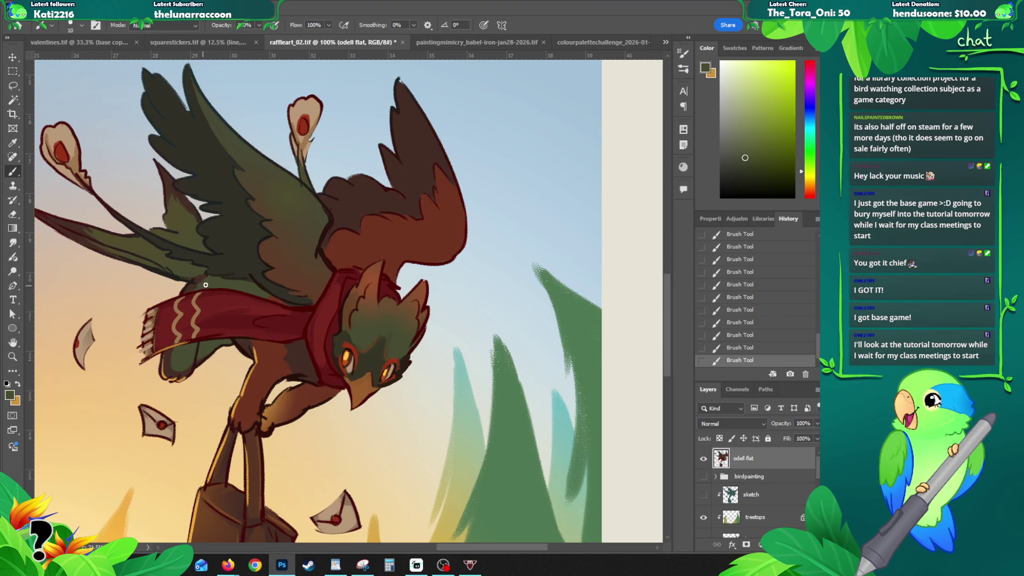
key(z)
alt+click(374, 319)
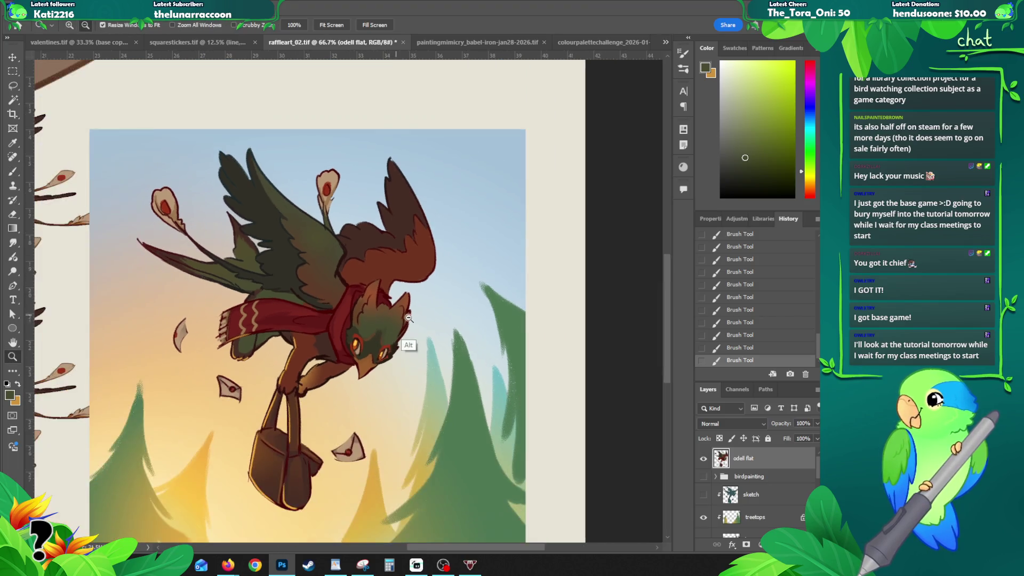
- Zoom out to 50%, sample warm yellow from the sunset sky, and highlight the envelope
drag(462, 368, 443, 333)
alt+click(393, 354)
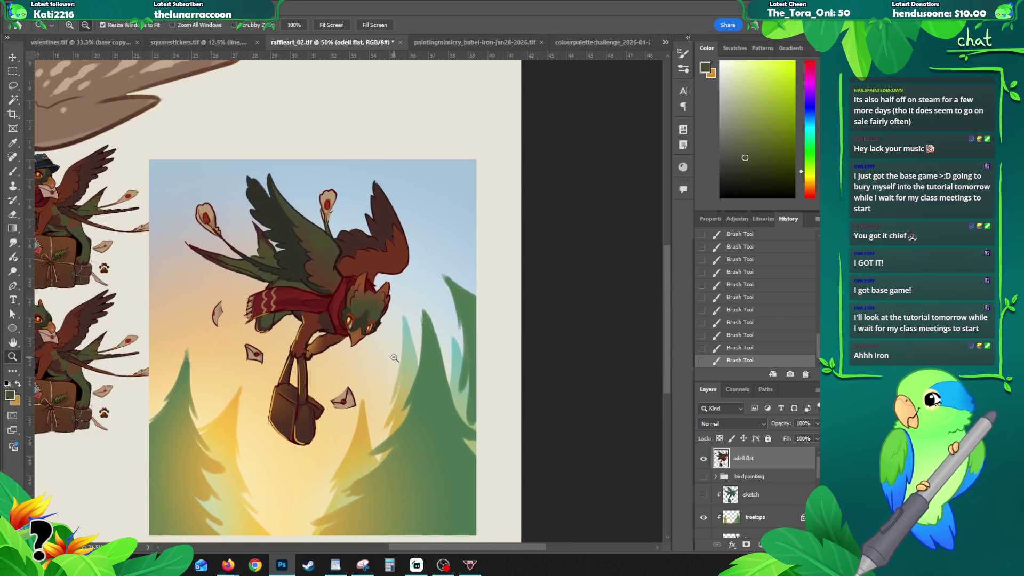
drag(299, 205, 372, 168)
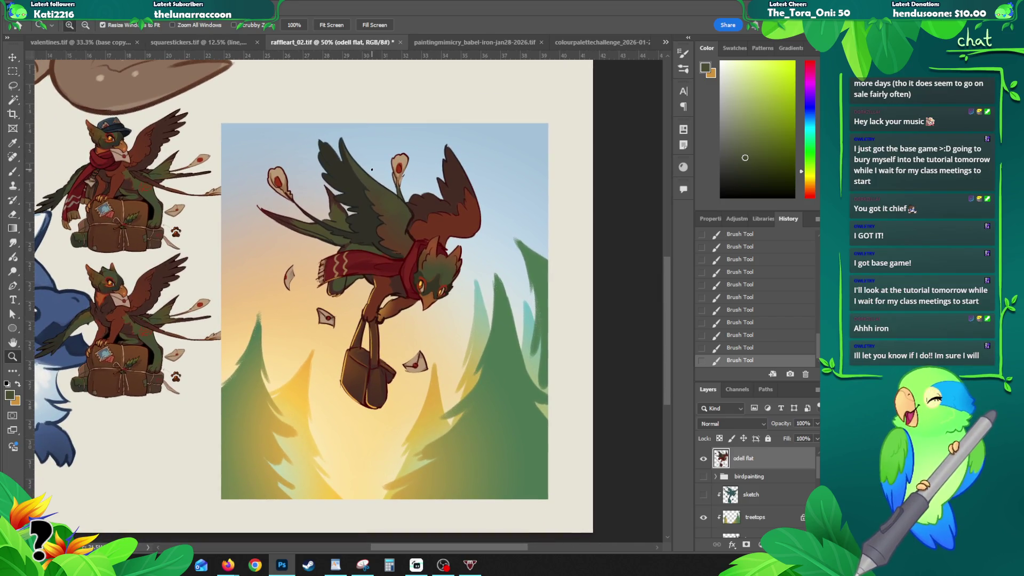
key(b)
alt+click(294, 432)
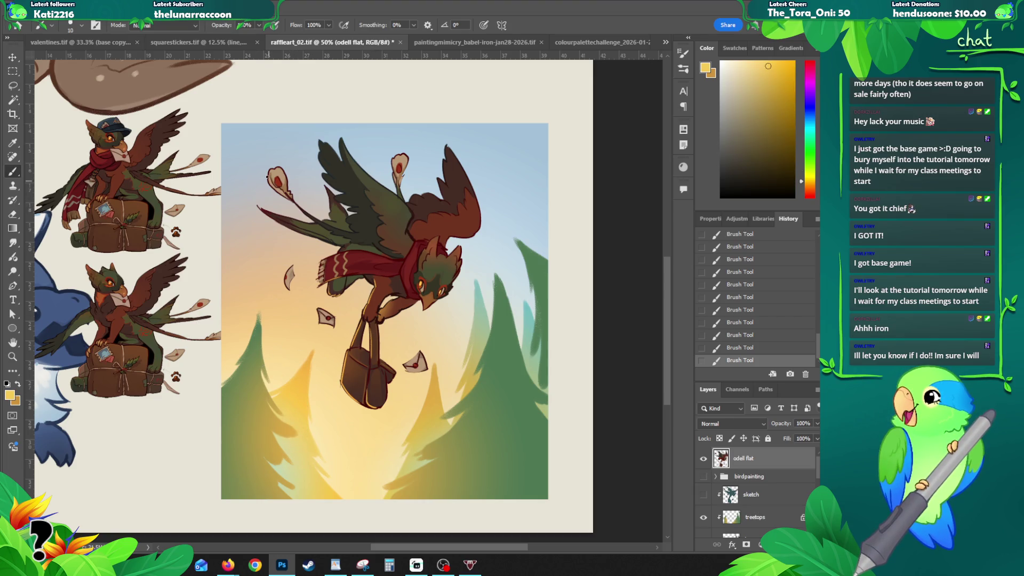
key(ctrl+z)
drag(267, 181, 319, 240)
- Lock the odell flat layer's transparent pixels and brush yellow light along the left wing's lower edge
key(slash)
key(ctrl+z)
drag(266, 212, 322, 243)
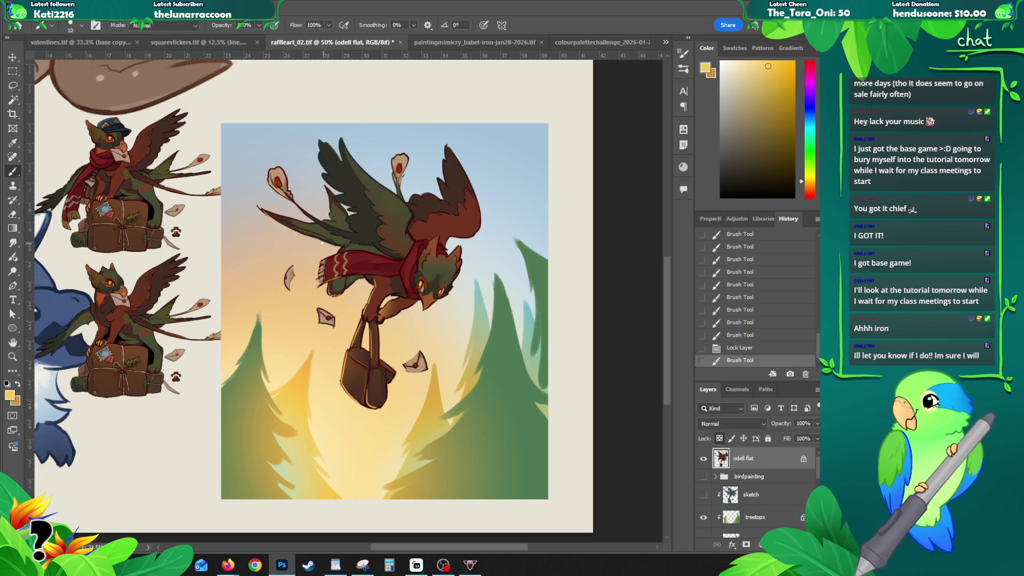
key(ctrl+z)
mouse_move(261, 208)
mouse_down()
mouse_move(303, 235)
mouse_move(331, 209)
mouse_move(327, 186)
mouse_up()
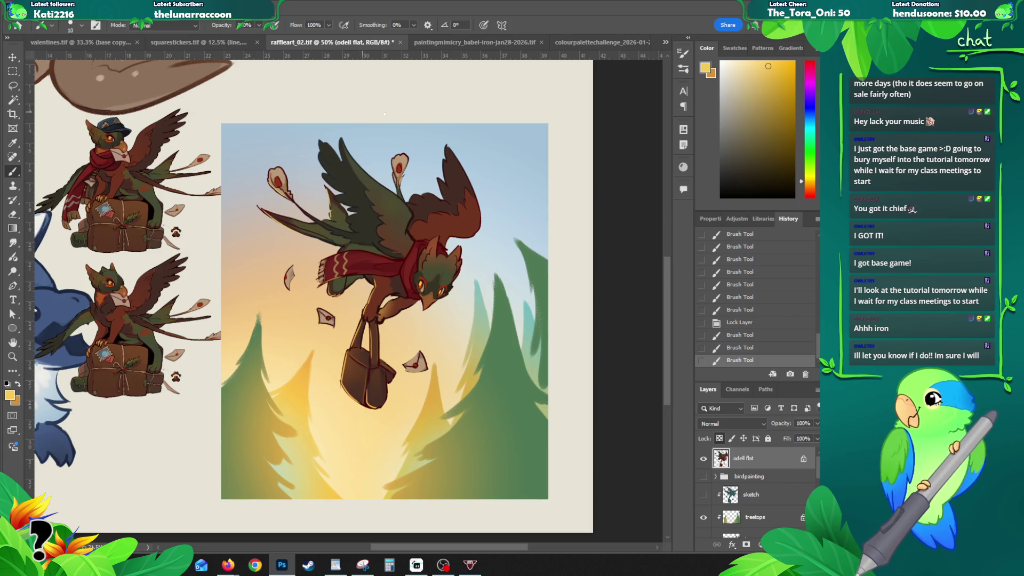
scroll(443, 305, up, 3)
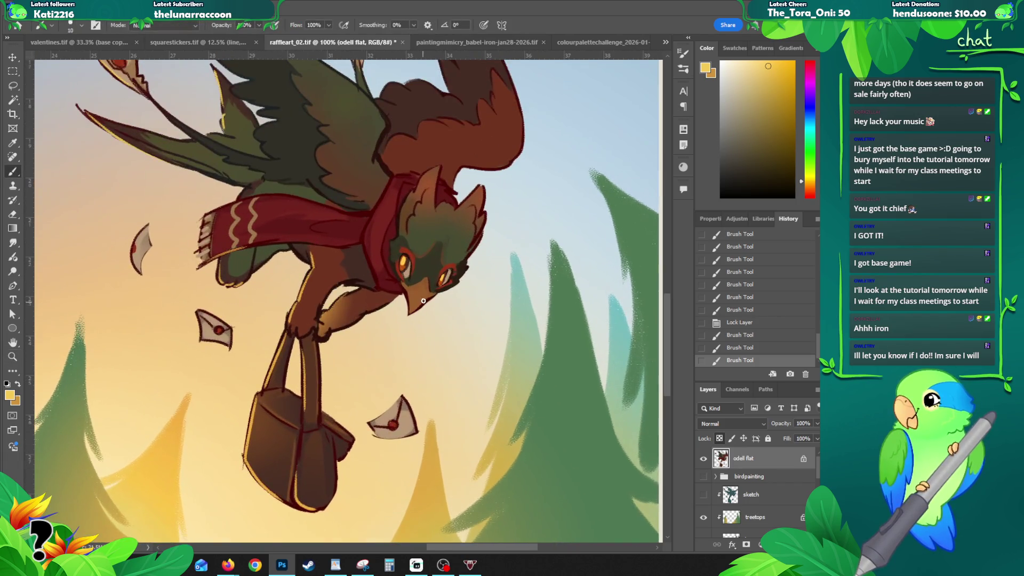
- Add small touch-up strokes around the beak, then settle the view at 66.7% on the bird
mouse_move(408, 310)
mouse_down()
mouse_move(422, 333)
mouse_move(404, 314)
mouse_move(434, 280)
mouse_up()
drag(417, 319, 434, 329)
drag(430, 292, 433, 297)
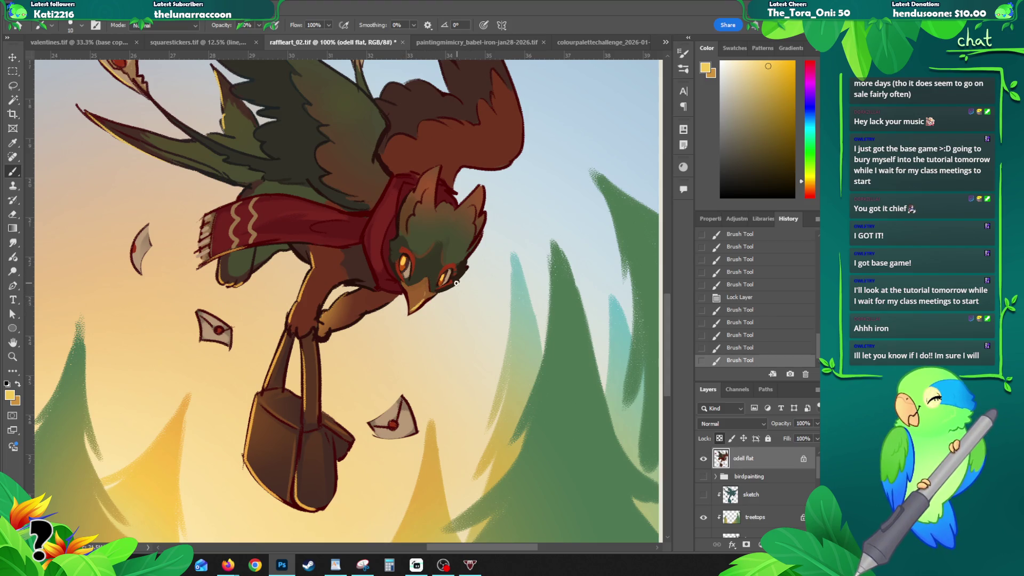
key(z)
alt+click(446, 313)
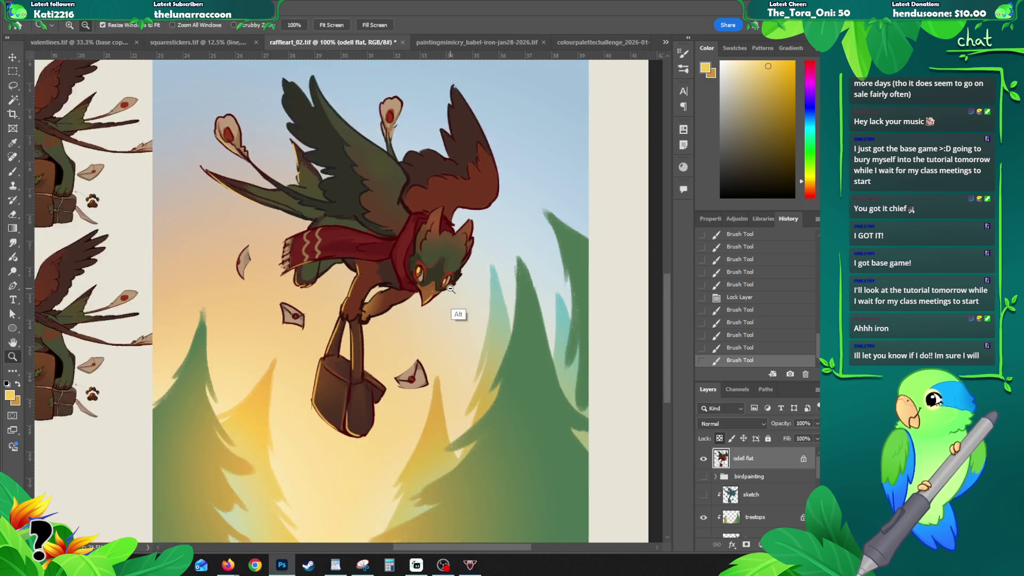
alt+click(446, 312)
click(392, 315)
- Shade the bird's leg with reddish brown and near-black brown sampled from the painting
key(b)
alt+click(377, 331)
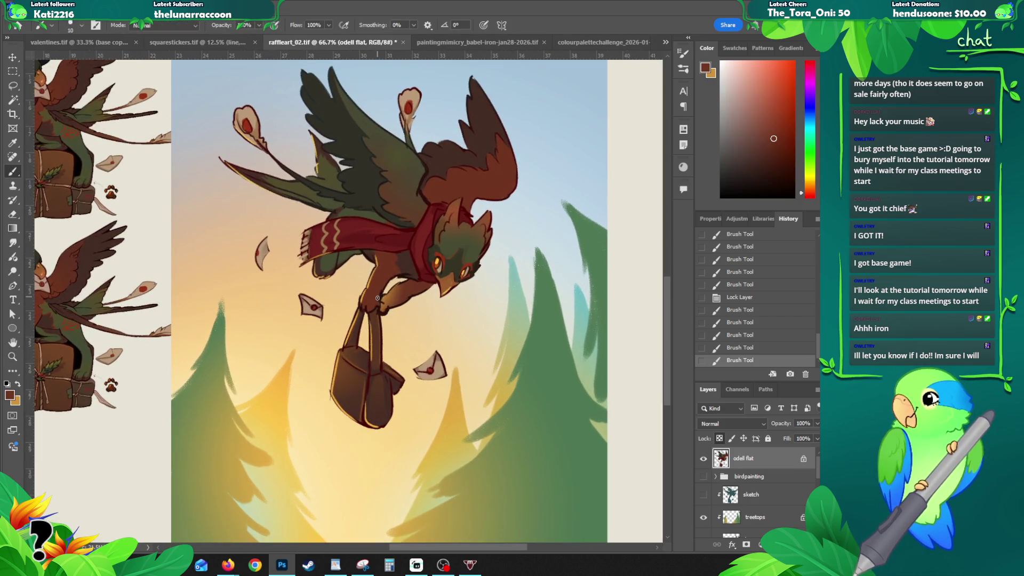
drag(380, 306, 387, 302)
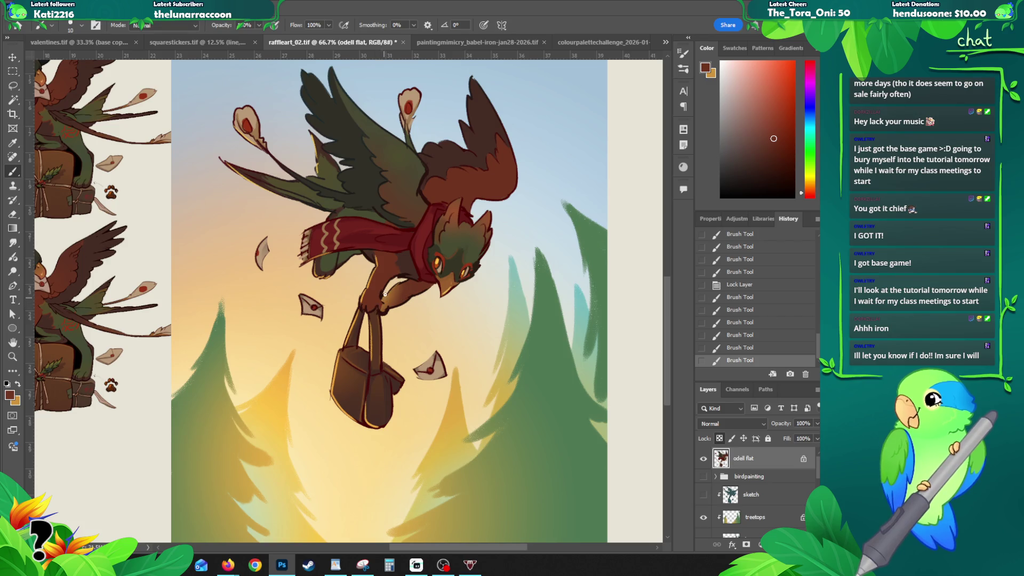
drag(379, 298, 368, 310)
alt+click(387, 323)
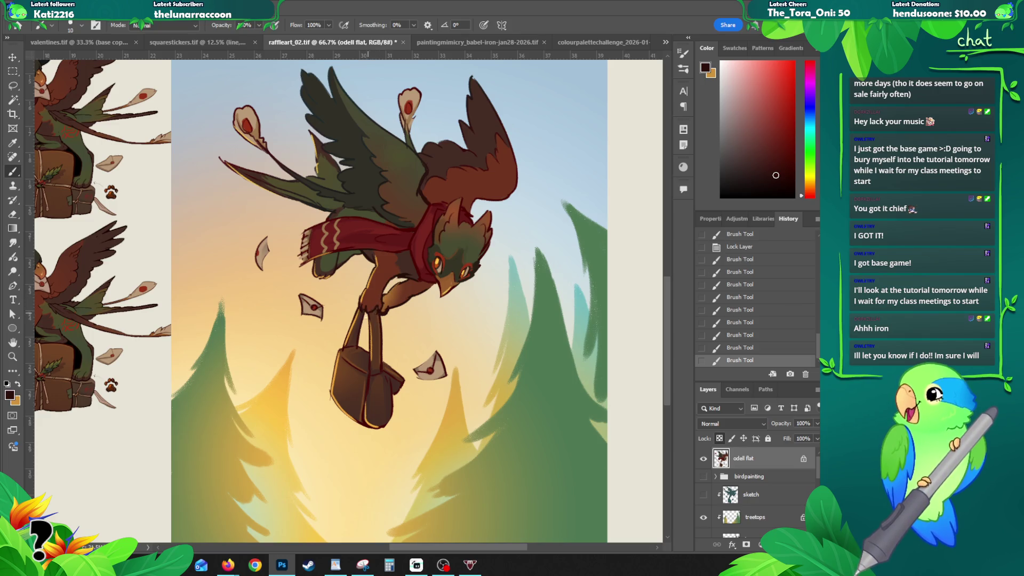
alt+click(366, 309)
drag(370, 305, 363, 308)
alt+click(368, 338)
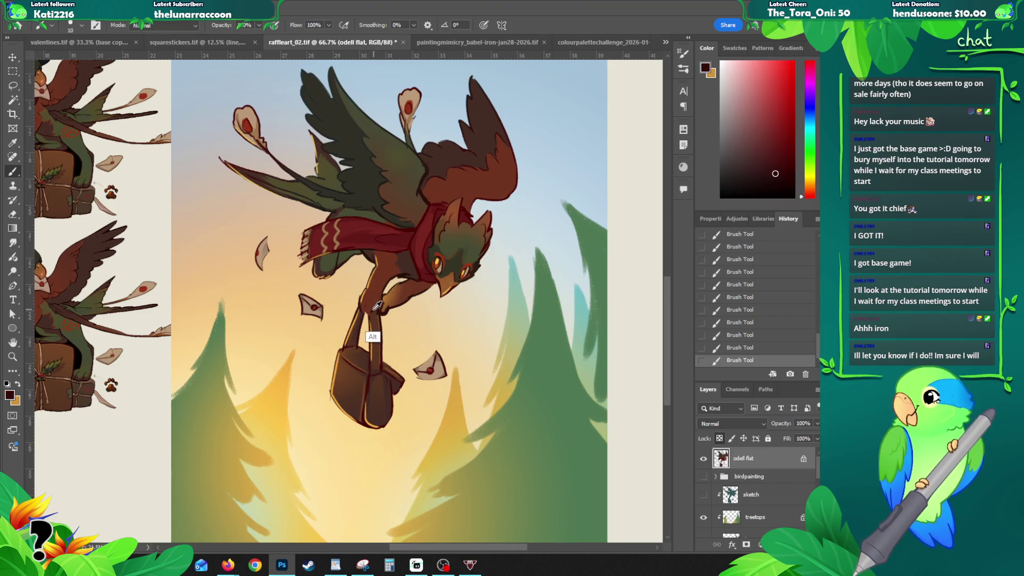
- Unlock the bird layer's transparency, redo a leg stroke, and zoom out to 50%
key(slash)
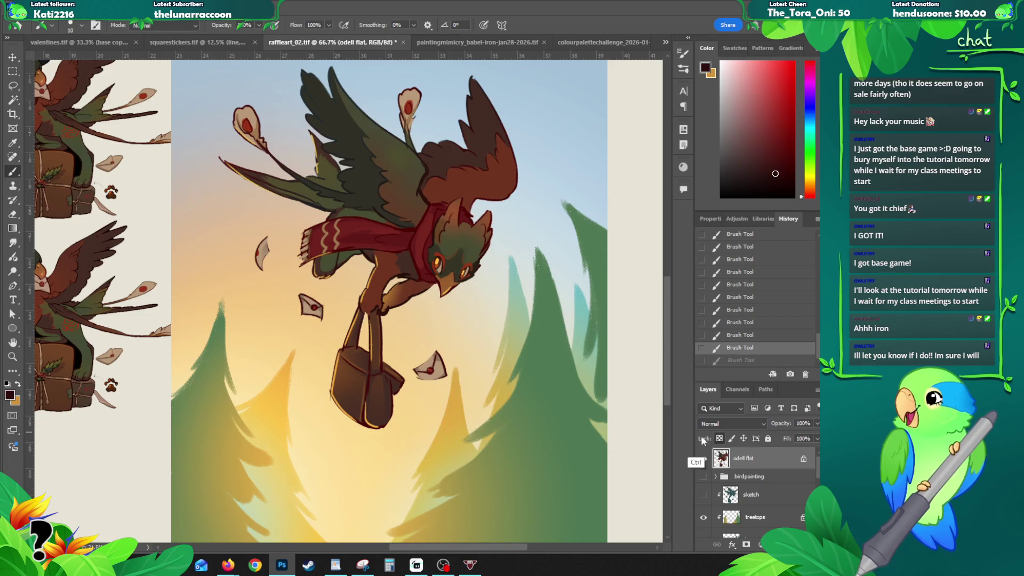
key(ctrl+z)
mouse_move(363, 336)
mouse_down()
mouse_move(376, 346)
mouse_move(368, 314)
mouse_move(390, 306)
mouse_move(337, 327)
mouse_up()
key(z)
alt+click(391, 299)
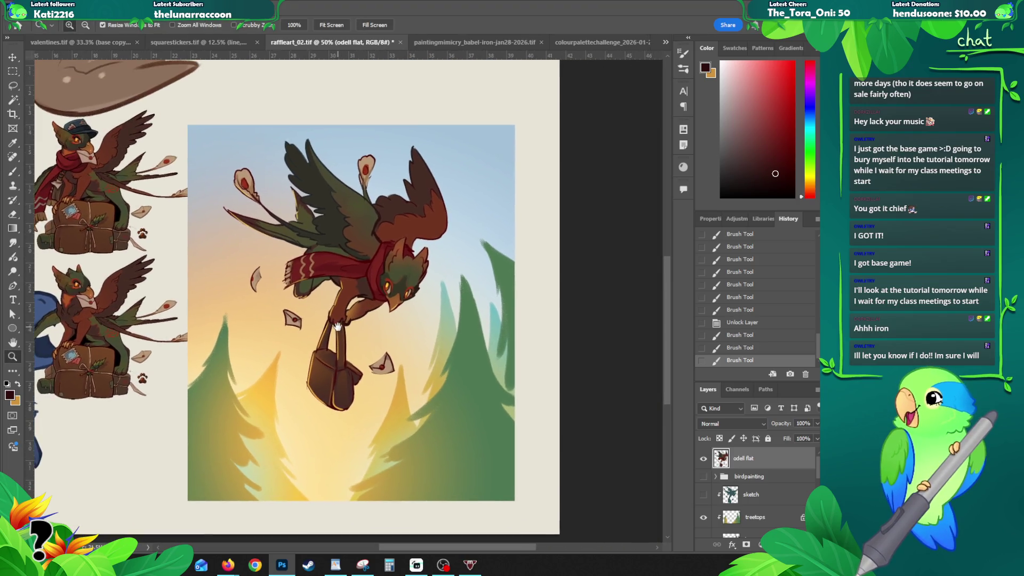
- At 100% zoom, erase part of the left feather stem and repaint the right feather's stem
drag(350, 291, 358, 306)
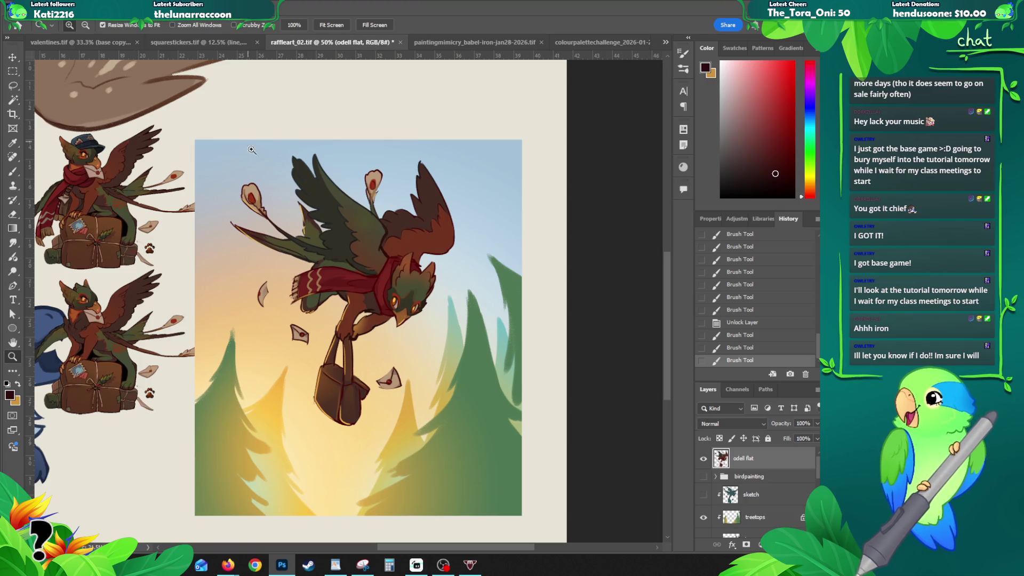
click(262, 203)
key(e)
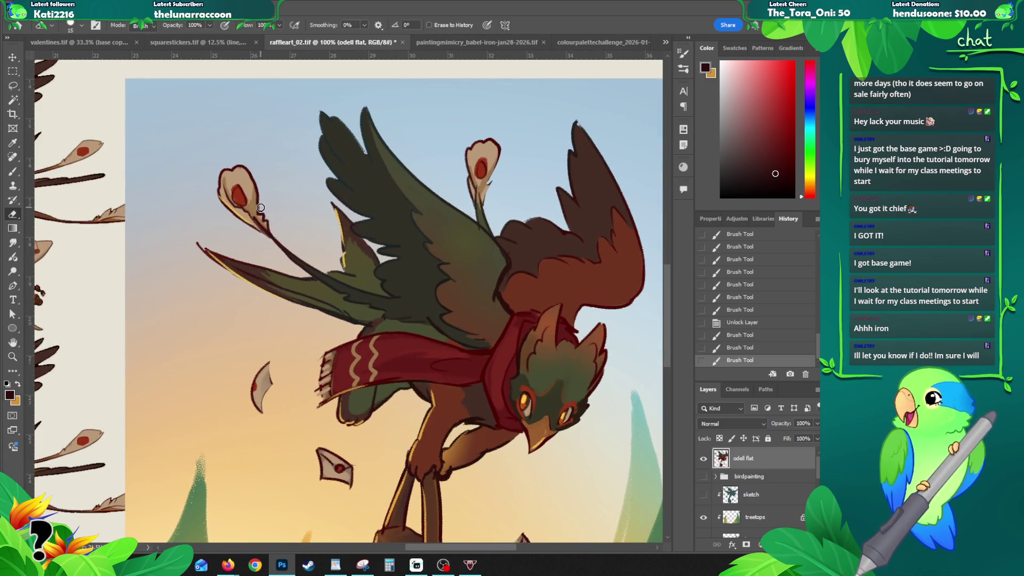
drag(255, 231, 269, 242)
key(ctrl+z)
key(ctrl+shift+z)
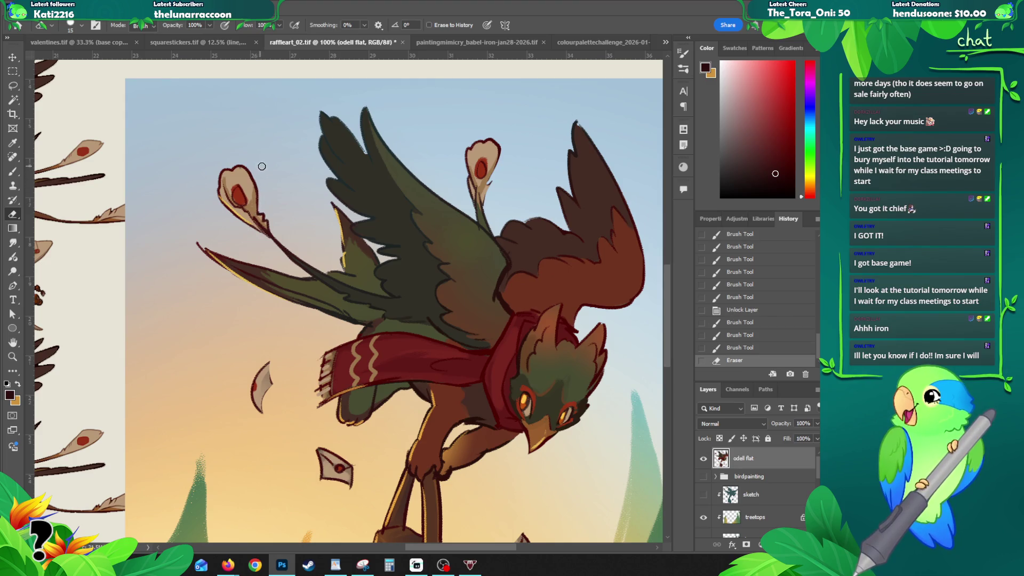
key(b)
alt+click(492, 175)
drag(486, 184, 487, 188)
drag(492, 181, 484, 195)
key(z)
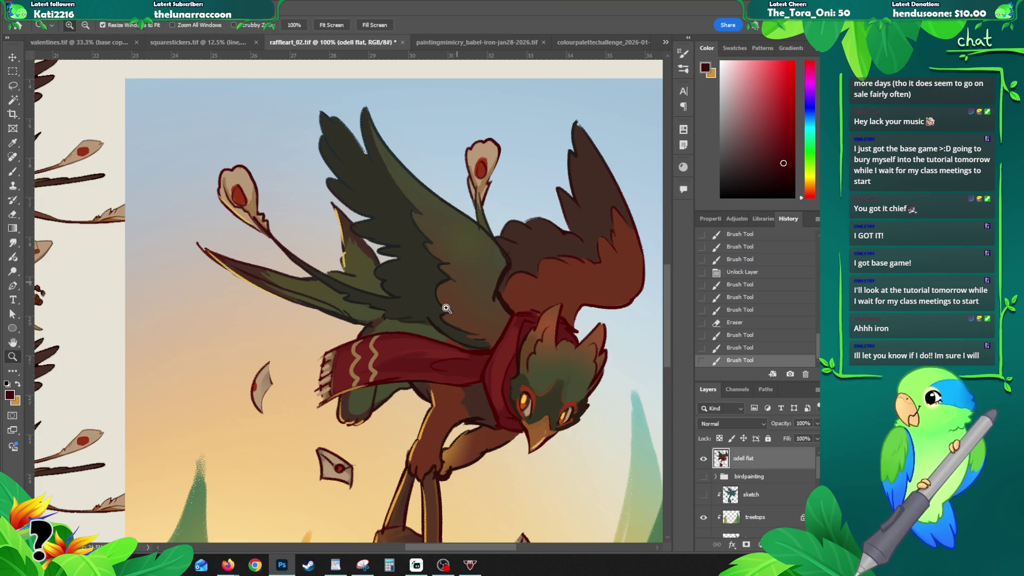
alt+click(422, 342)
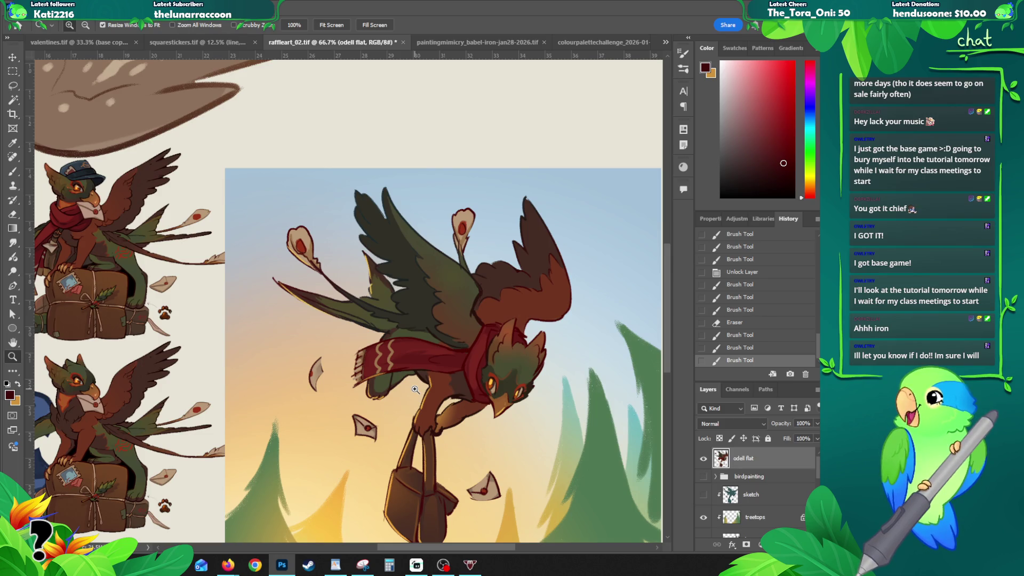
- Touch up the floating leaf and repaint the red spots on the left and right leaves
click(320, 363)
key(b)
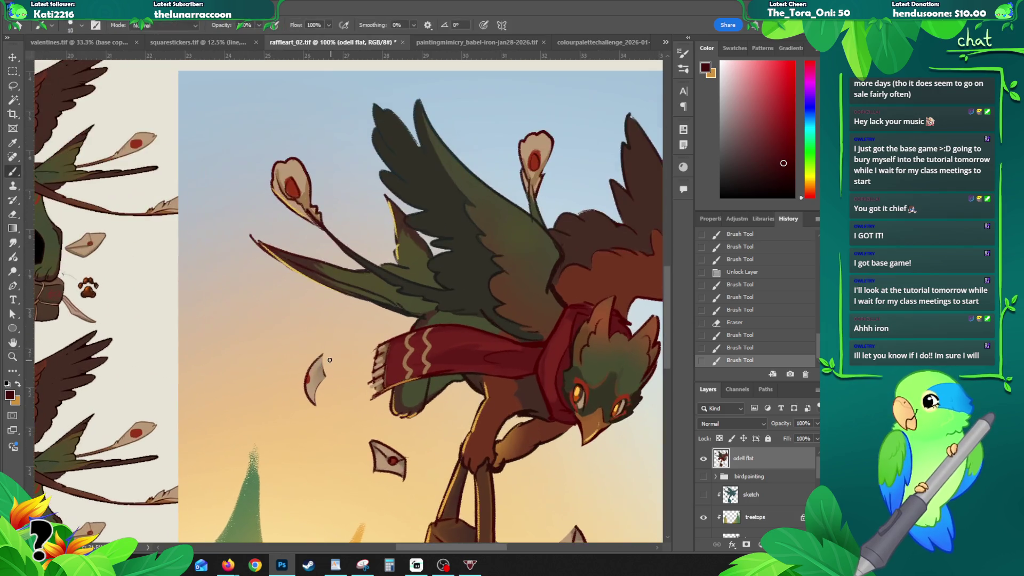
drag(315, 367, 313, 400)
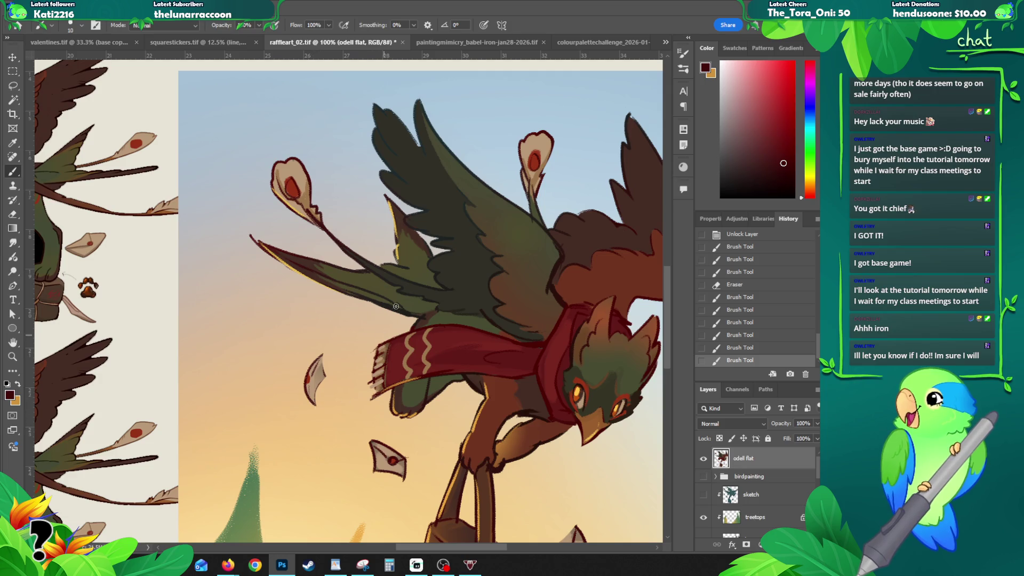
alt+click(290, 186)
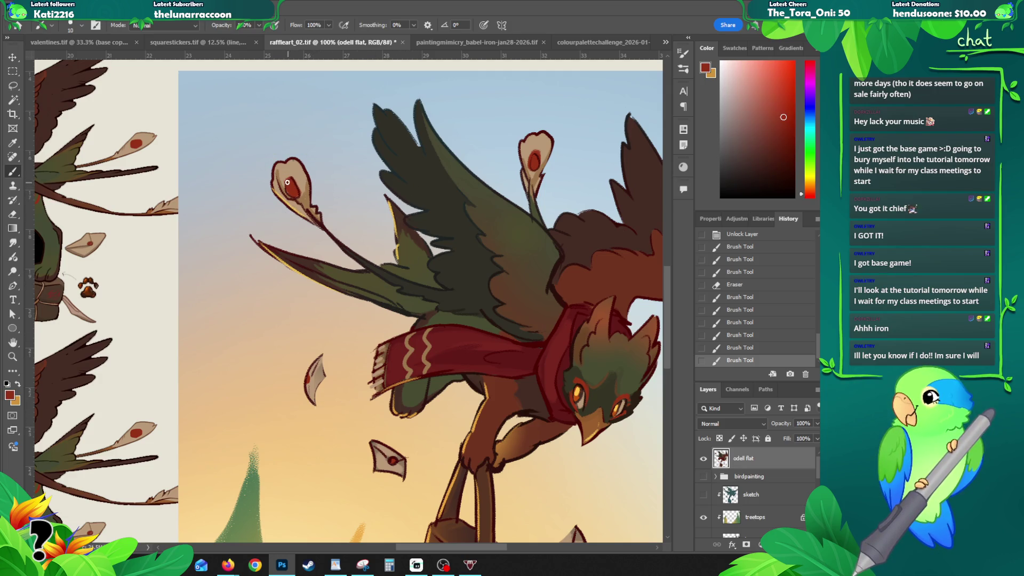
mouse_move(289, 182)
mouse_down()
mouse_move(296, 188)
mouse_move(293, 180)
mouse_up()
key(ctrl+z)
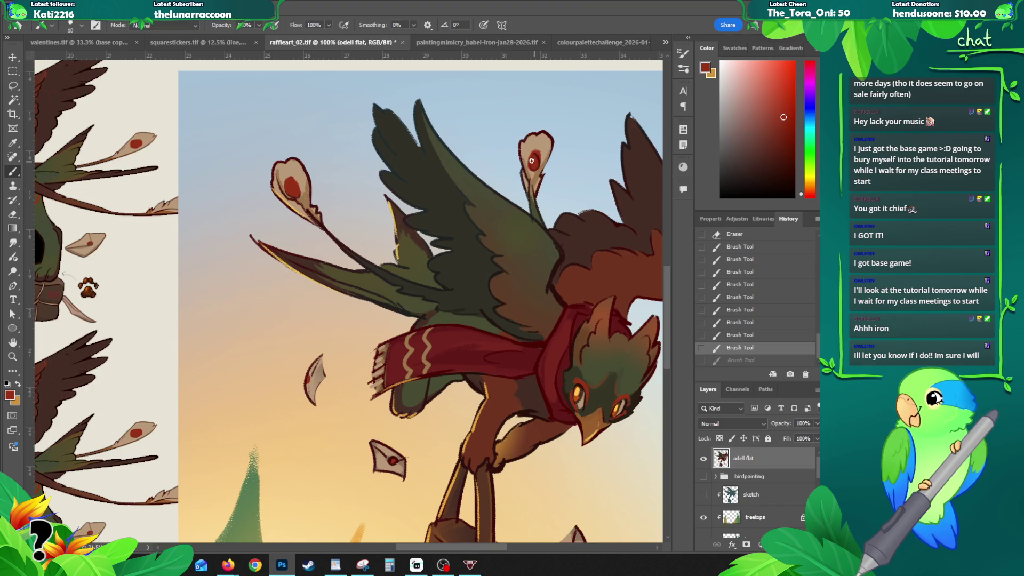
drag(536, 163, 535, 172)
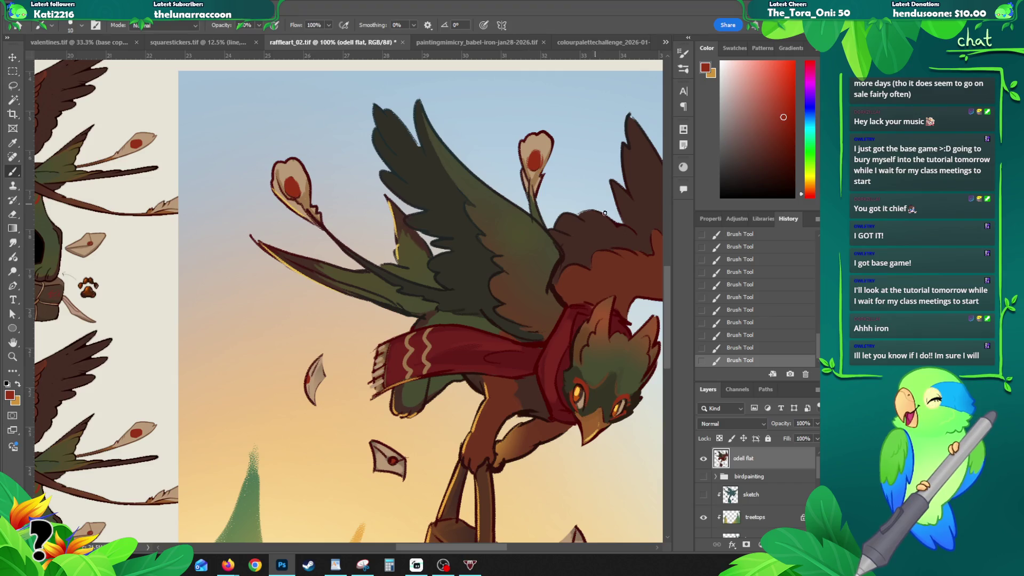
- Zoom to 66.7%, then close in on the dark green wing and sample dark brown
key(z)
drag(570, 281, 464, 234)
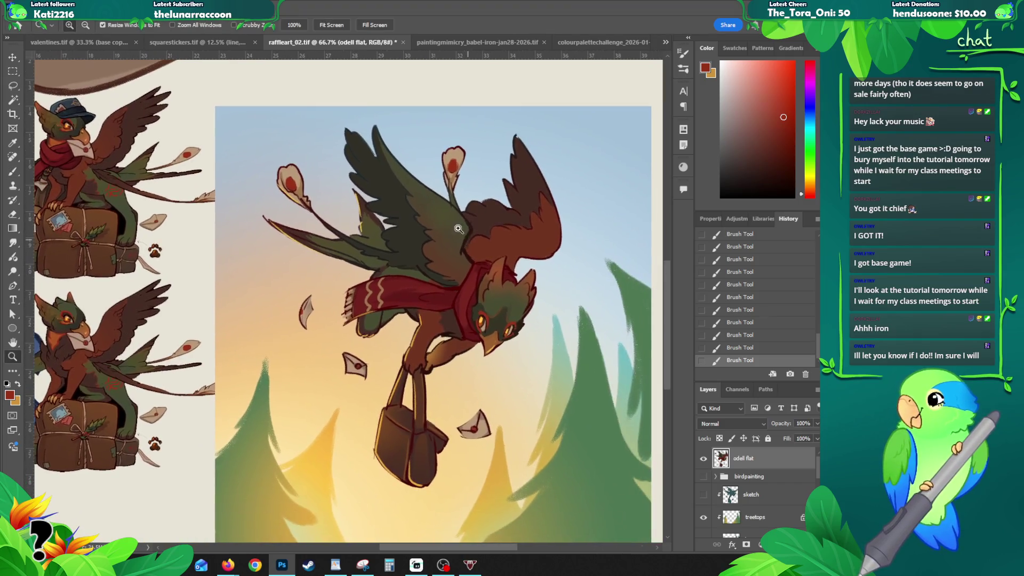
click(430, 216)
alt+click(403, 229)
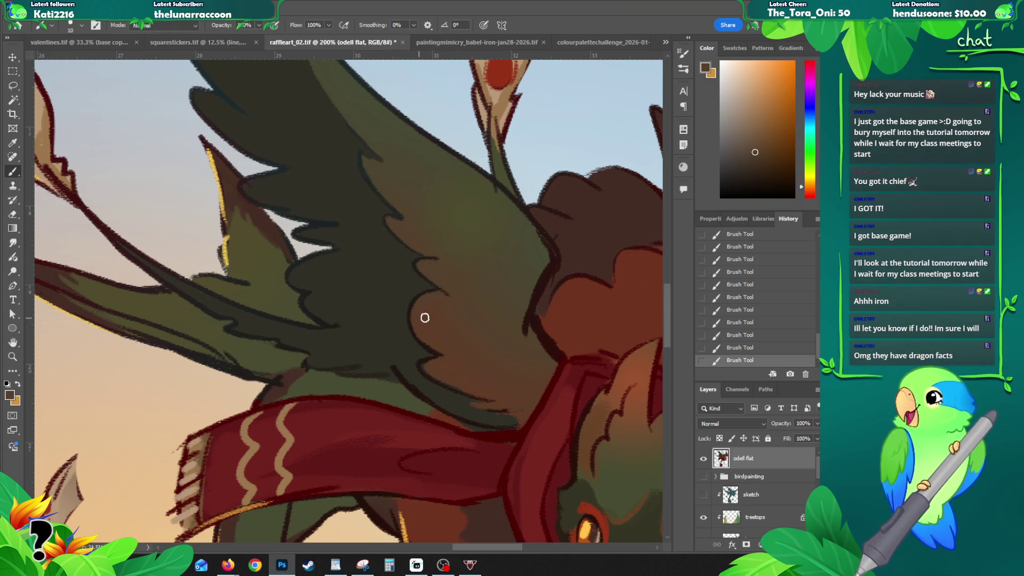
- Paint a short dark stroke on the wing, sample the near-black outline colour, and zoom to the wing joint
key(ctrl+z)
alt+click(424, 346)
drag(415, 311, 417, 317)
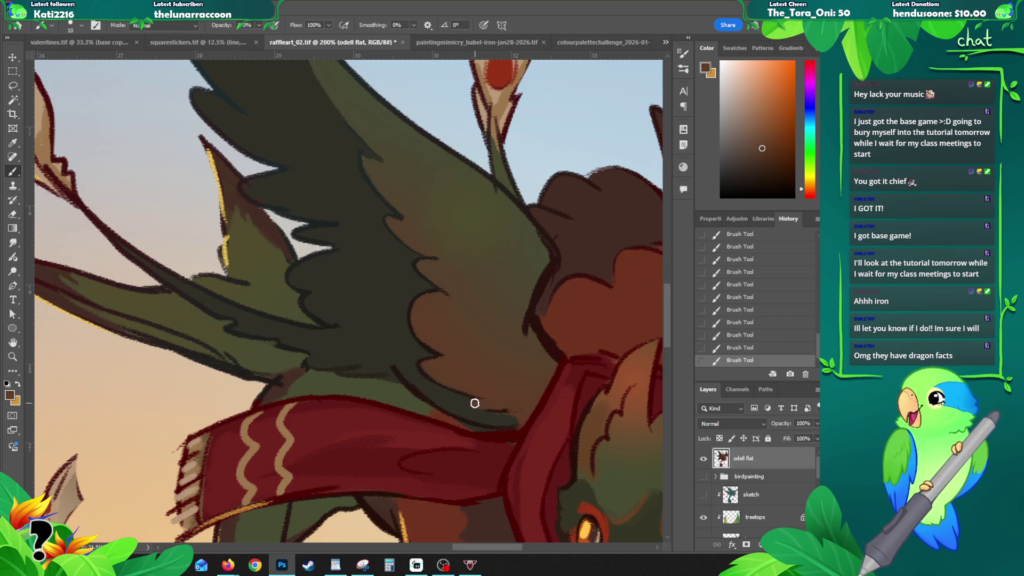
alt+click(468, 421)
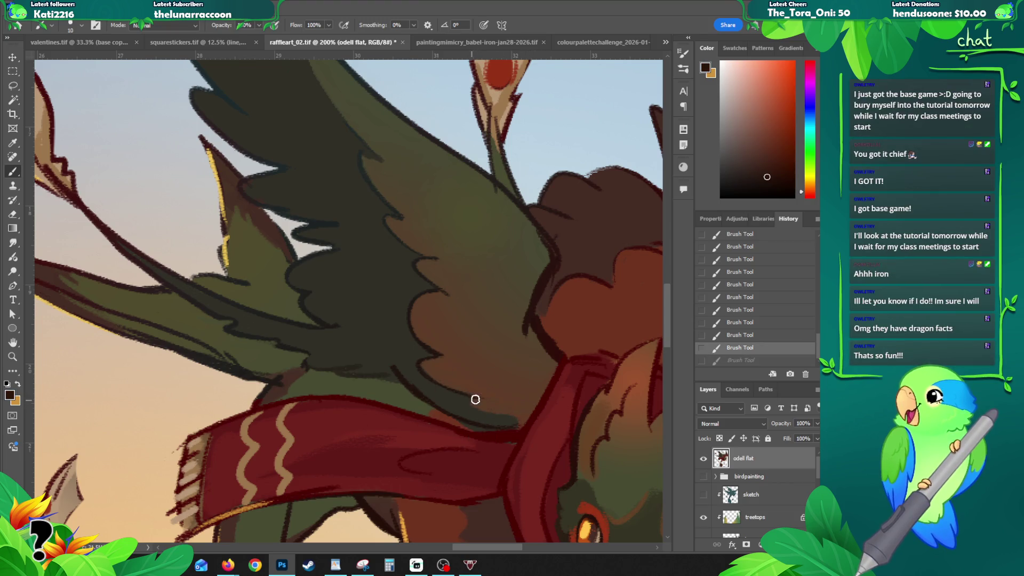
key(z)
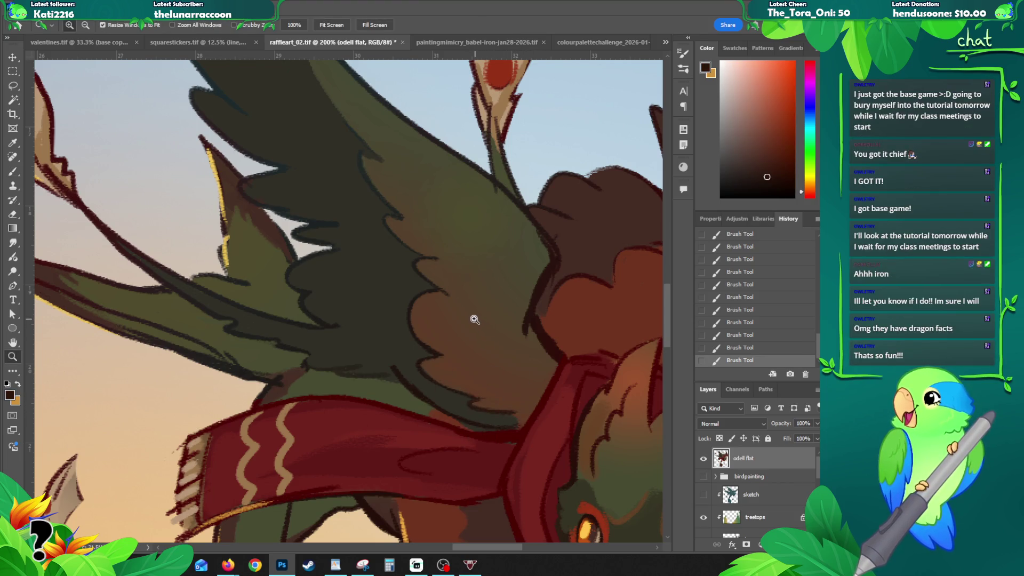
alt+click(473, 320)
drag(412, 339, 347, 325)
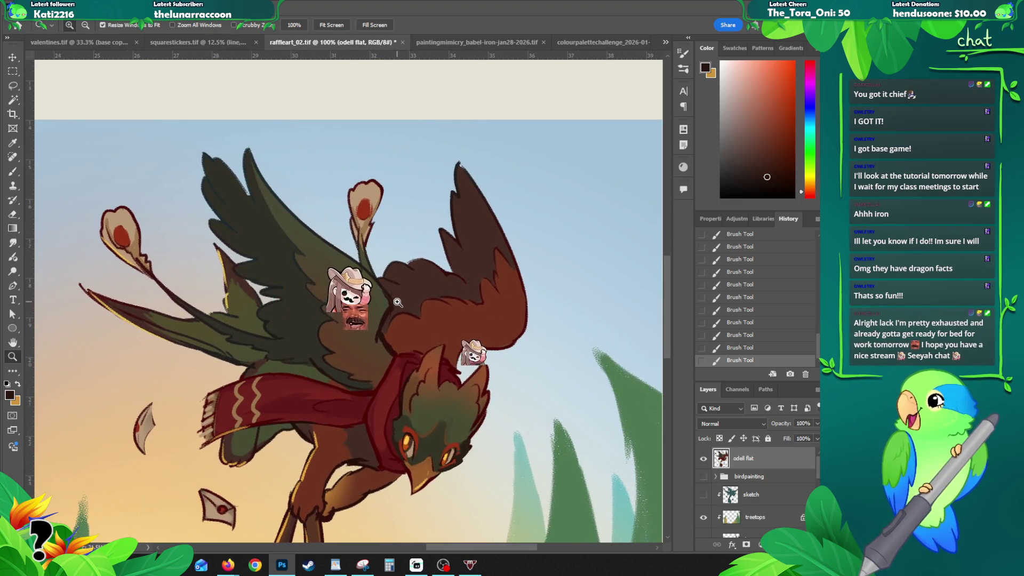
click(398, 309)
- Fill the dark line at the wing edge with olive and redraw the near-black red outline down the body
key(b)
alt+click(354, 292)
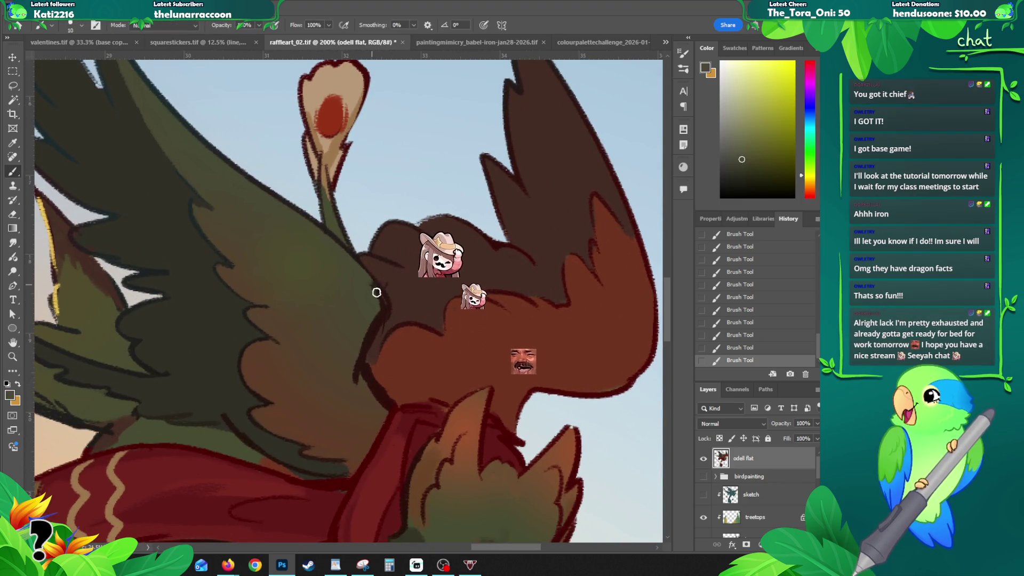
mouse_move(375, 306)
mouse_down()
mouse_move(361, 343)
mouse_move(375, 327)
mouse_up()
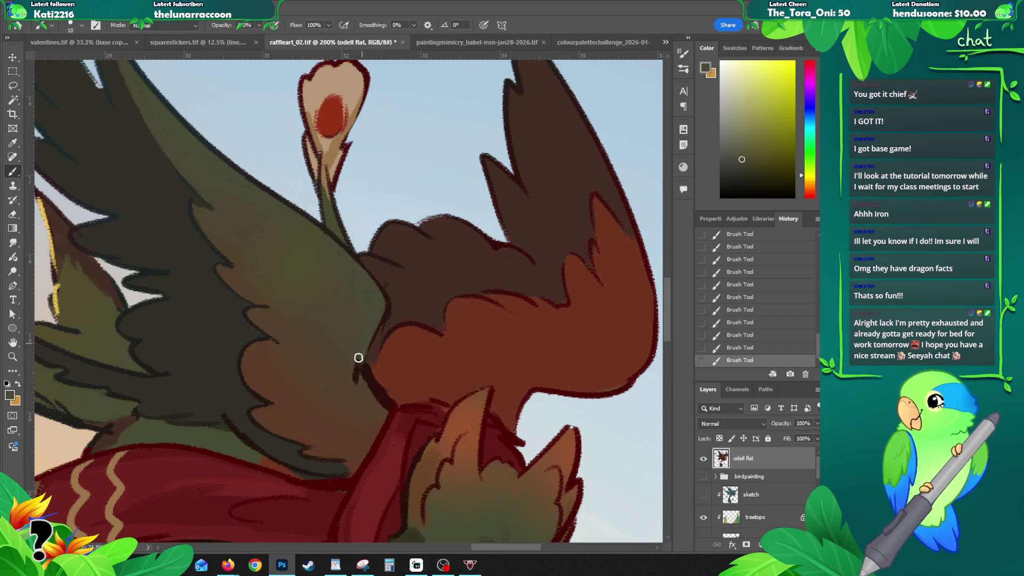
alt+click(359, 417)
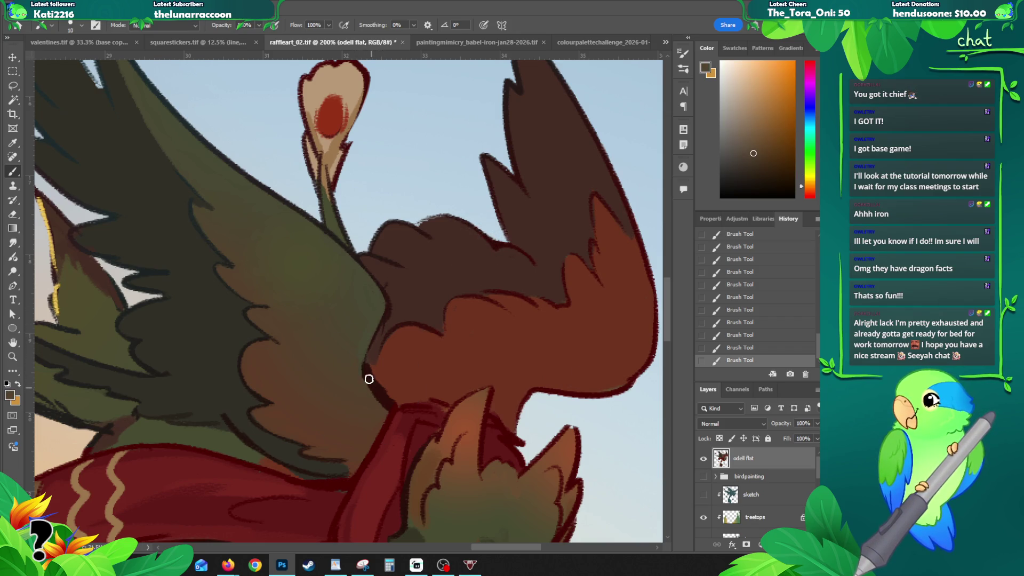
alt+click(374, 372)
mouse_move(381, 317)
mouse_down()
mouse_move(370, 339)
mouse_move(379, 382)
mouse_up()
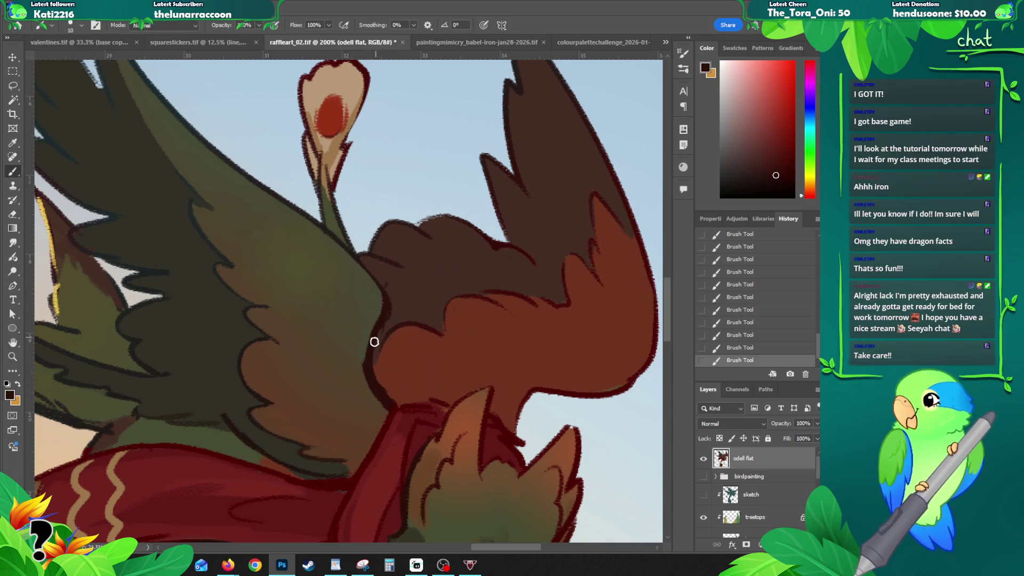
- Zoom out to check the wing and whole painting, then zoom back in on the bird's head
key(z)
alt+click(378, 287)
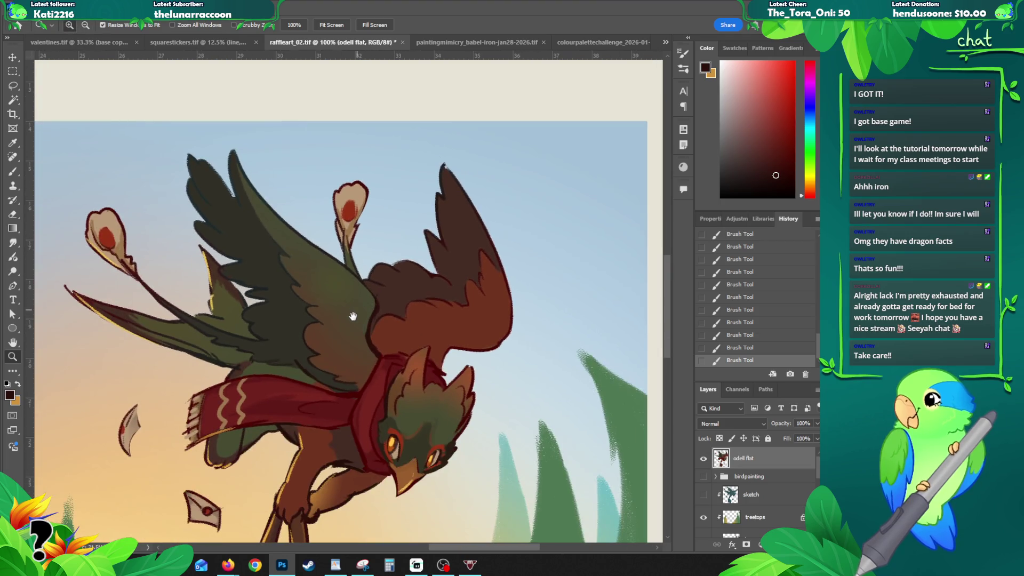
drag(292, 303, 307, 277)
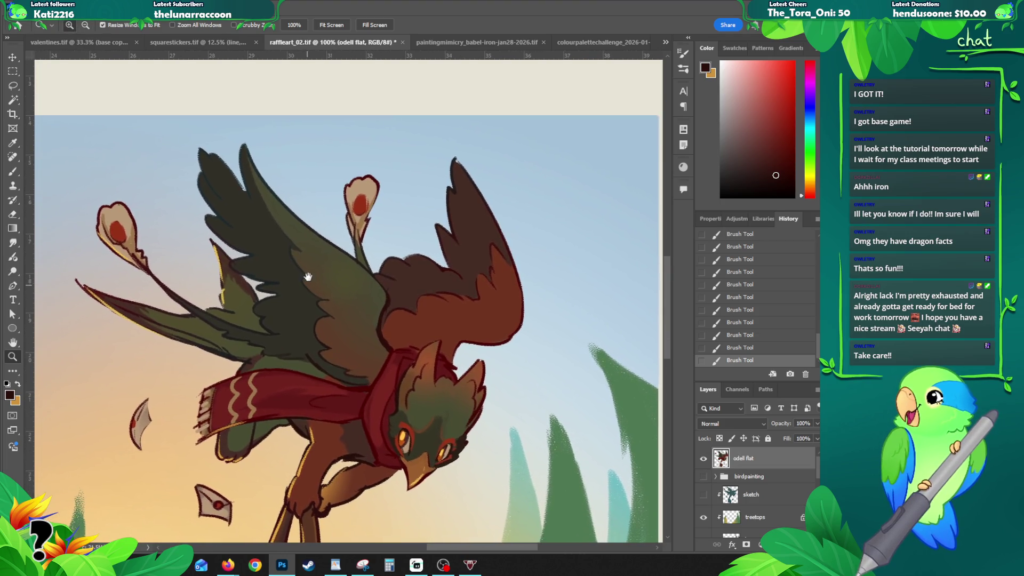
alt+click(331, 311)
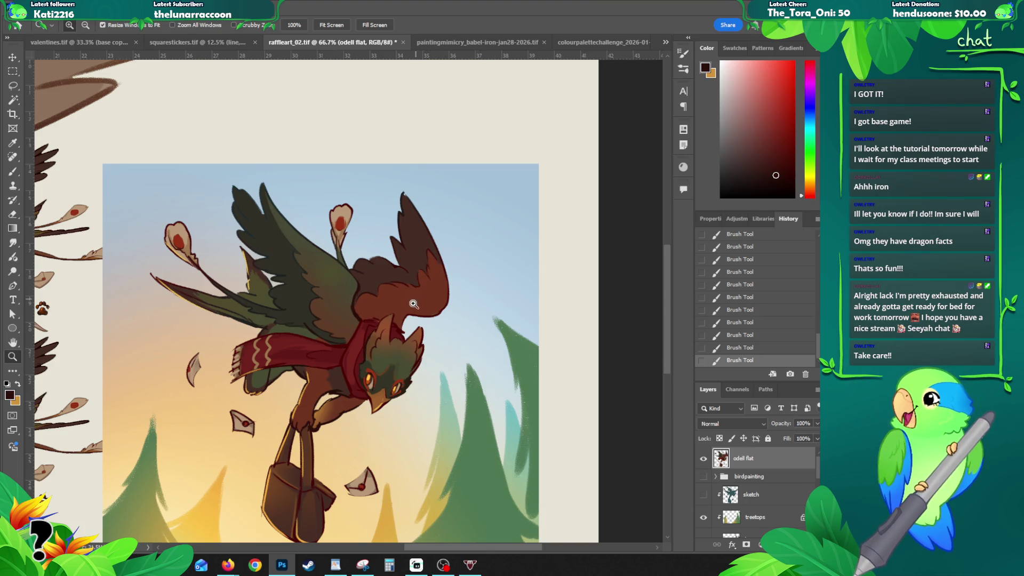
click(406, 338)
- Fill the notch beside the ear tip with the dark red outline colour
key(z)
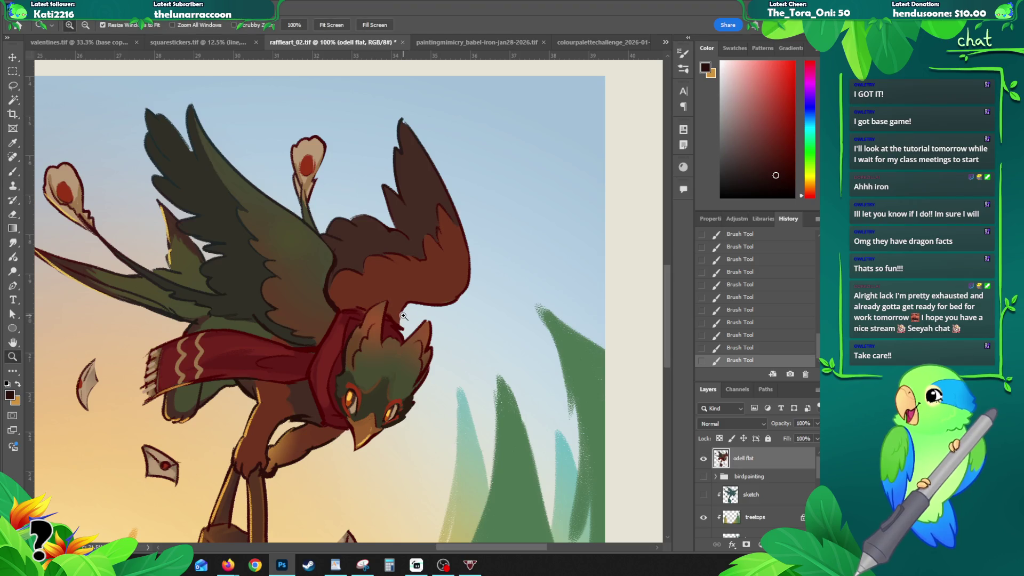
click(406, 341)
alt+click(396, 315)
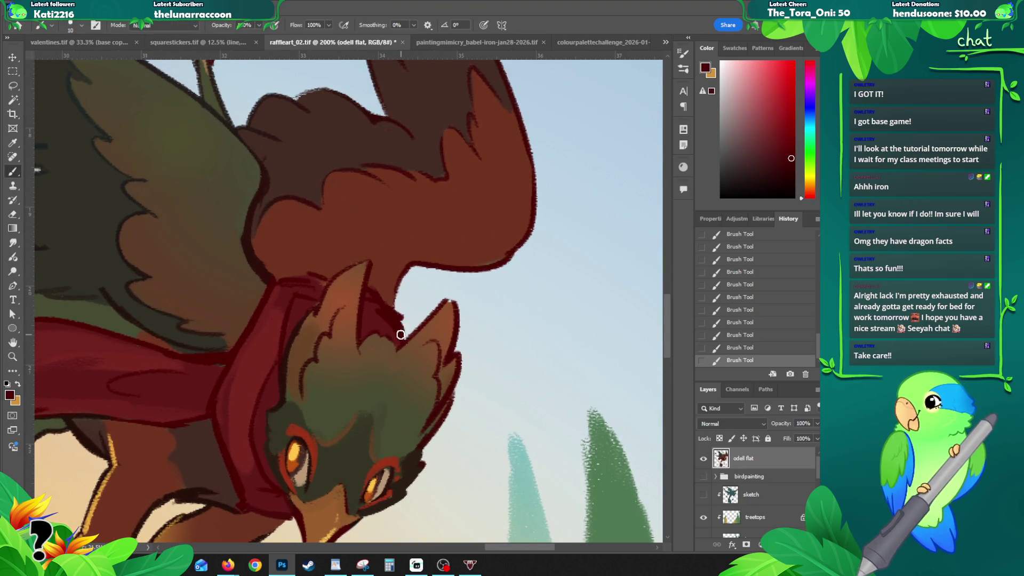
drag(404, 334, 402, 336)
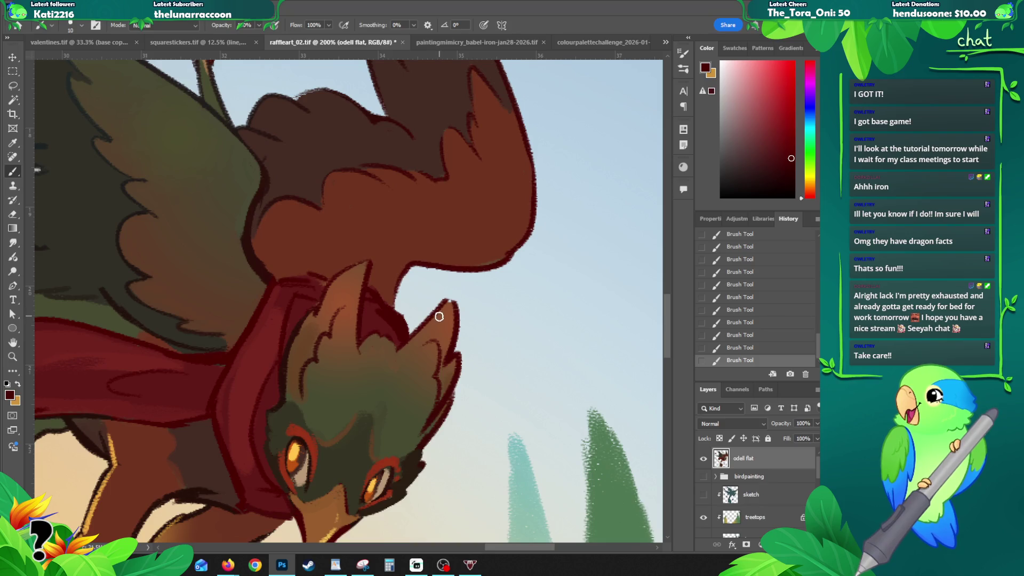
alt+click(449, 342)
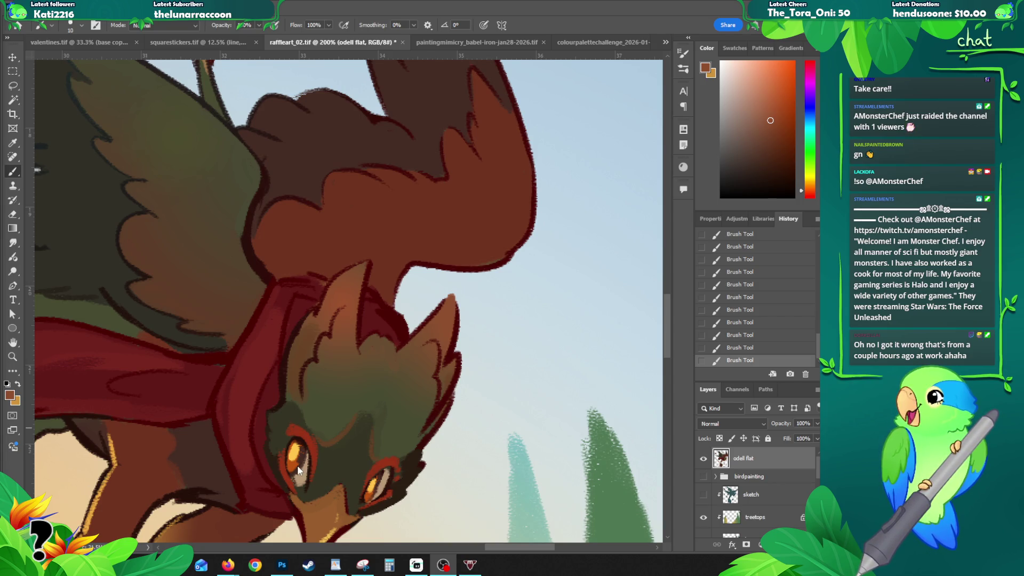
- Touch up the head outline with a darker red sampled from the scarf
key(z)
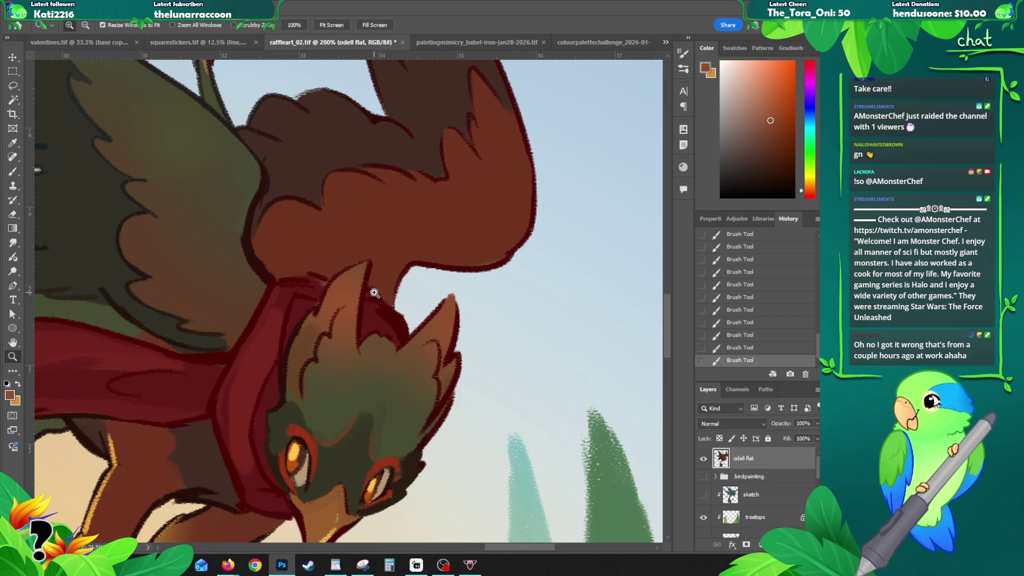
alt+click(375, 291)
key(b)
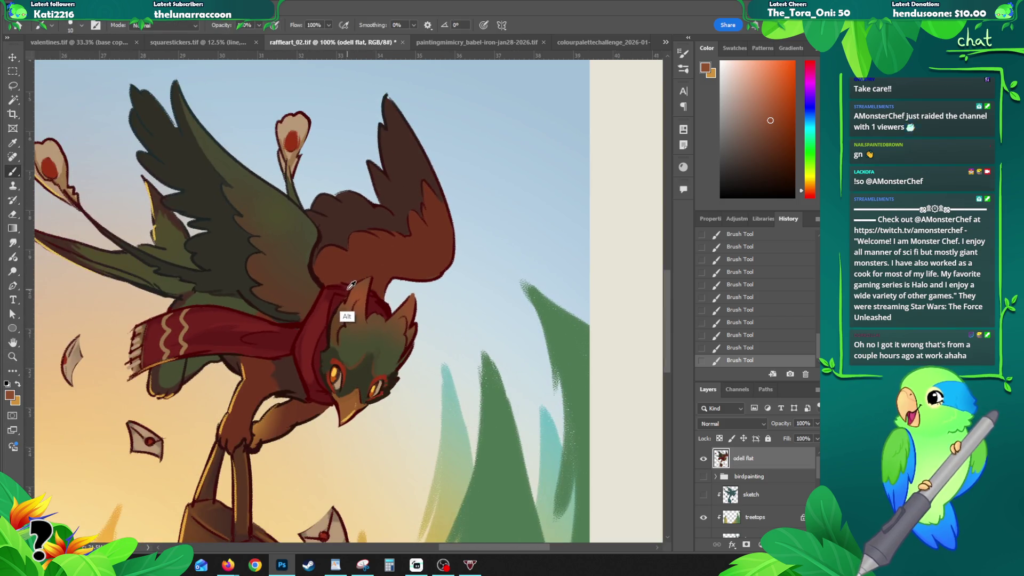
alt+click(354, 286)
mouse_move(363, 314)
mouse_down()
mouse_move(349, 321)
mouse_move(381, 304)
mouse_up()
alt+click(350, 288)
alt+click(381, 304)
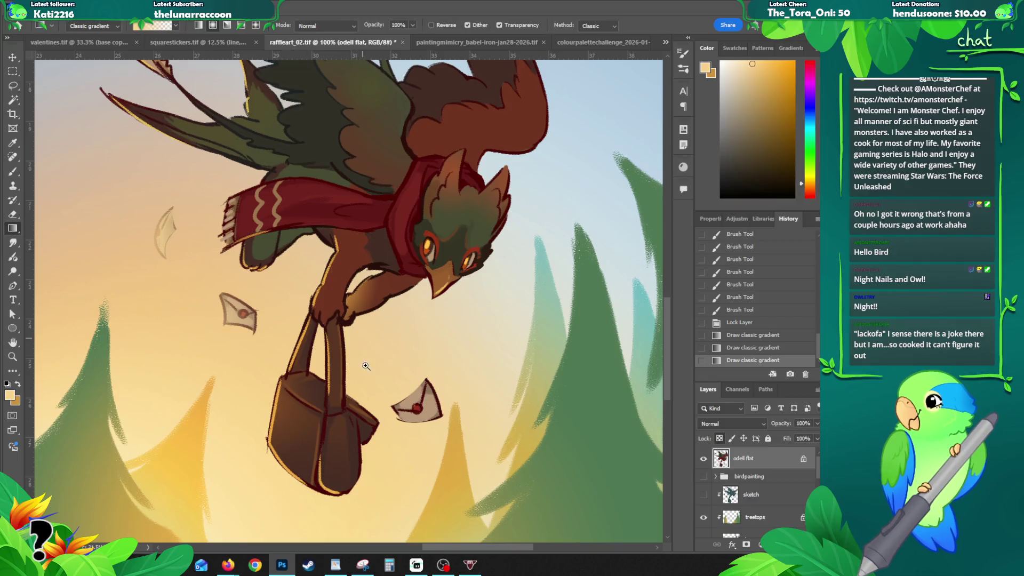
- Fade the small paper scrap left of the scarf with a gradient, undoing and redoing it
key(ctrl+z)
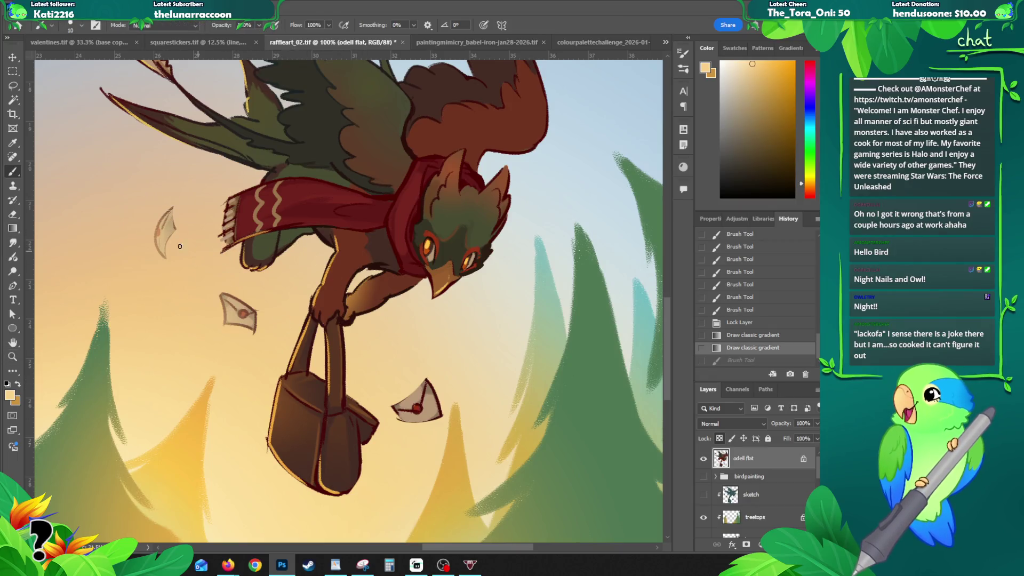
key(g)
drag(140, 207, 166, 250)
key(ctrl+z)
key(ctrl+shift+z)
key(z)
key(ctrl+z)
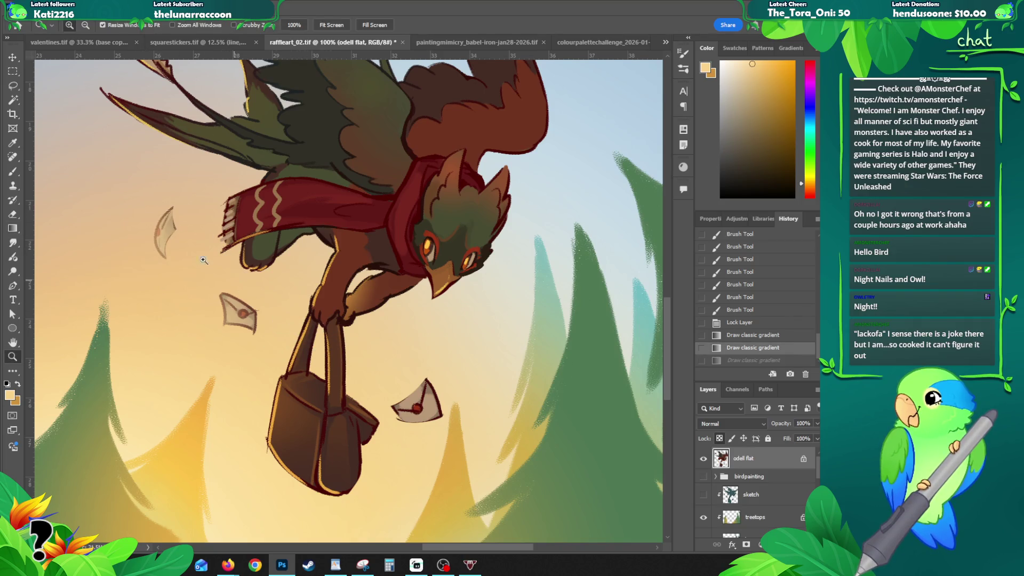
- Zoom in on the paper scrap, redraw its gradient fade, then zoom out to the whole painting
click(149, 199)
alt+click(203, 224)
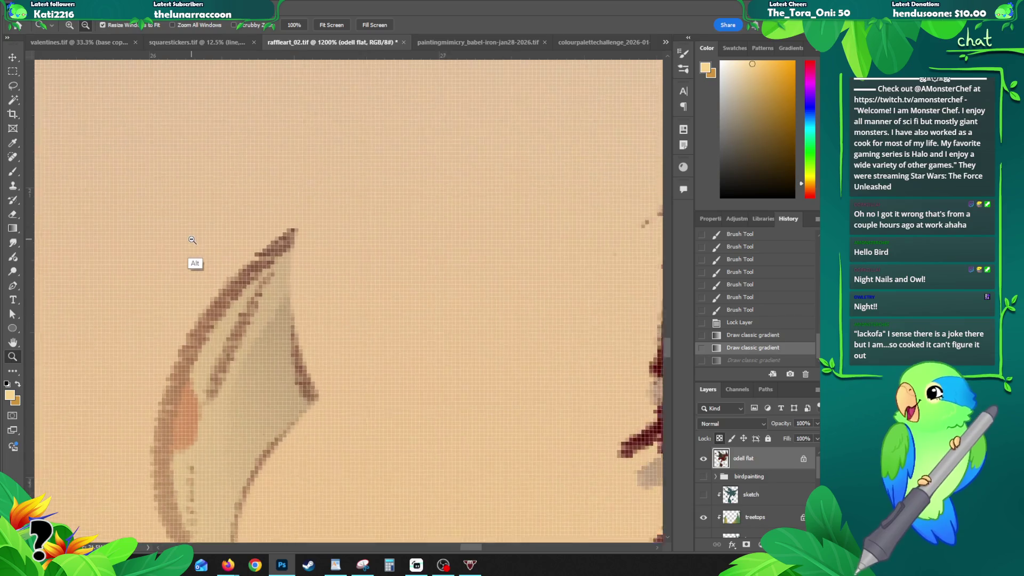
alt+click(201, 235)
key(g)
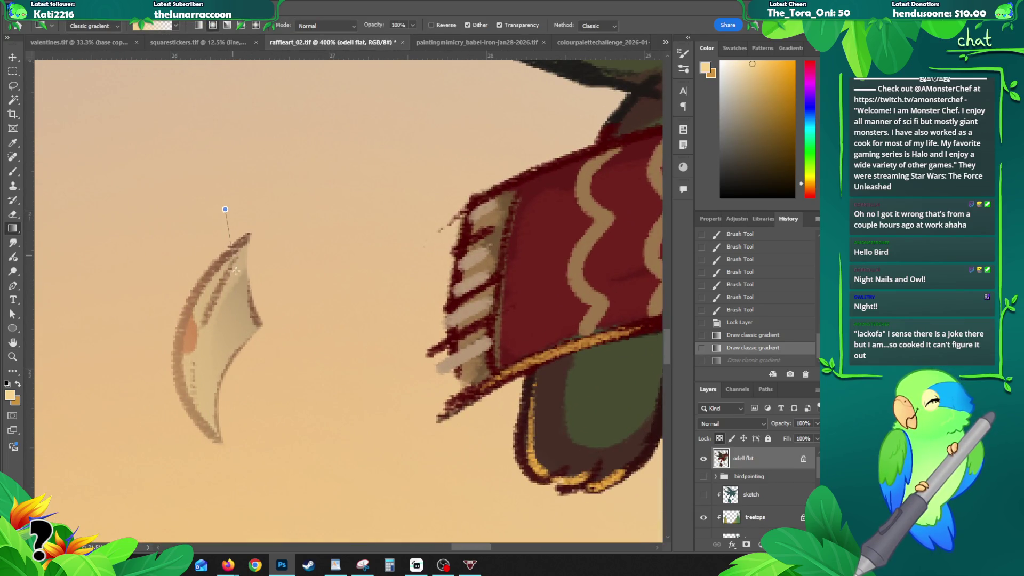
drag(235, 271, 235, 271)
key(z)
alt+click(256, 255)
alt+click(255, 255)
alt+click(256, 229)
alt+click(256, 230)
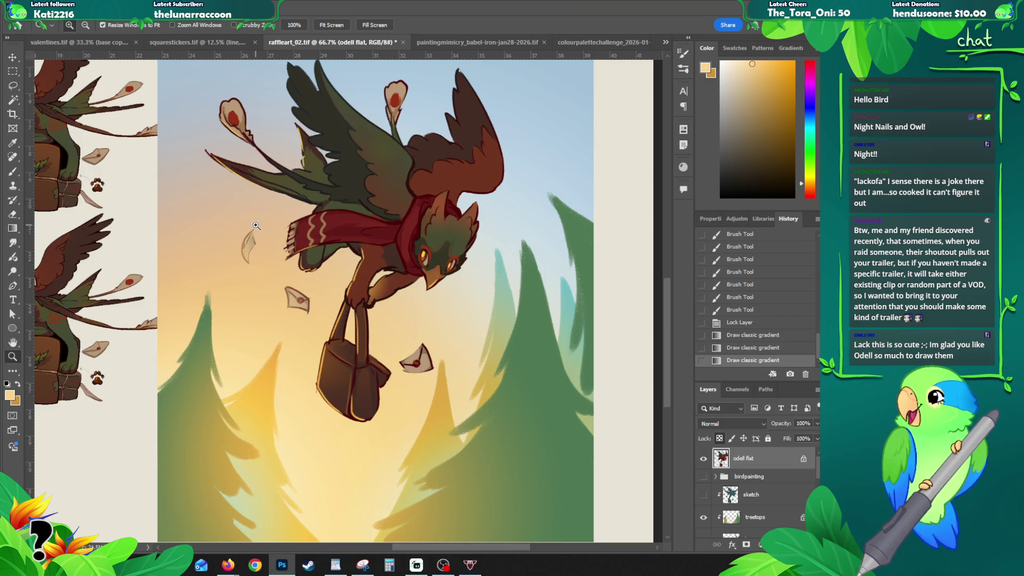
- Lasso-select the envelope beside the bag, fade it with a gradient, and deselect
drag(671, 292, 667, 286)
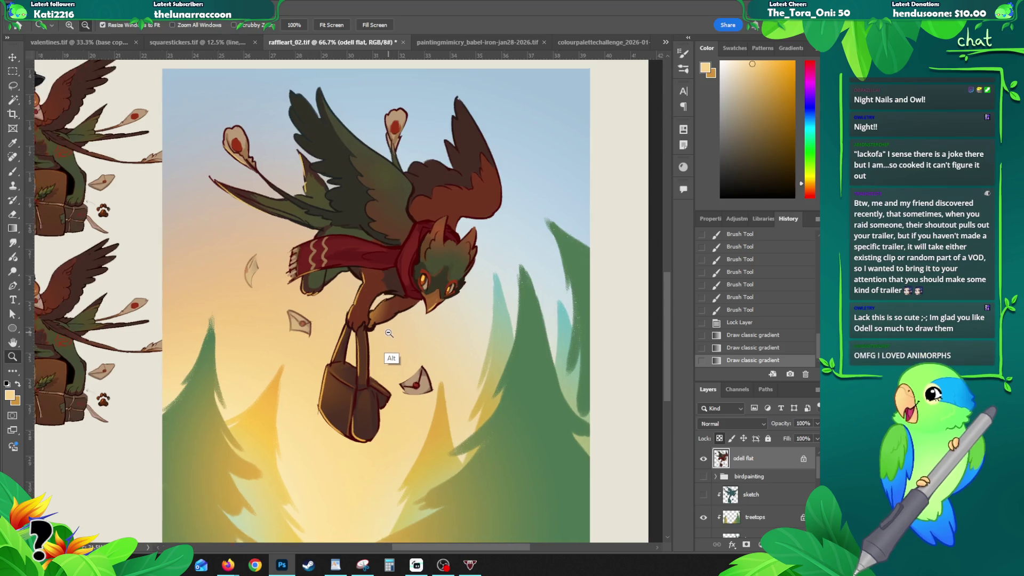
scroll(391, 359, down, 2)
scroll(299, 349, up, 1)
scroll(297, 351, up, 1)
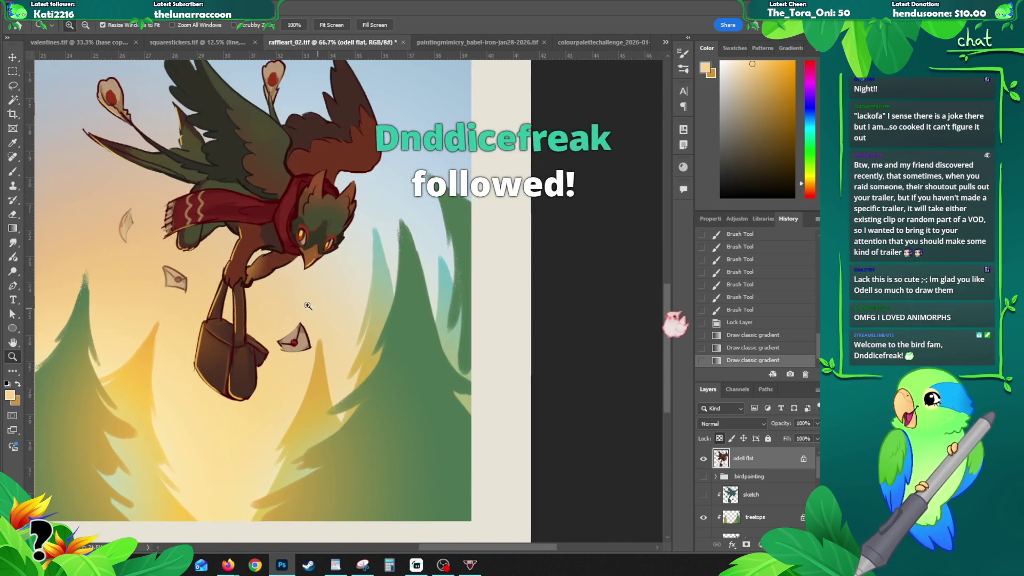
key(l)
mouse_move(303, 309)
mouse_down()
mouse_move(270, 342)
mouse_move(319, 311)
mouse_up()
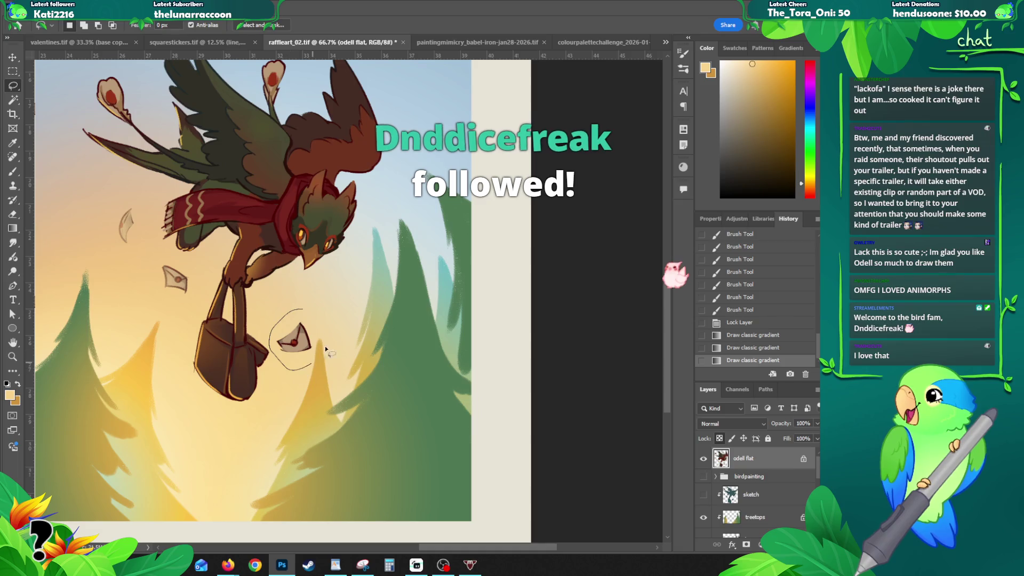
key(g)
drag(261, 350, 294, 333)
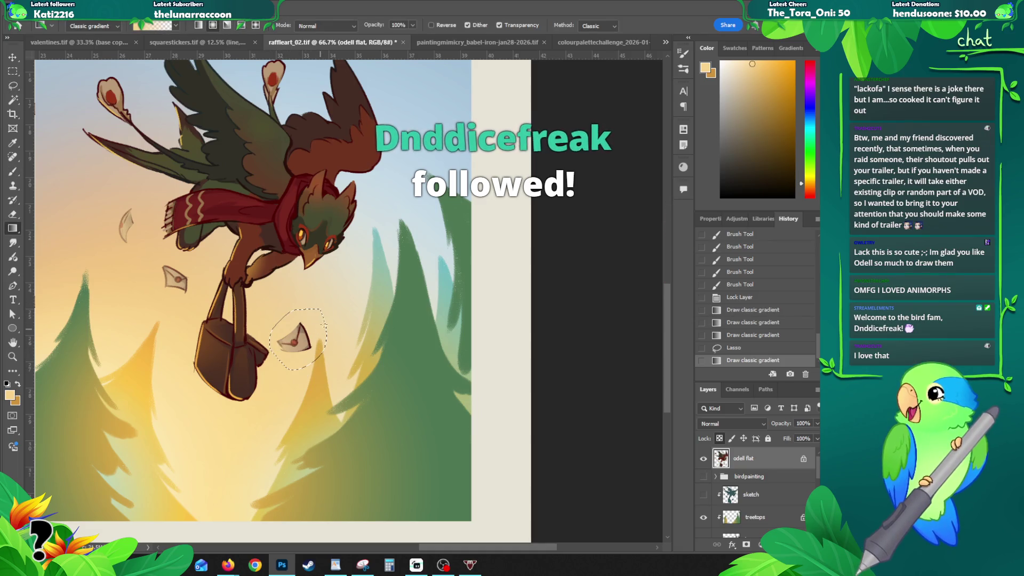
key(ctrl+d)
- Recentre the painting and select the grad background layer in the Layers panel
key(z)
scroll(330, 319, down, 1)
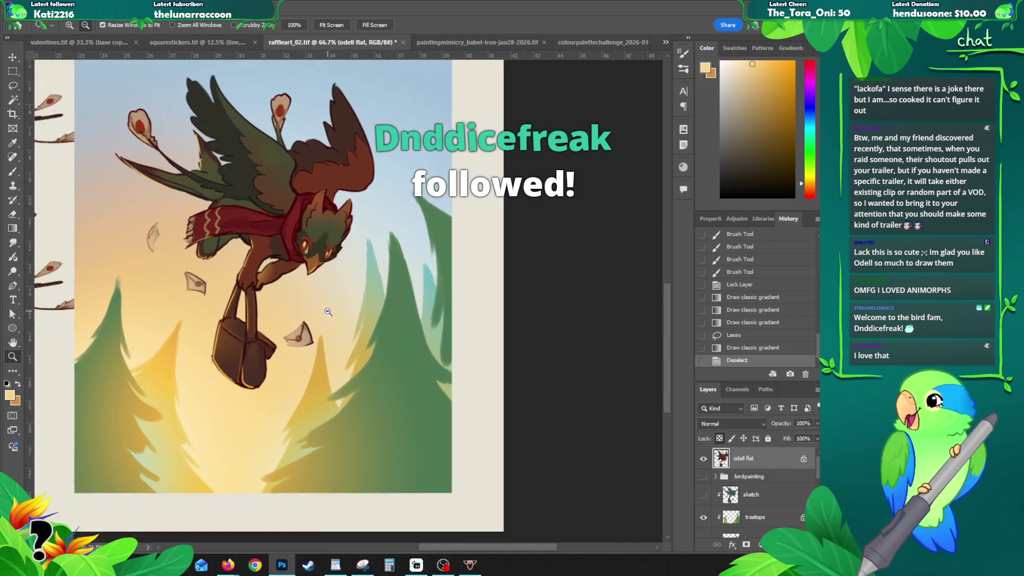
drag(340, 273, 355, 301)
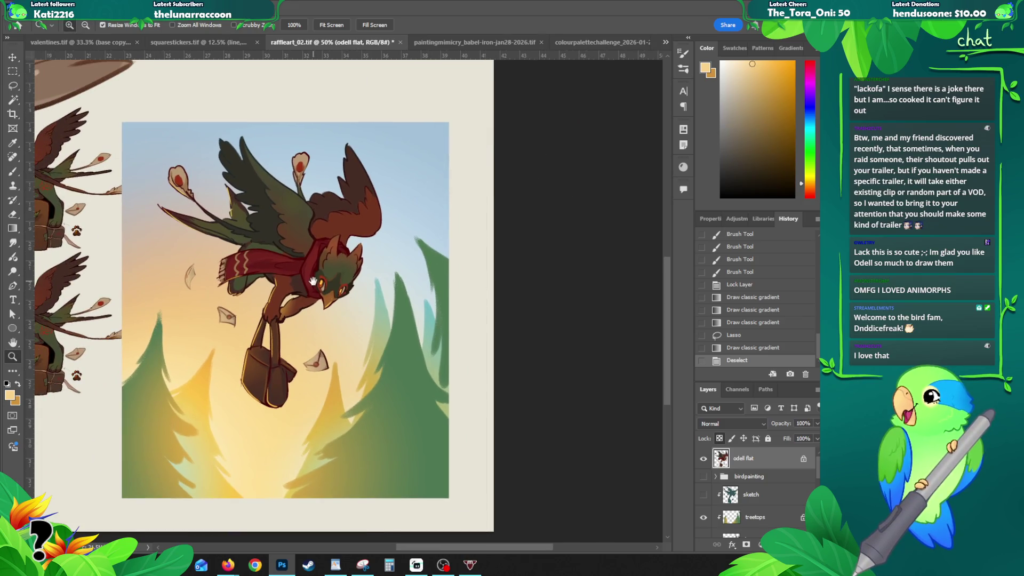
scroll(314, 291, down, 1)
scroll(296, 252, down, 1)
scroll(296, 252, up, 2)
click(748, 478)
scroll(748, 480, down, 3)
click(777, 496)
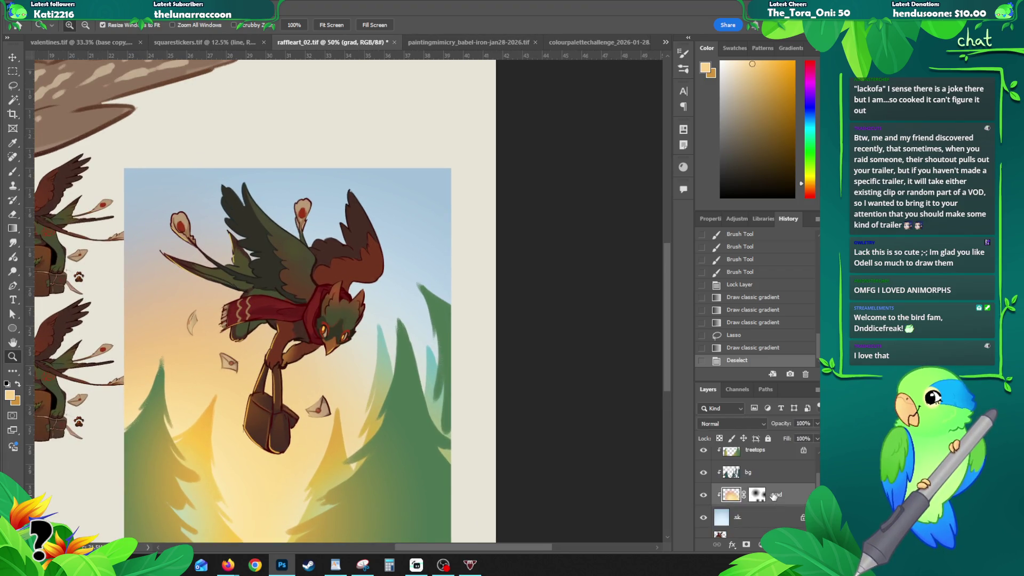
- Create an empty layer named 'cloud', clipped onto the grad layer, with the Brush ready
key(ctrl+shift+n)
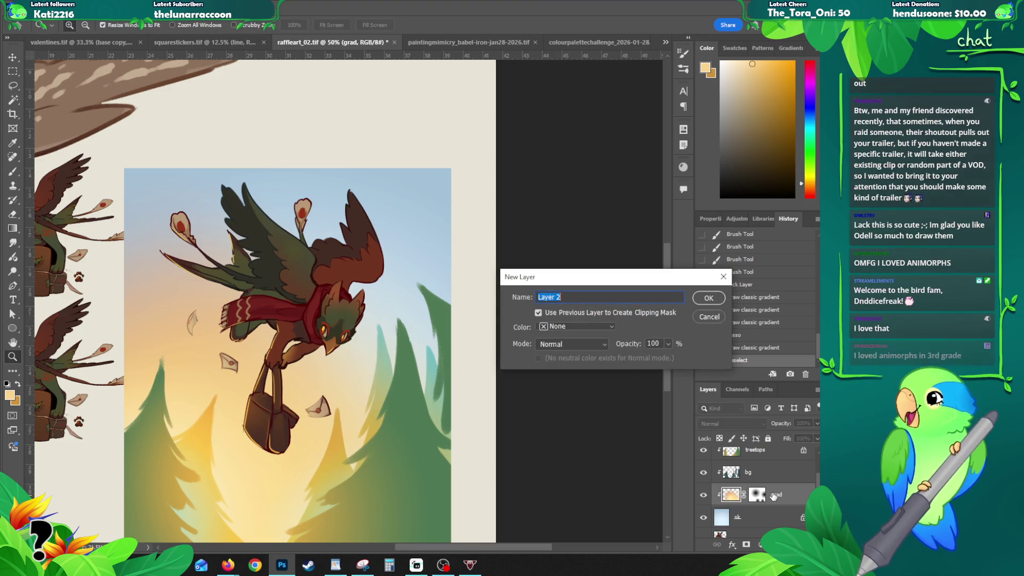
text(cloud)
key(Return)
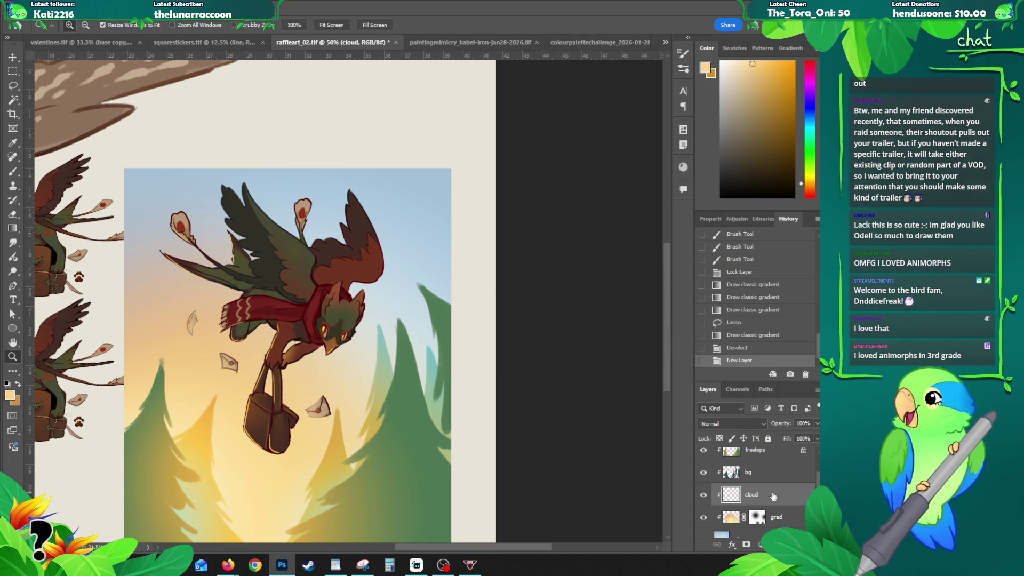
key(b)
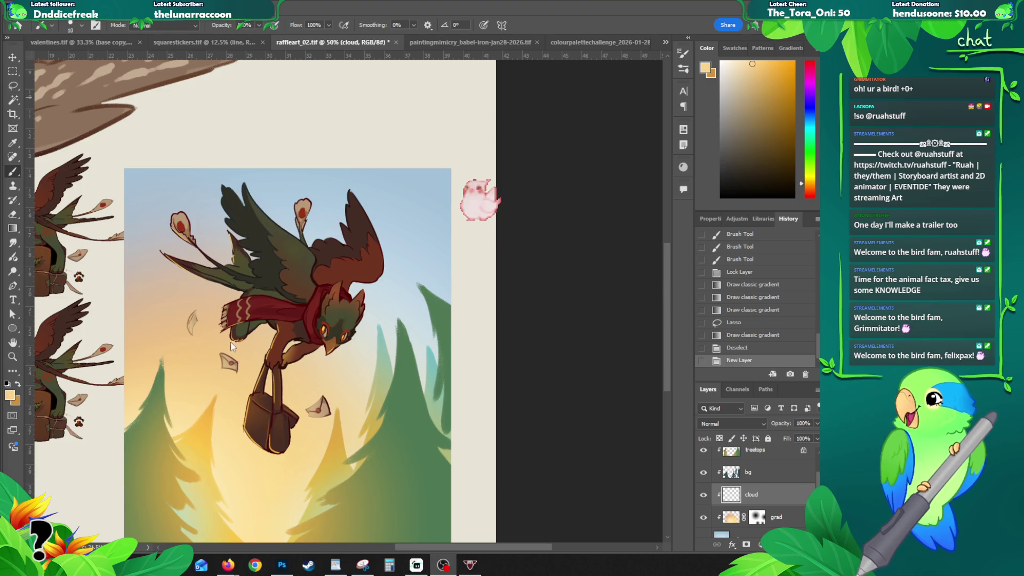
drag(336, 332, 327, 292)
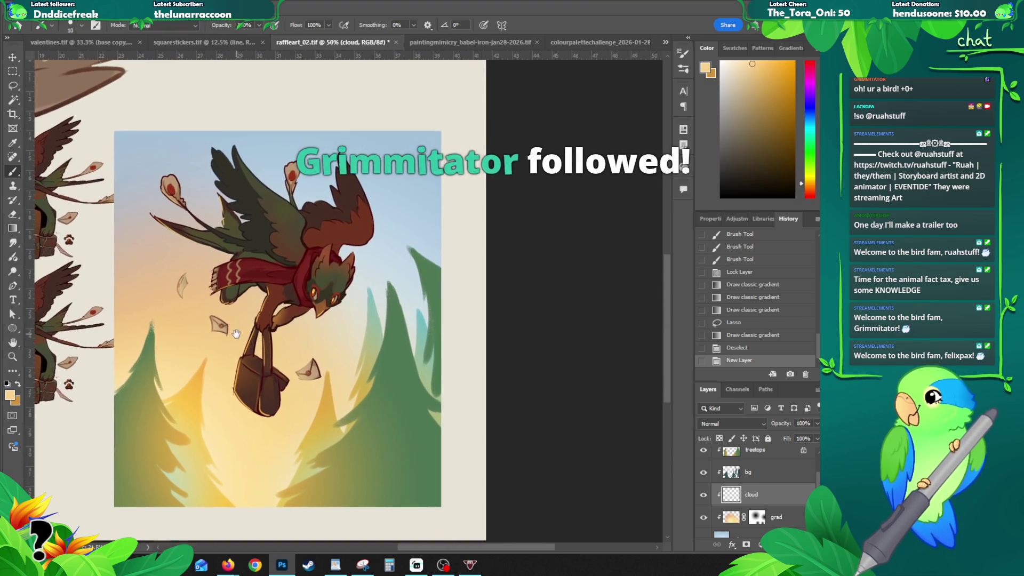
- Zoom in and shade the letter bag with a gradient on the odell flat layer
key(z)
click(247, 383)
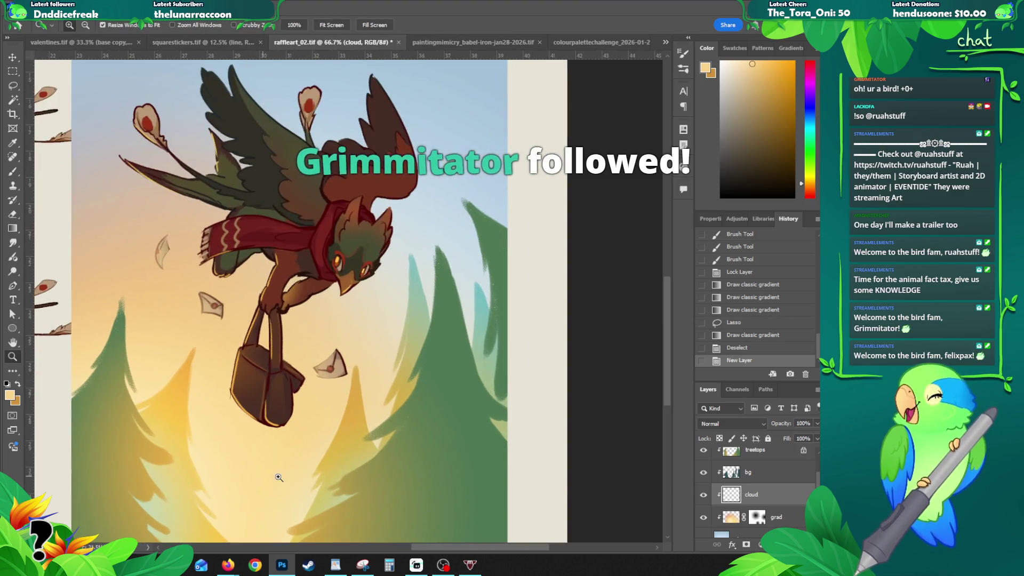
scroll(763, 480, up, 3)
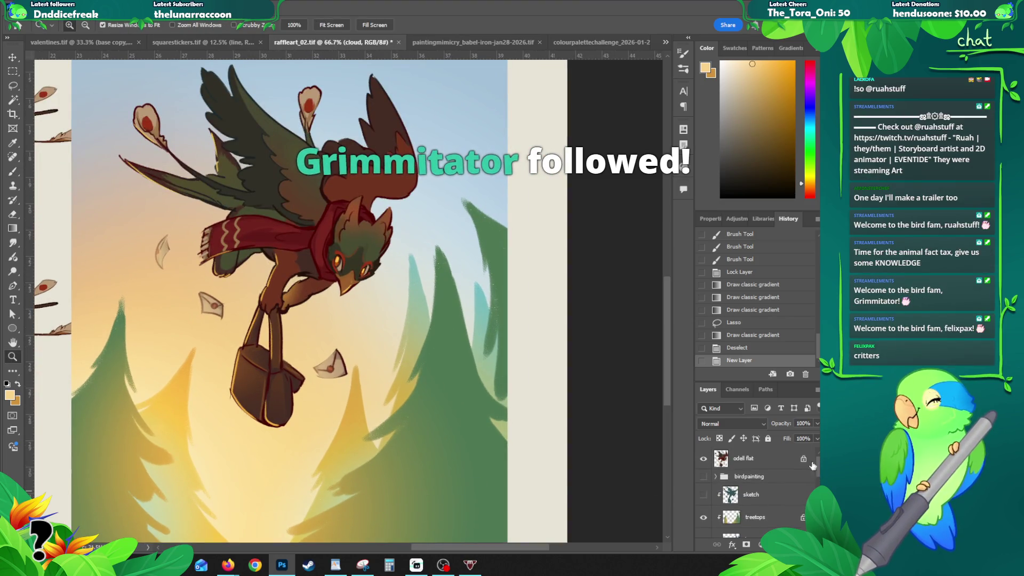
click(758, 458)
key(g)
drag(210, 402, 328, 373)
- Zoom out to review the painting, then try a second gradient over the bird and undo it
key(z)
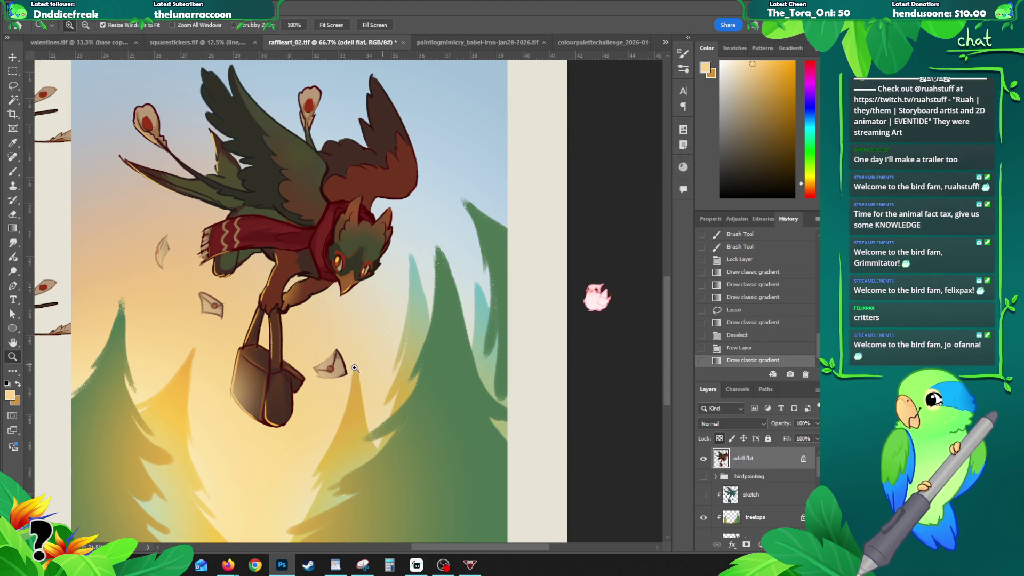
alt+click(299, 311)
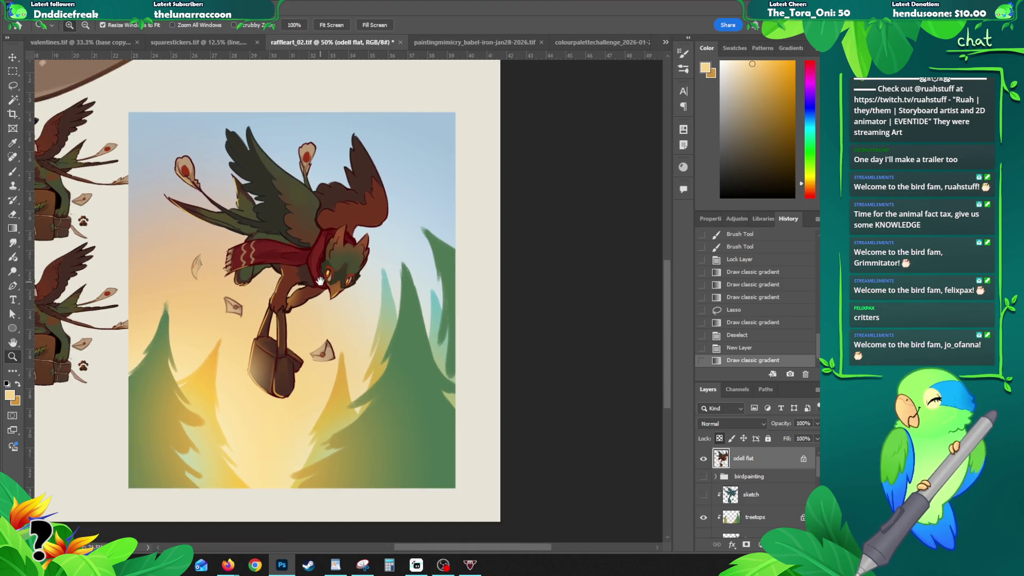
alt+click(298, 310)
drag(296, 310, 292, 293)
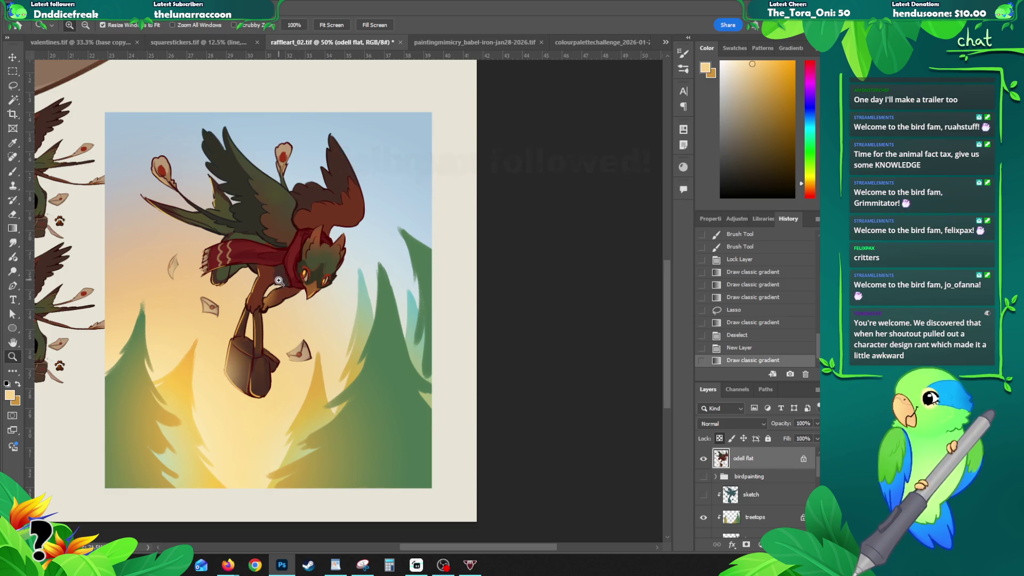
drag(264, 308, 269, 300)
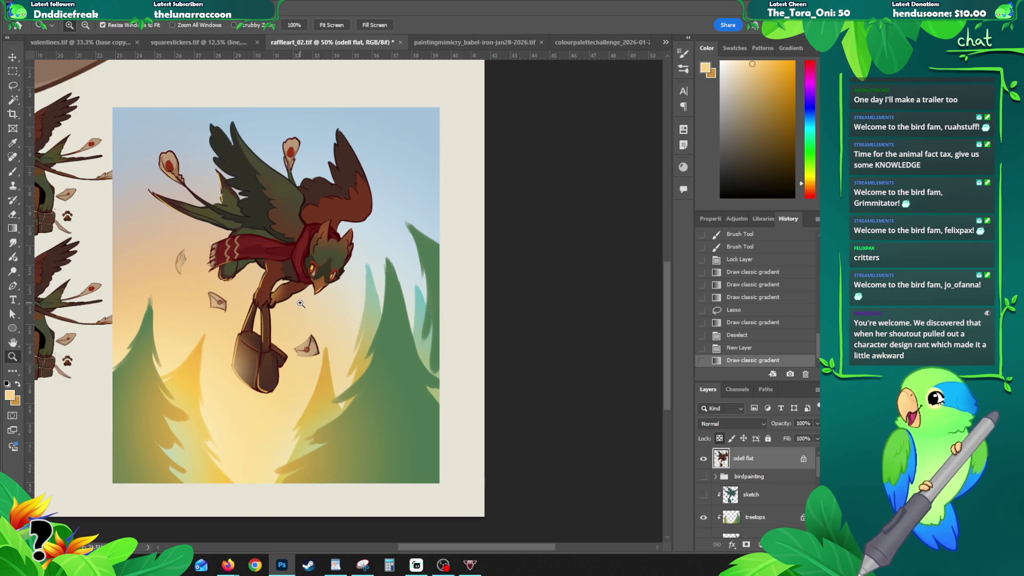
mouse_move(308, 289)
mouse_down()
mouse_move(283, 303)
mouse_move(260, 296)
mouse_up()
alt+click(259, 278)
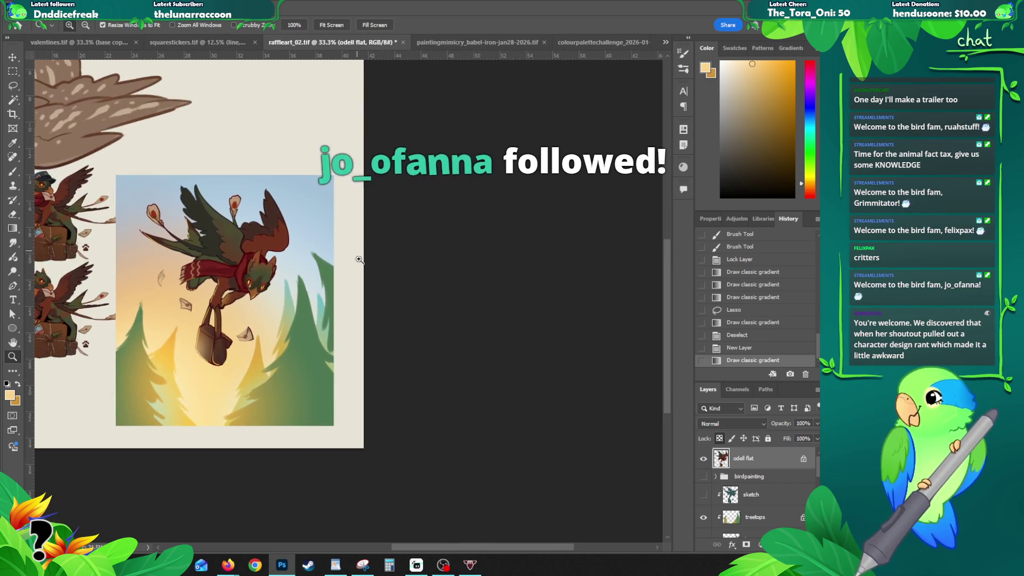
click(239, 199)
key(g)
drag(278, 235, 271, 169)
key(ctrl+z)
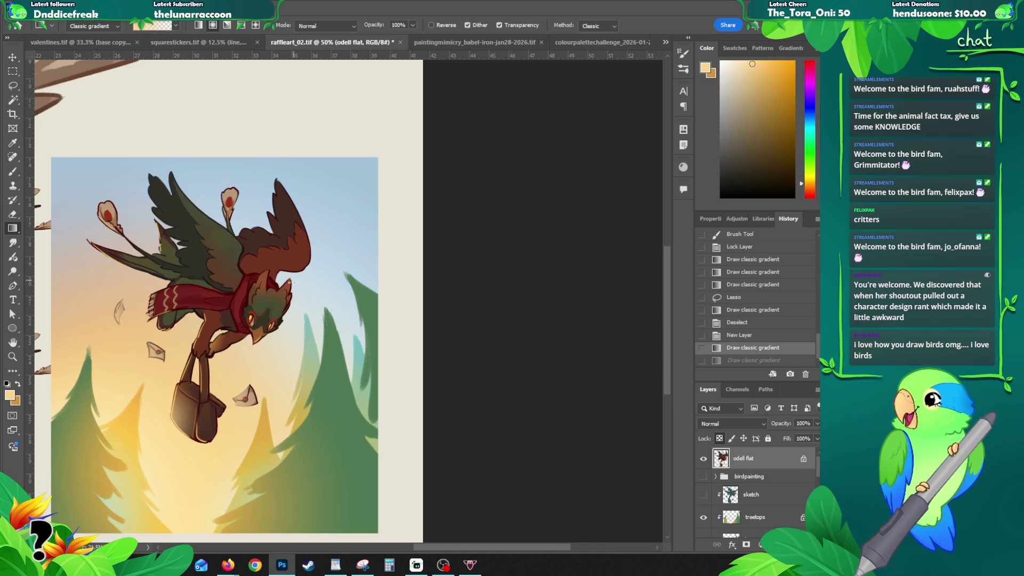
drag(242, 332, 395, 304)
key(z)
alt+click(436, 361)
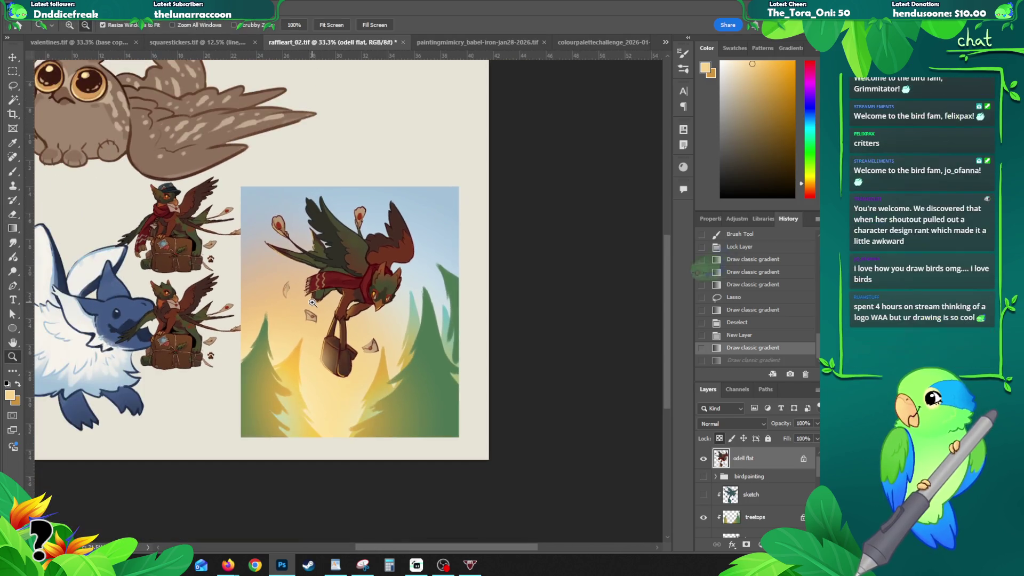
- Hide Layer 1's two small bird sketches, then switch to the colour palette challenge document
drag(434, 266, 506, 320)
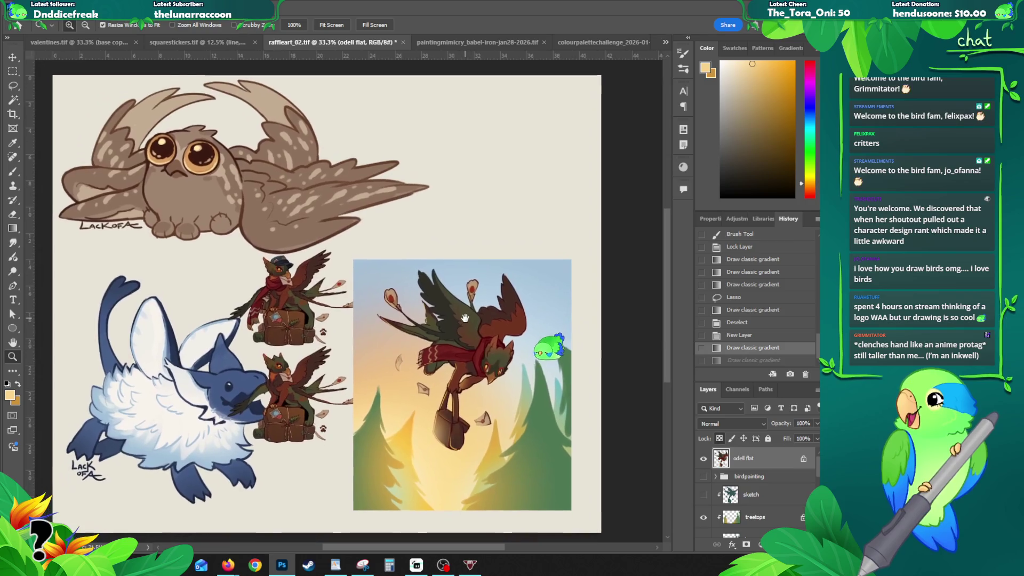
key(v)
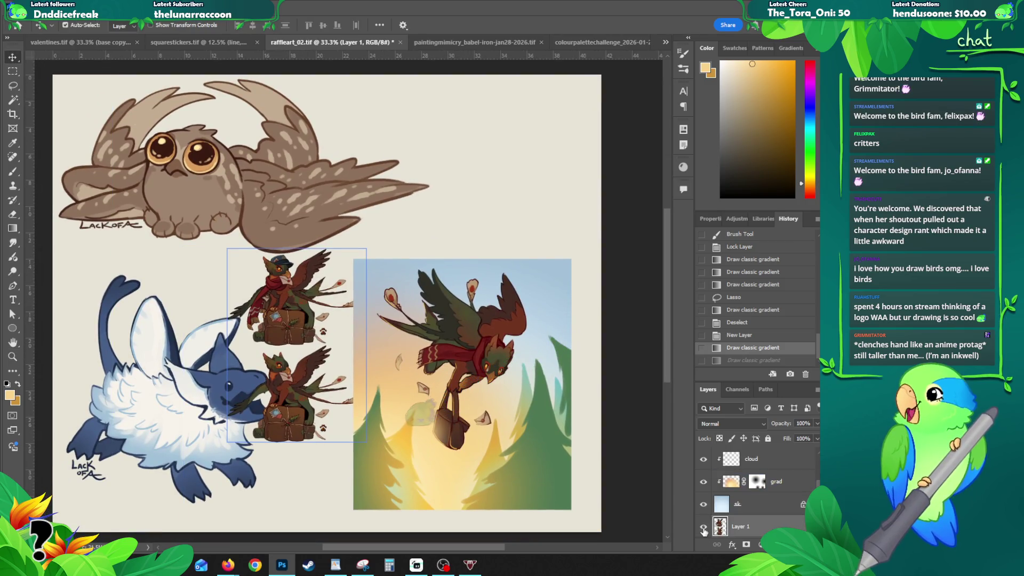
click(704, 527)
mouse_move(291, 374)
mouse_down()
mouse_move(294, 336)
mouse_move(259, 338)
mouse_move(299, 340)
mouse_move(286, 348)
mouse_move(226, 338)
mouse_move(368, 301)
mouse_up()
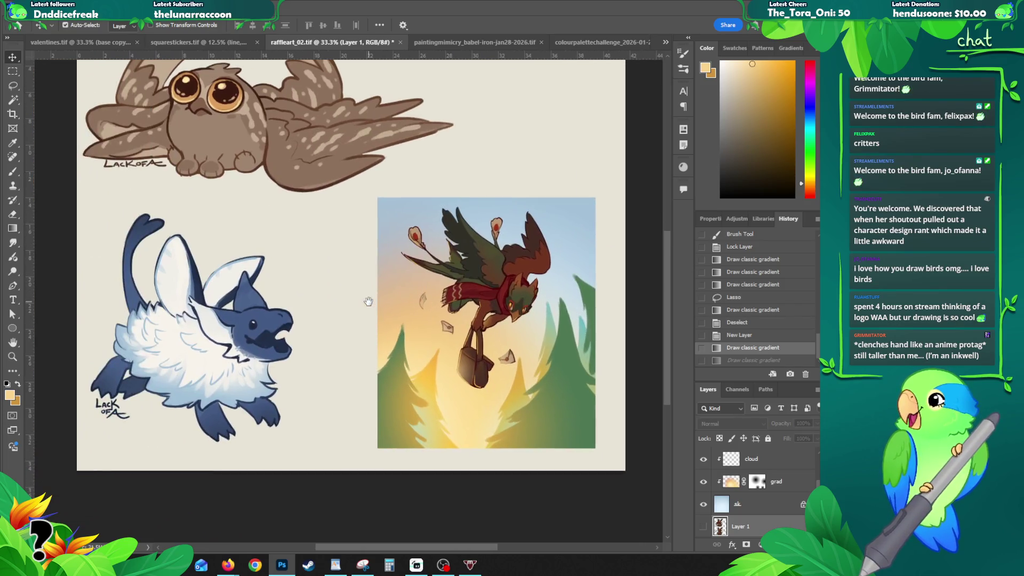
mouse_move(509, 287)
mouse_down()
mouse_move(497, 378)
mouse_move(380, 324)
mouse_up()
drag(317, 324, 350, 310)
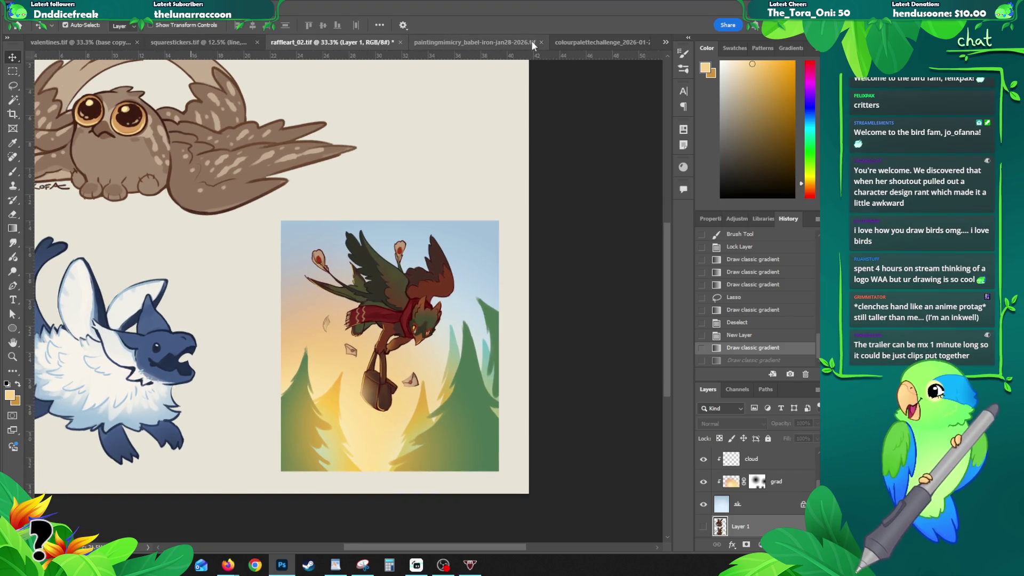
click(577, 41)
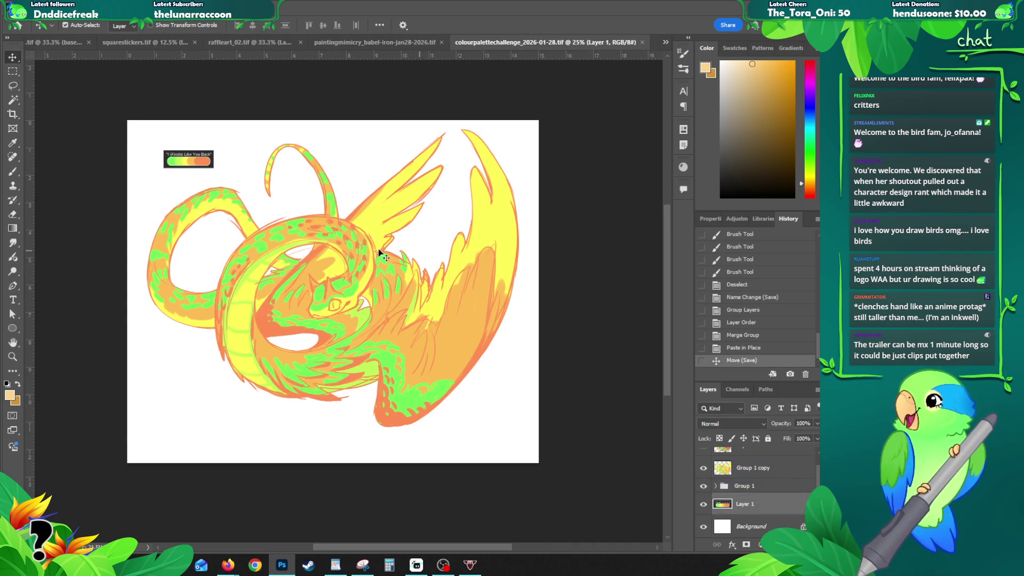
click(370, 43)
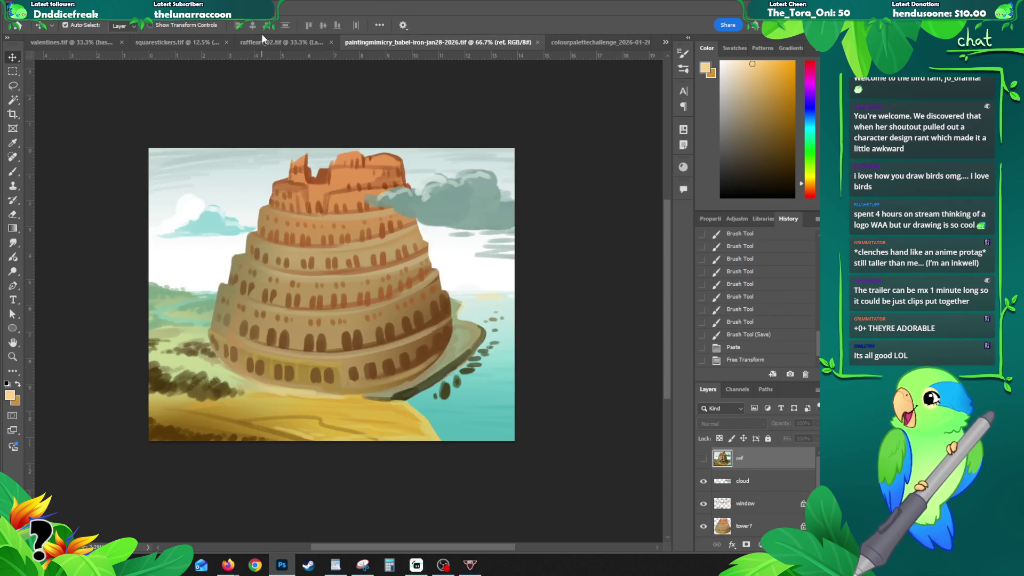
click(184, 42)
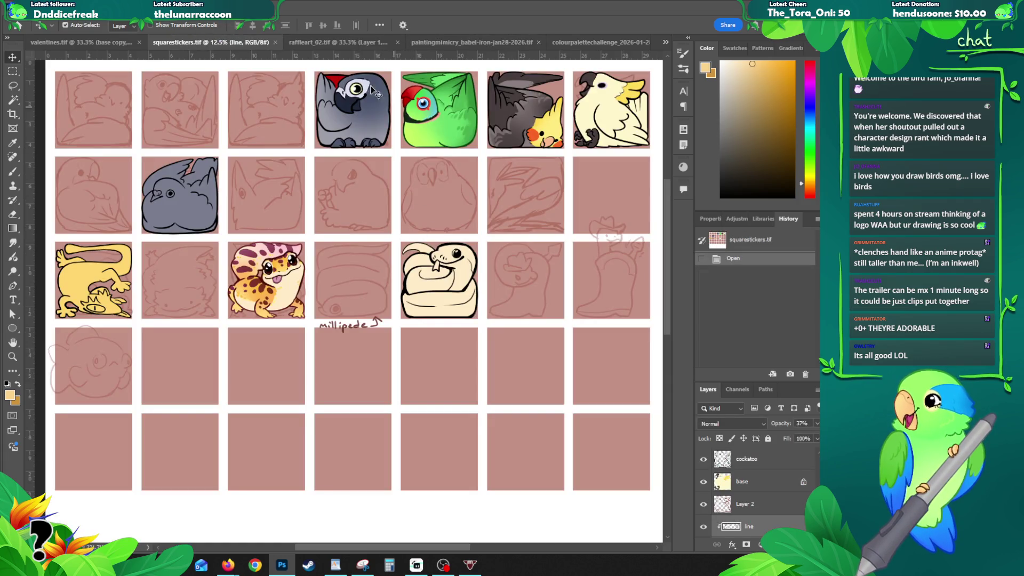
drag(315, 134, 326, 187)
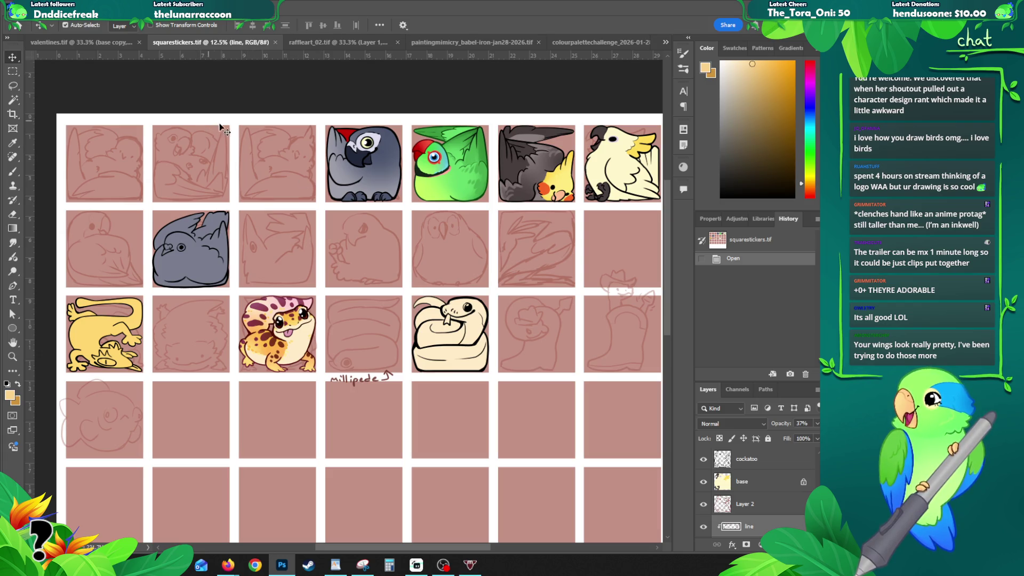
click(93, 44)
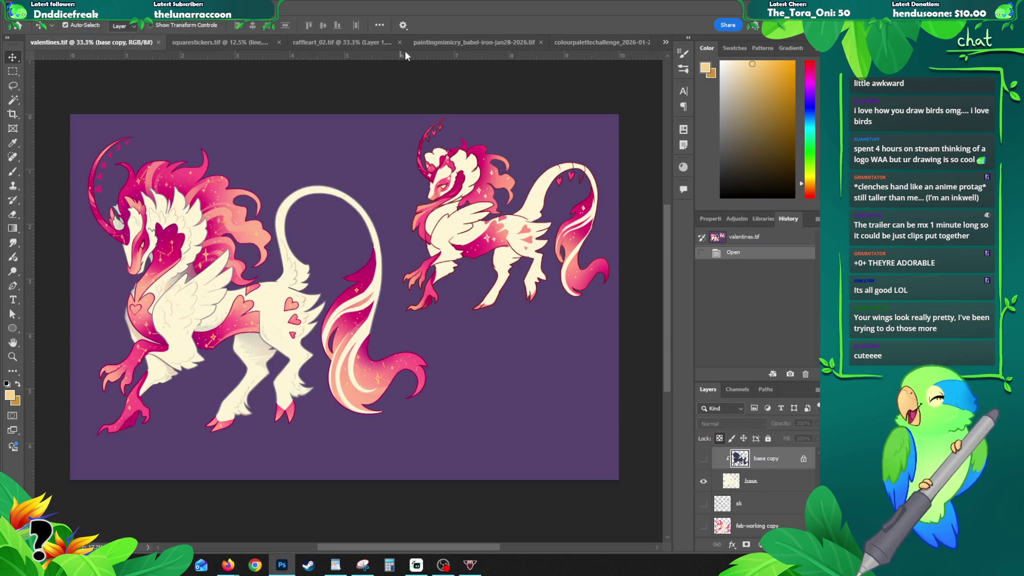
click(435, 47)
click(290, 42)
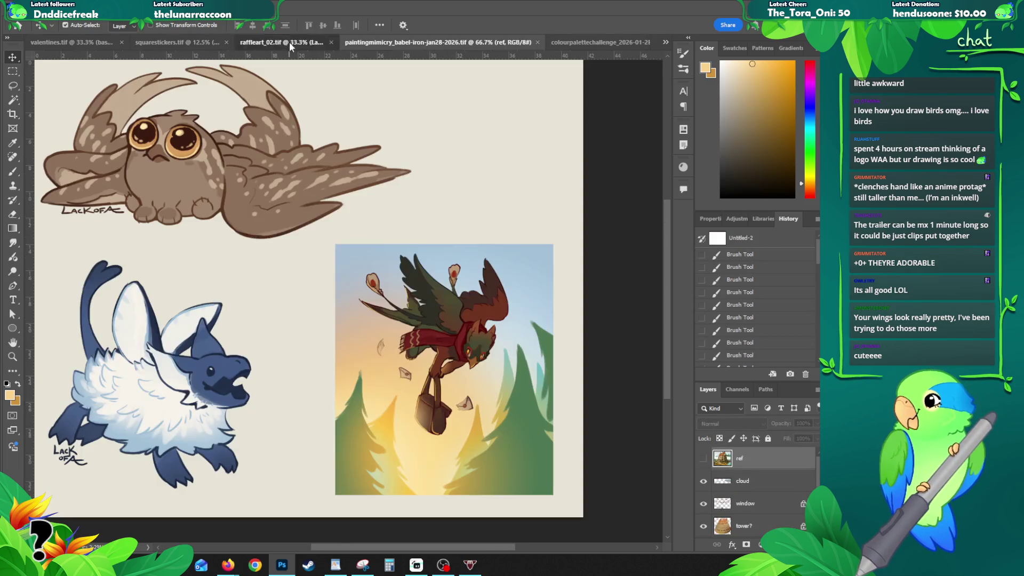
drag(285, 283, 266, 264)
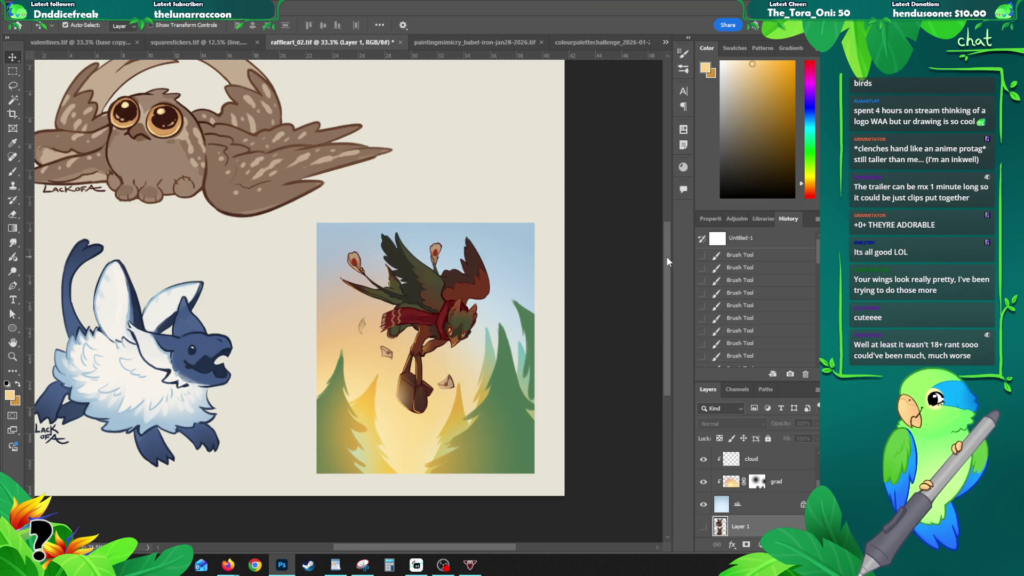
- Pan left across the raffle art canvas to look it over
drag(425, 312, 357, 301)
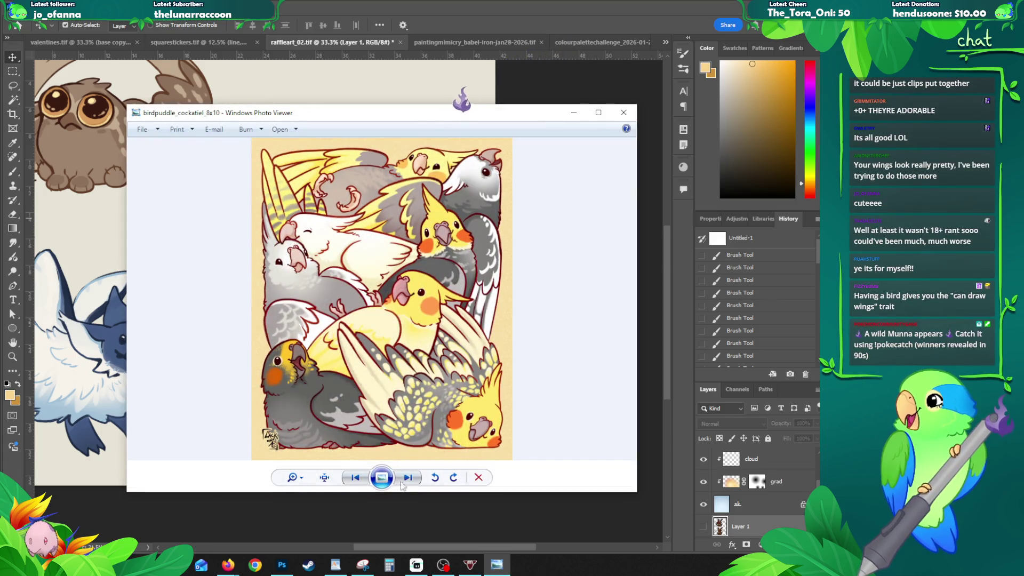
- Browse the conure and pigeon bird-pile images in Photo Viewer, then close it
click(598, 112)
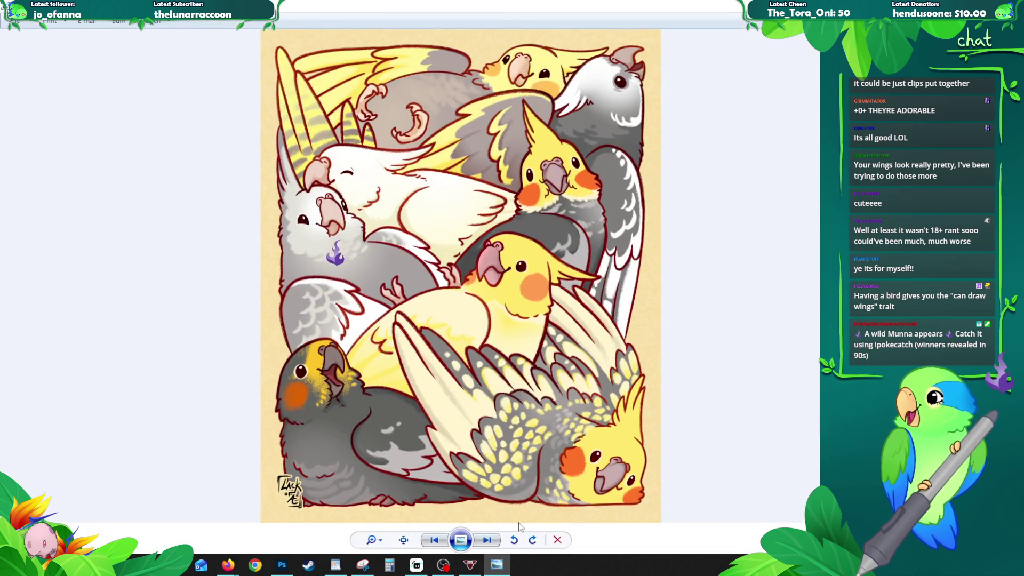
click(488, 541)
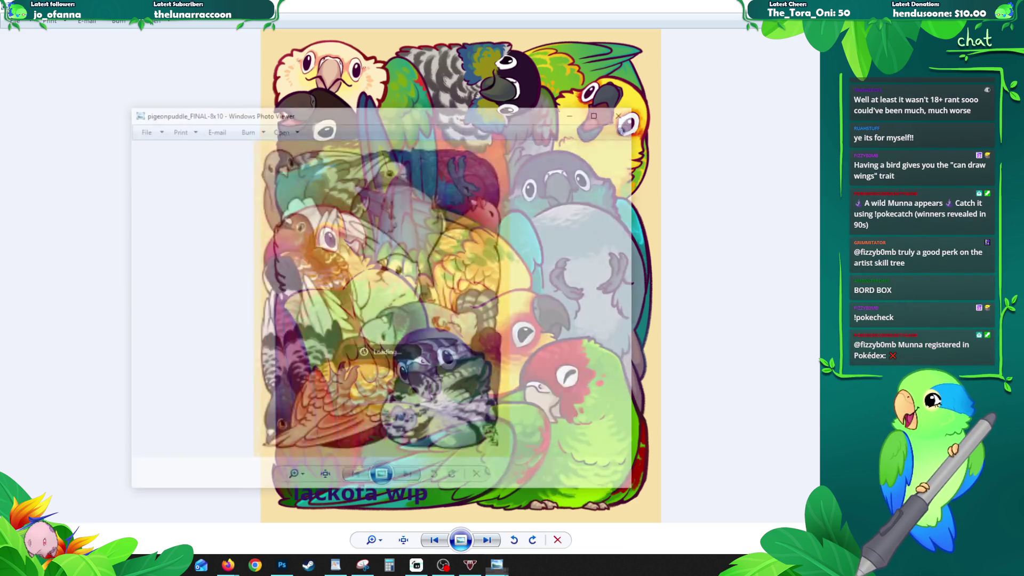
click(602, 117)
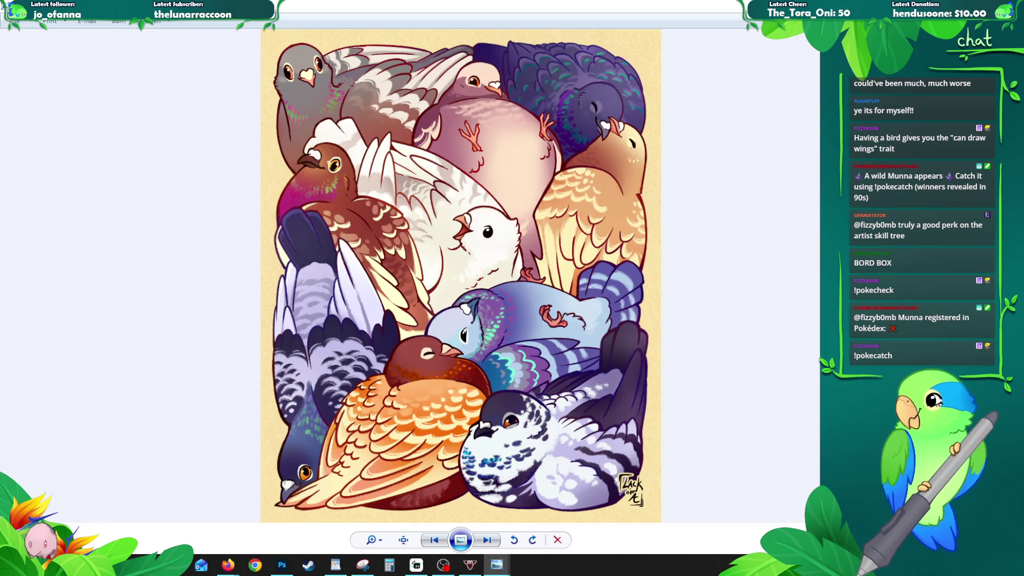
key(Right)
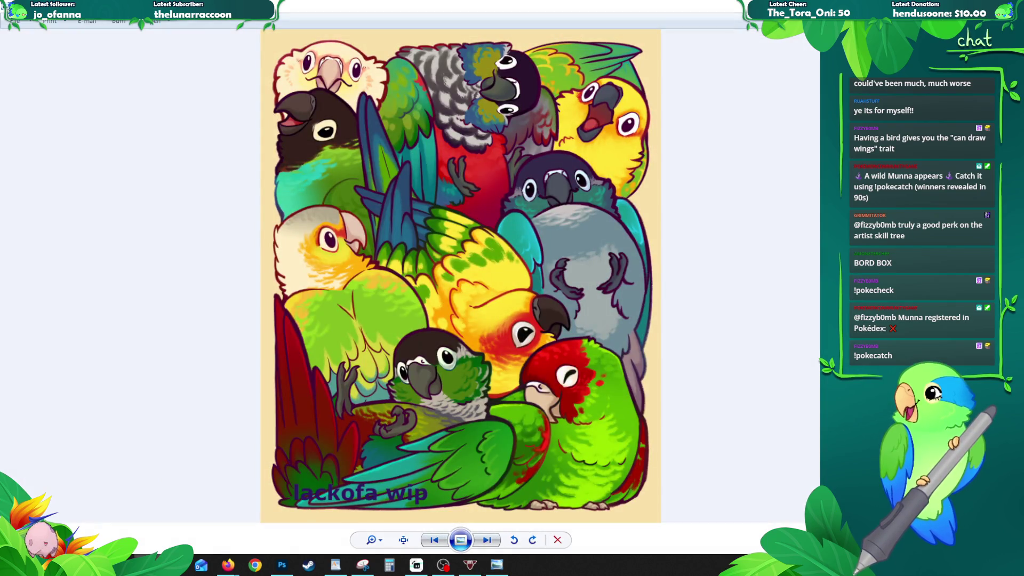
key(super+Down)
click(625, 108)
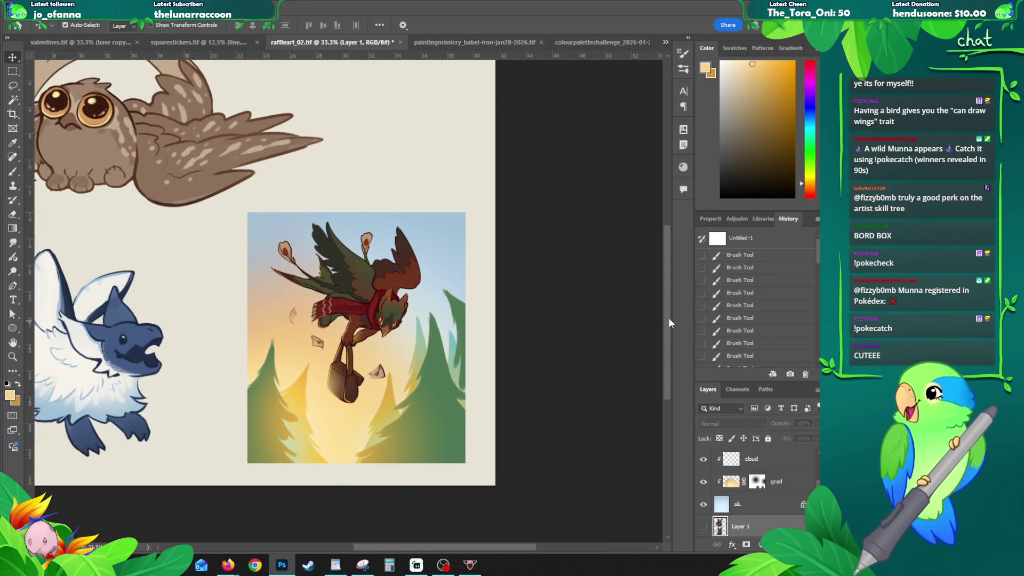
drag(397, 280, 382, 246)
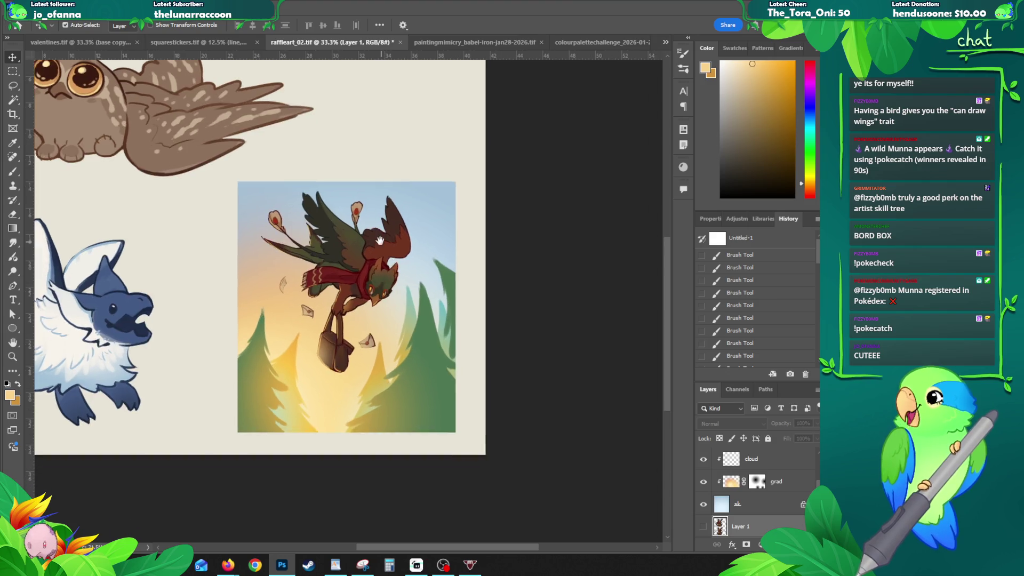
key(z)
click(367, 267)
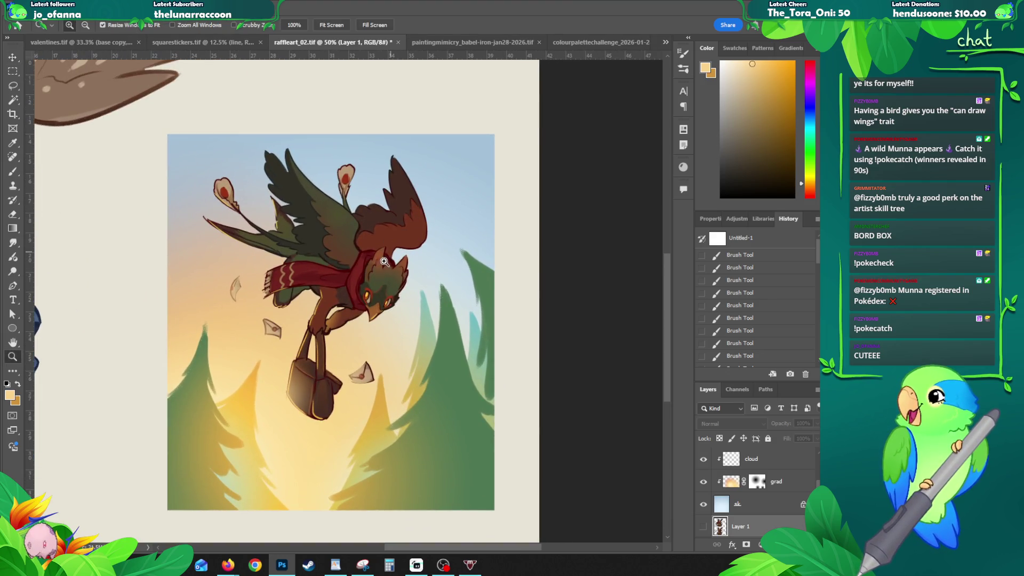
drag(376, 276, 385, 267)
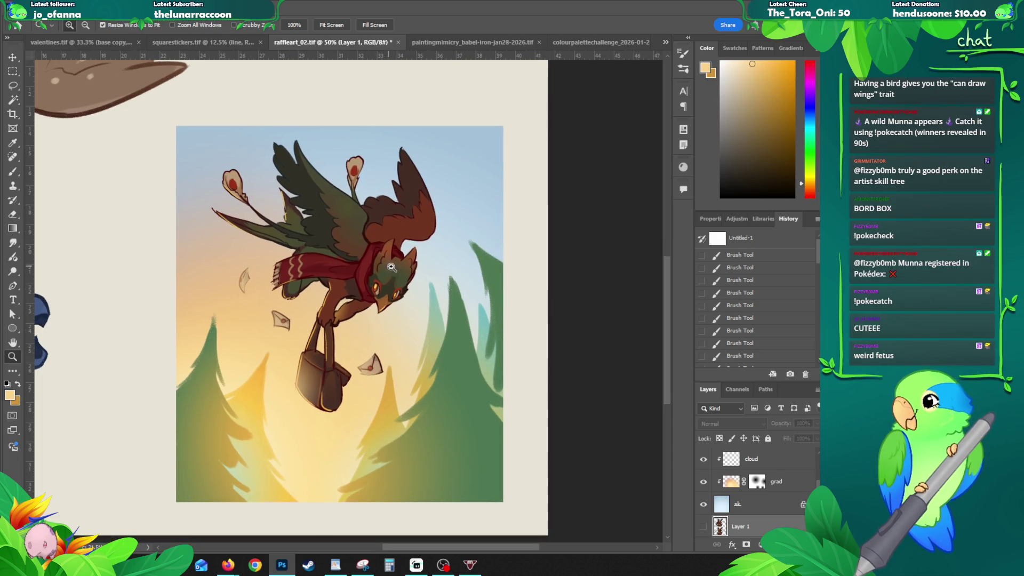
alt+click(358, 361)
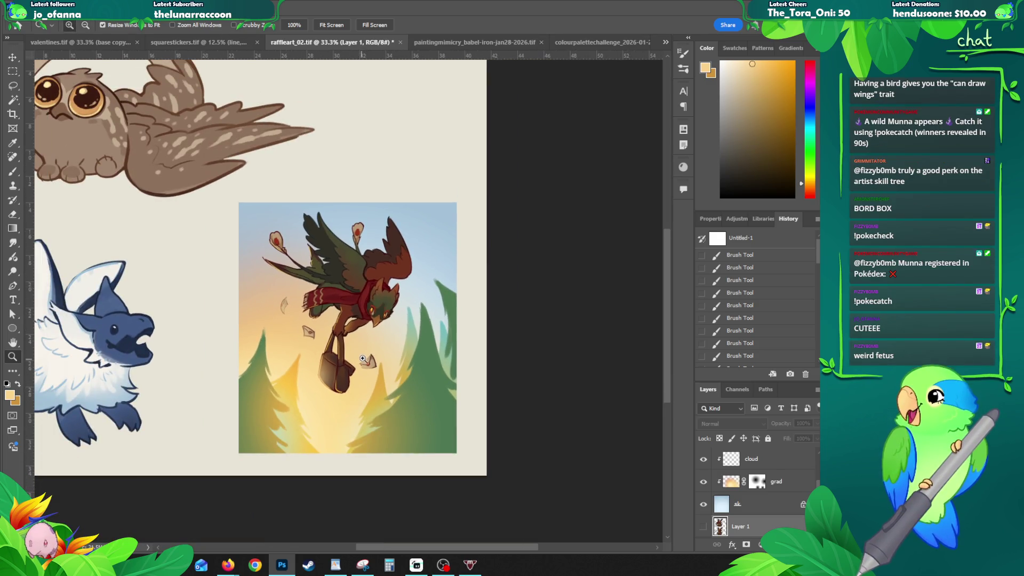
click(752, 462)
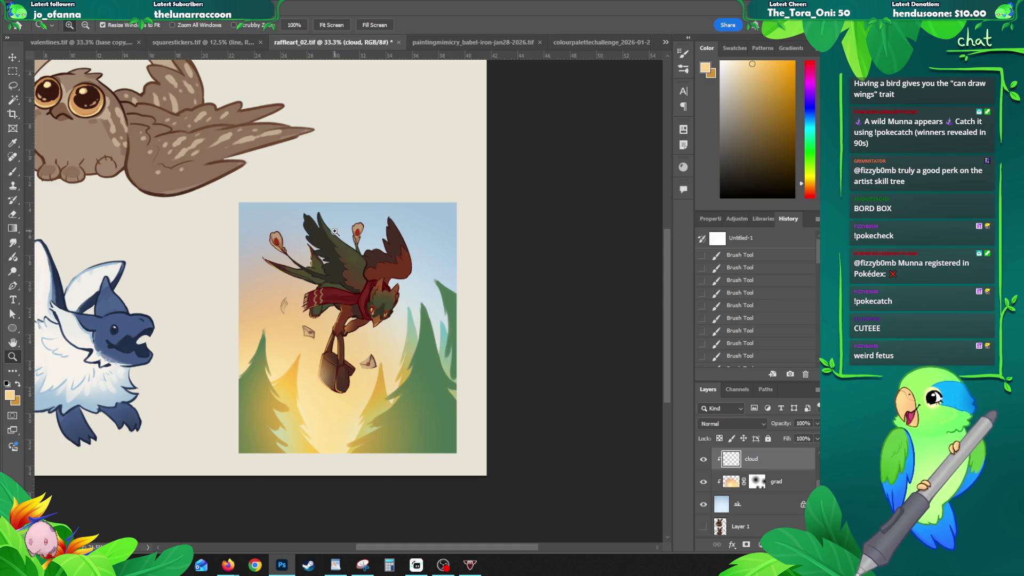
click(335, 231)
key(b)
alt+click(230, 351)
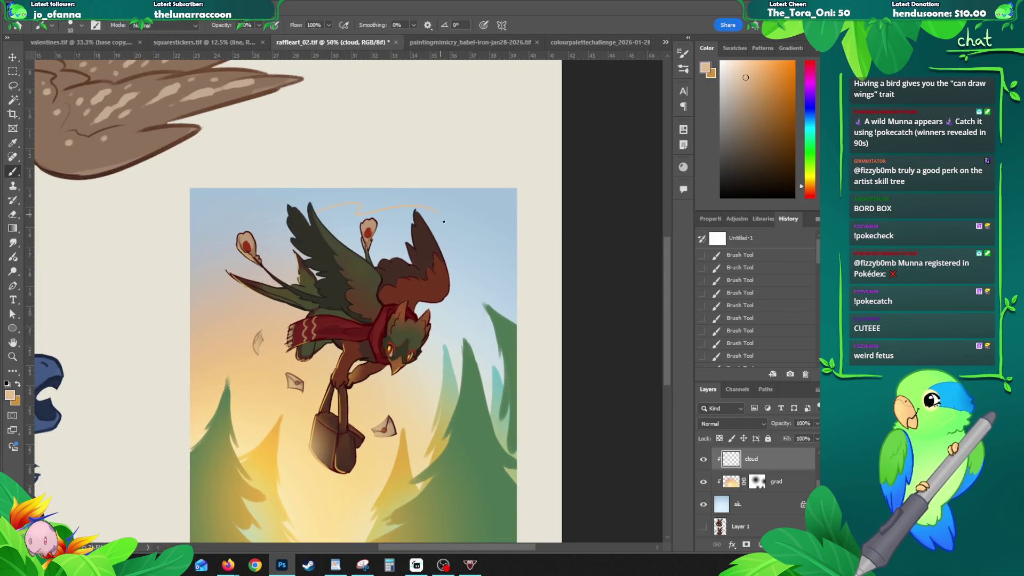
key(ctrl+z)
alt+click(301, 510)
mouse_move(244, 216)
mouse_down()
mouse_move(355, 205)
mouse_move(480, 237)
mouse_up()
key(ctrl+z)
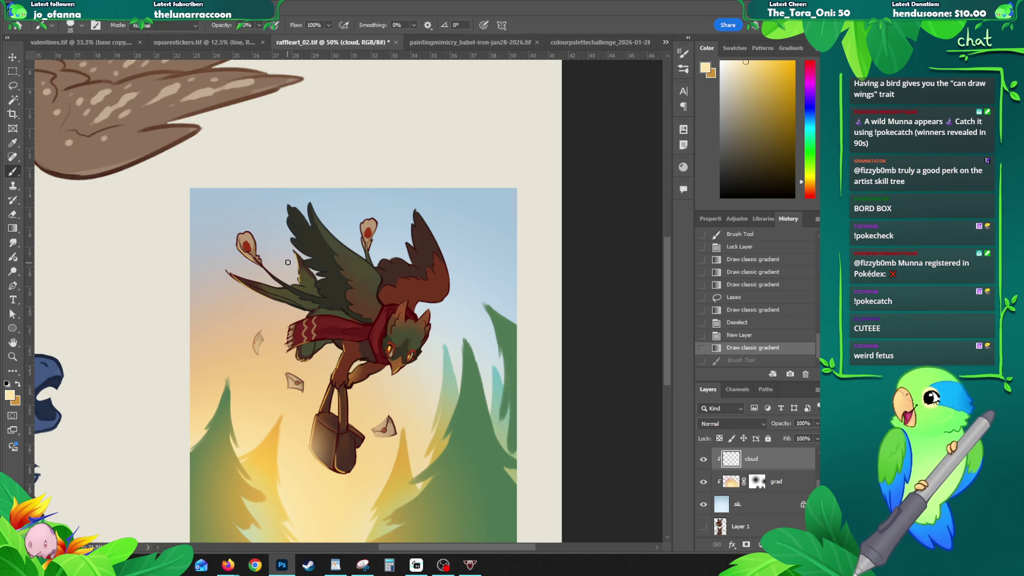
mouse_move(286, 218)
mouse_down()
mouse_move(415, 209)
mouse_move(467, 235)
mouse_up()
key(ctrl+z)
mouse_move(270, 209)
mouse_down()
mouse_move(403, 203)
mouse_move(484, 239)
mouse_up()
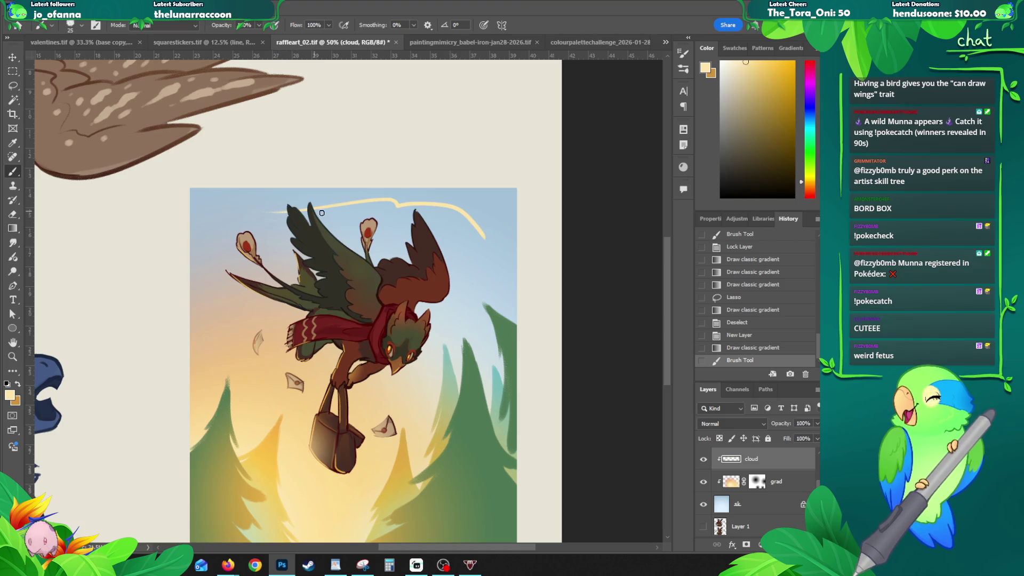
mouse_move(305, 210)
mouse_down()
mouse_move(434, 210)
mouse_move(481, 231)
mouse_move(473, 224)
mouse_move(496, 266)
mouse_up()
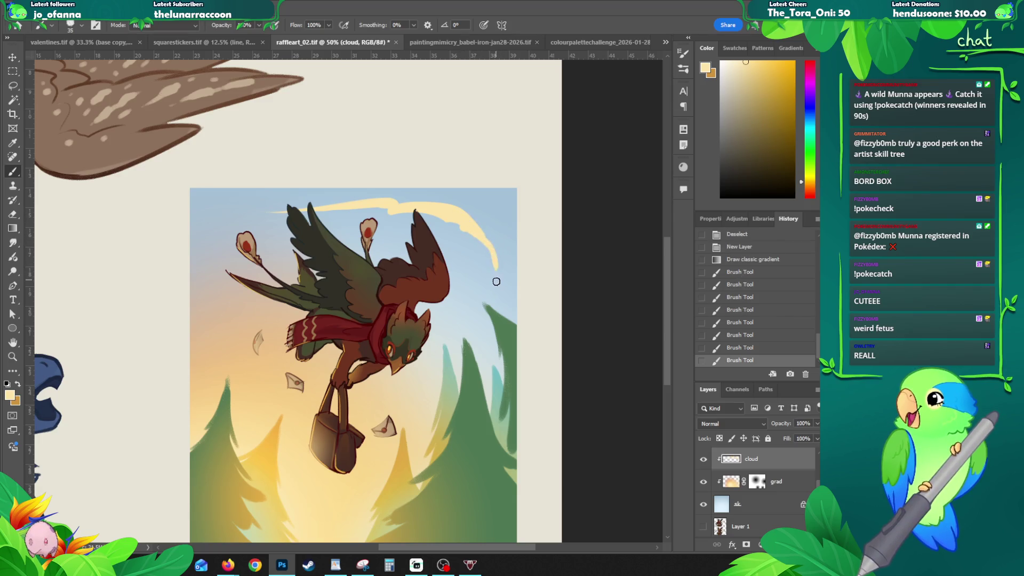
key(ctrl+z)
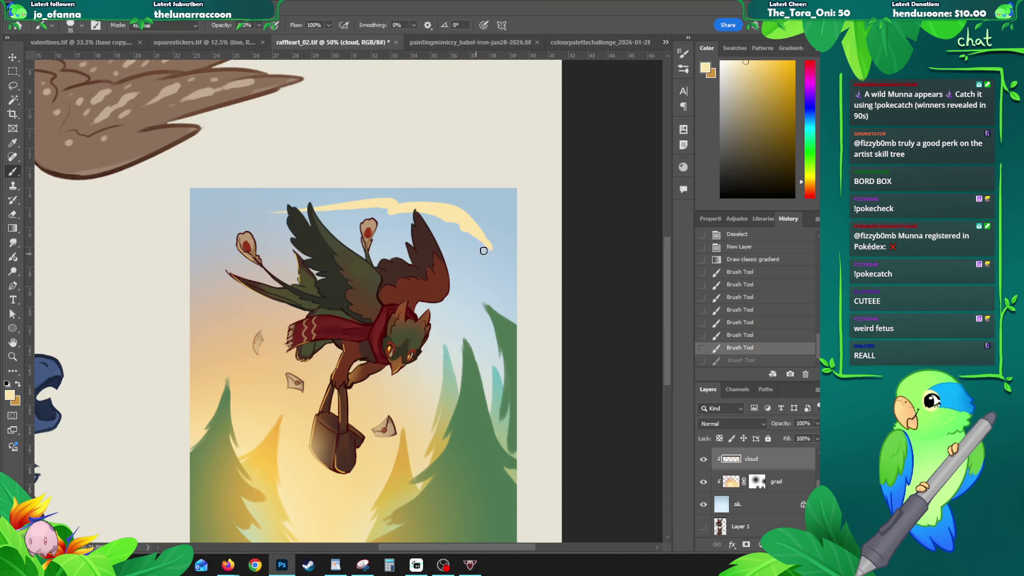
key(ctrl+a)
key(Delete)
key(ctrl+d)
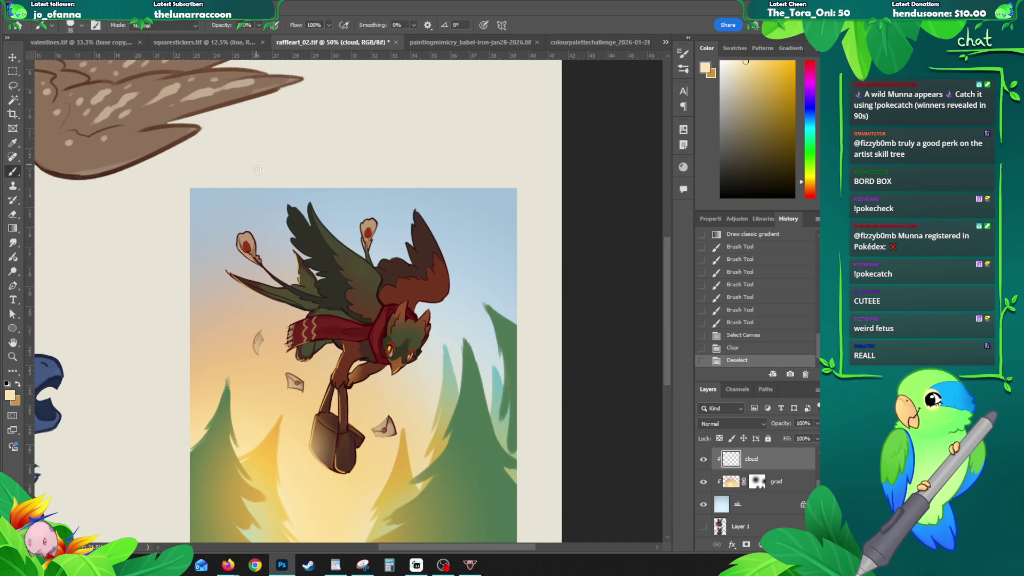
- Paint a long cream cloud across the upper-left sky and erase its tip near the wing
drag(192, 224, 289, 212)
key(ctrl+z)
mouse_move(192, 227)
mouse_down()
mouse_move(243, 211)
mouse_move(338, 211)
mouse_up()
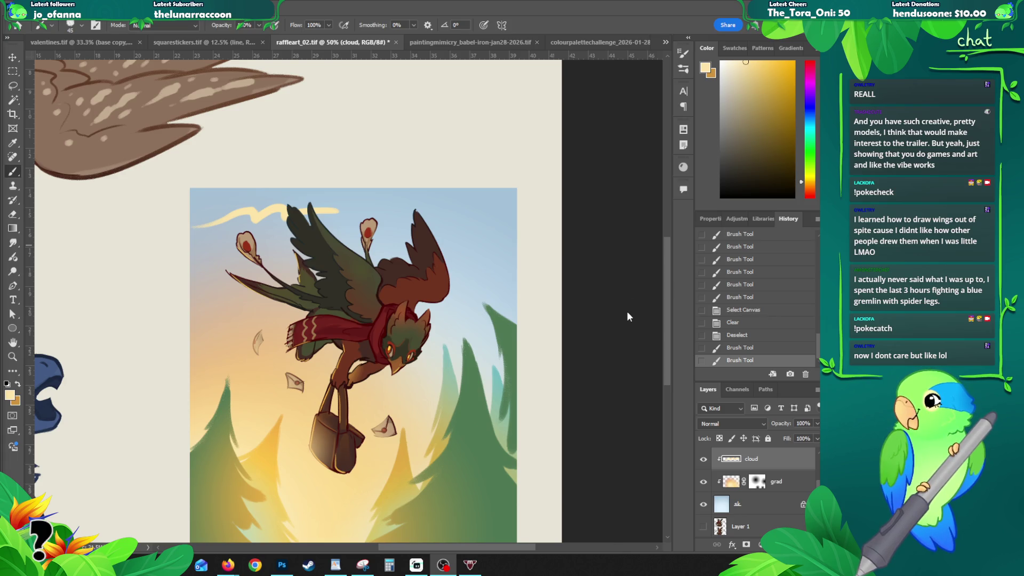
drag(665, 303, 667, 305)
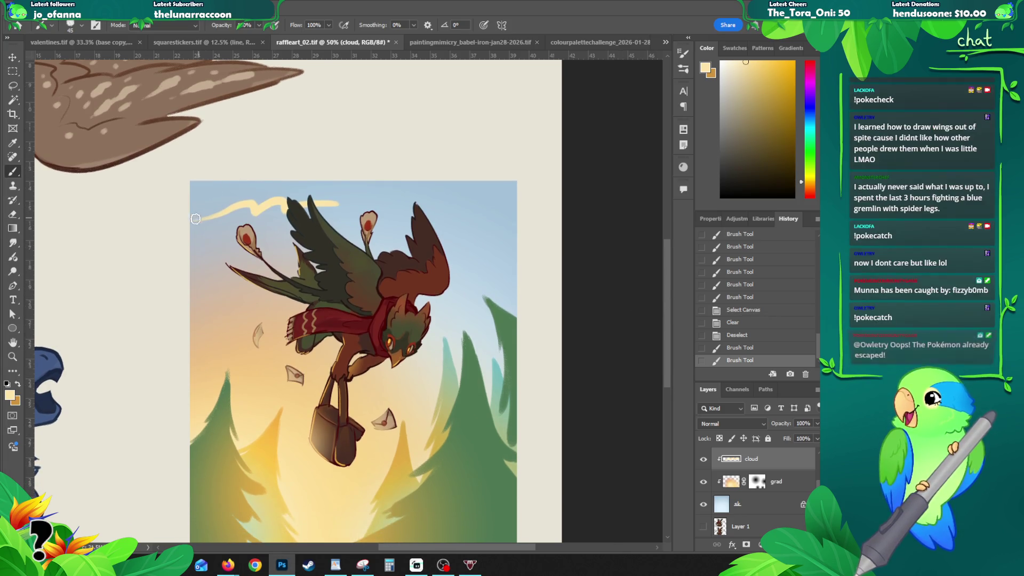
drag(197, 220, 382, 201)
key(e)
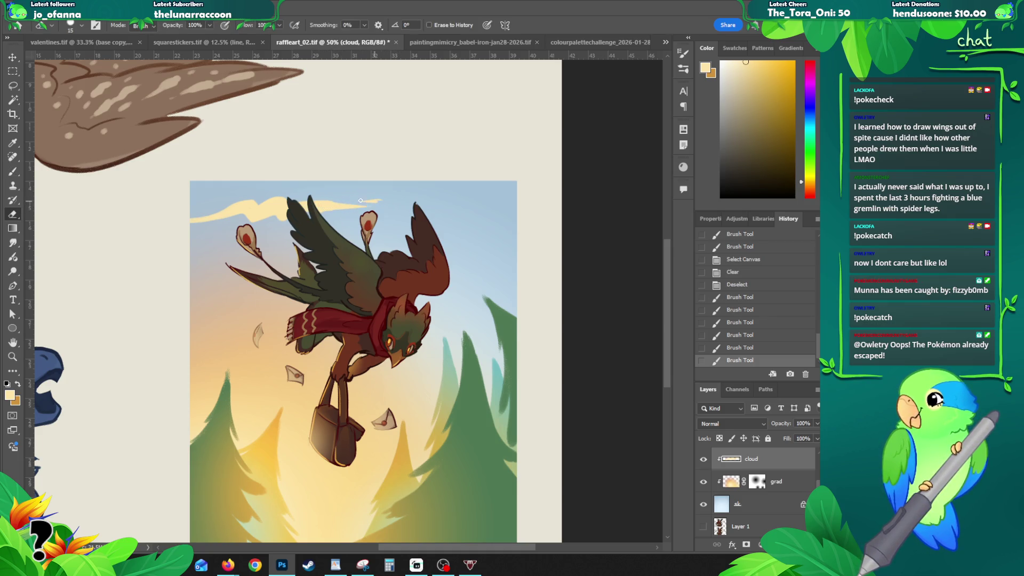
drag(379, 199, 370, 205)
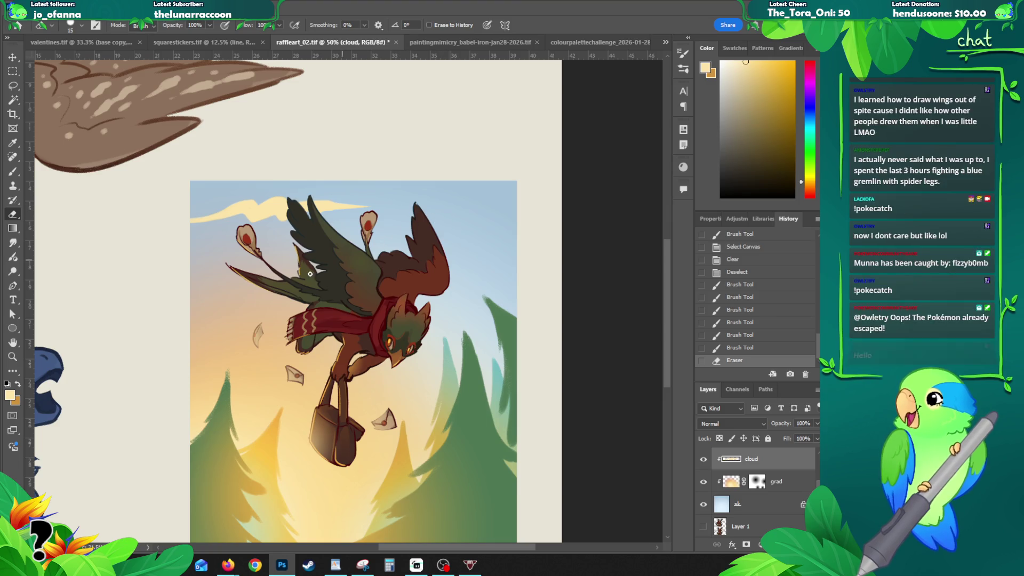
- Paint a cream cloud band from the wing out to the left canvas edge
key(b)
mouse_move(328, 251)
mouse_down()
mouse_move(256, 254)
mouse_move(188, 278)
mouse_up()
key(ctrl+z)
drag(308, 265, 189, 274)
mouse_move(299, 263)
mouse_down()
mouse_move(190, 278)
mouse_move(262, 262)
mouse_up()
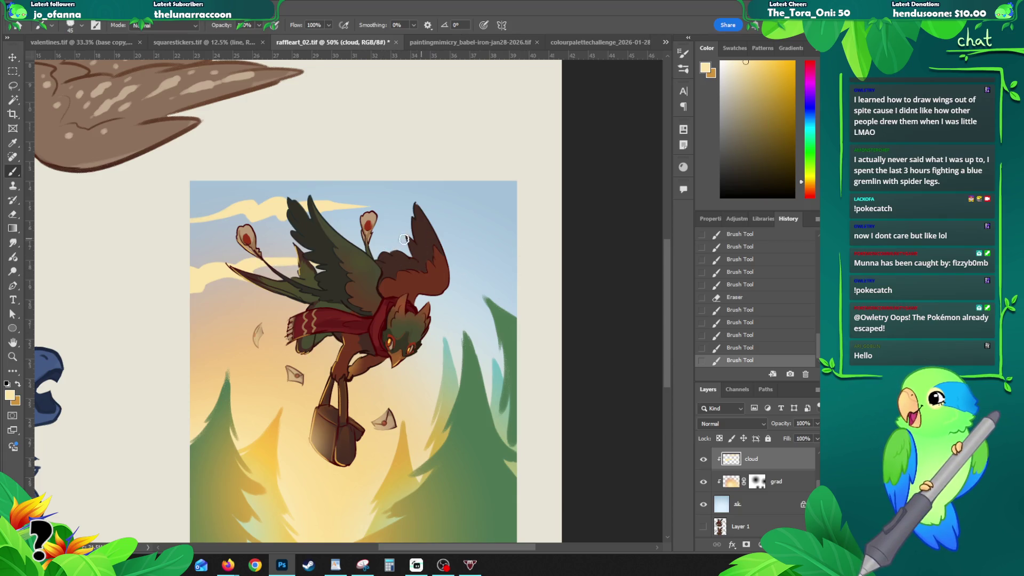
- Paint a cream cloud right of the bird, extending it to the canvas edge
drag(386, 235, 513, 256)
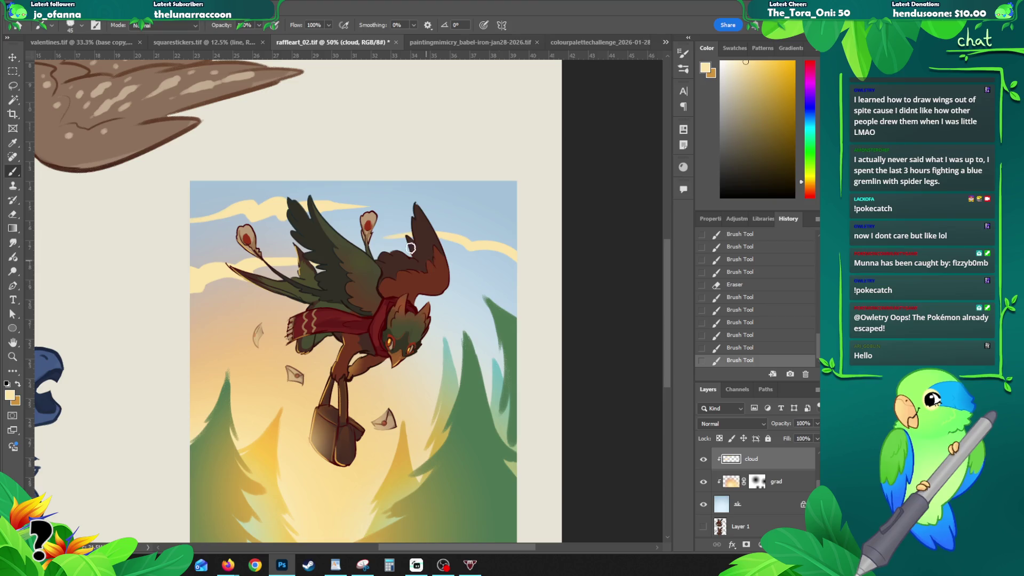
drag(384, 237, 498, 256)
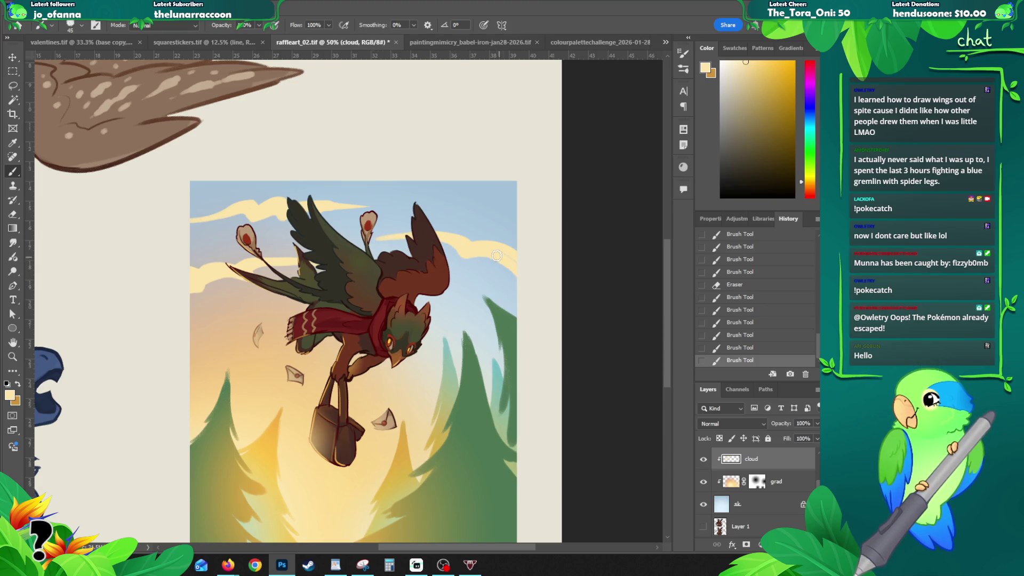
scroll(504, 237, down, 1)
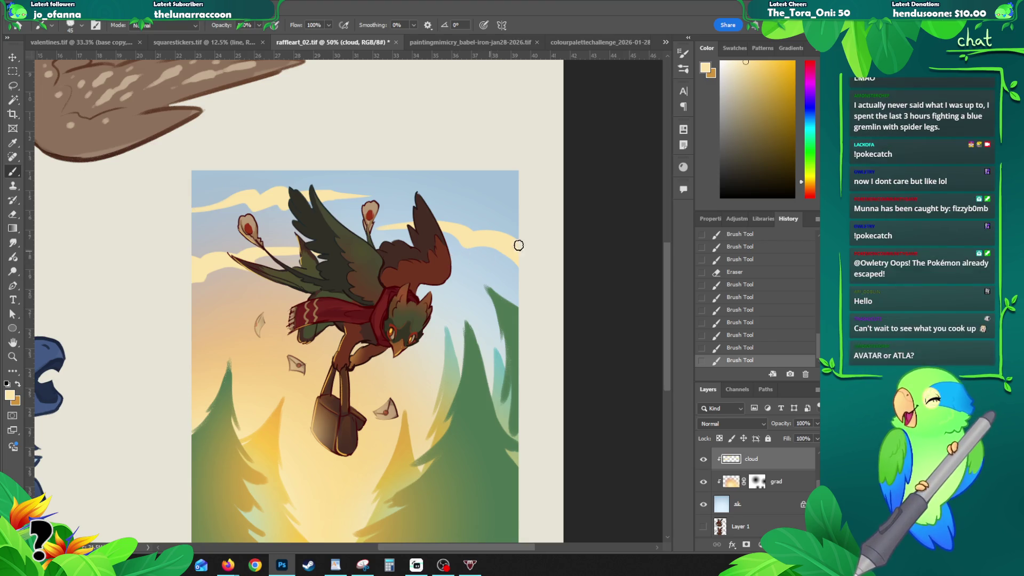
mouse_move(409, 224)
mouse_down()
mouse_move(458, 222)
mouse_move(511, 240)
mouse_up()
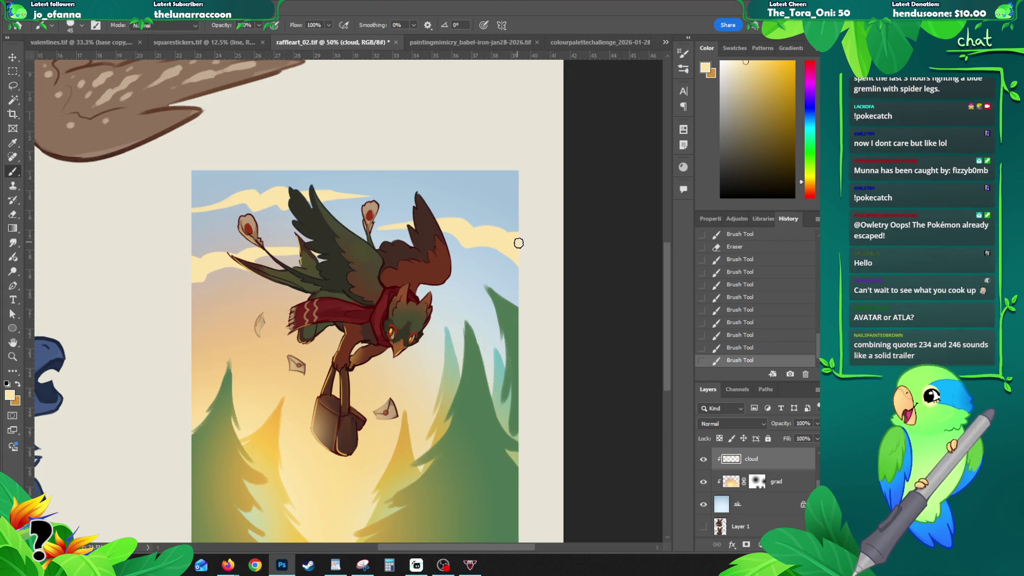
- Erase the cloud edges near the wing tip and along the left cloud's outer edge
key(e)
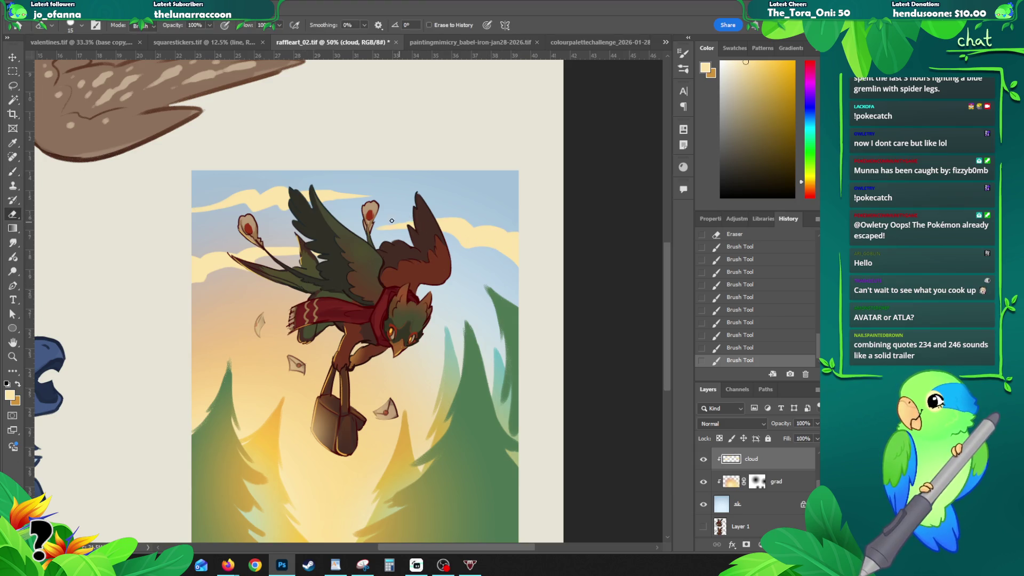
mouse_move(389, 254)
mouse_down()
mouse_move(376, 249)
mouse_move(379, 227)
mouse_up()
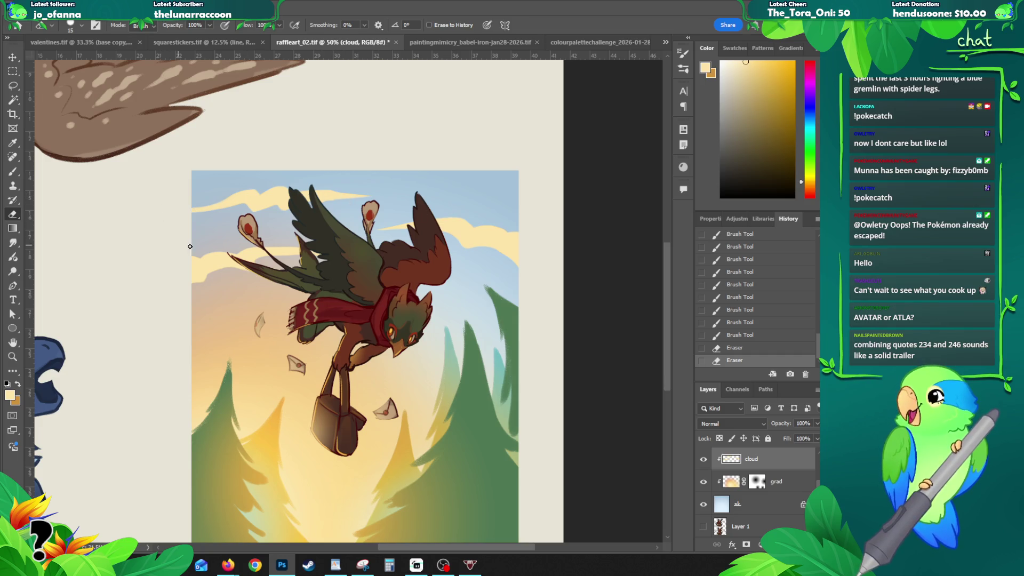
drag(181, 211, 208, 211)
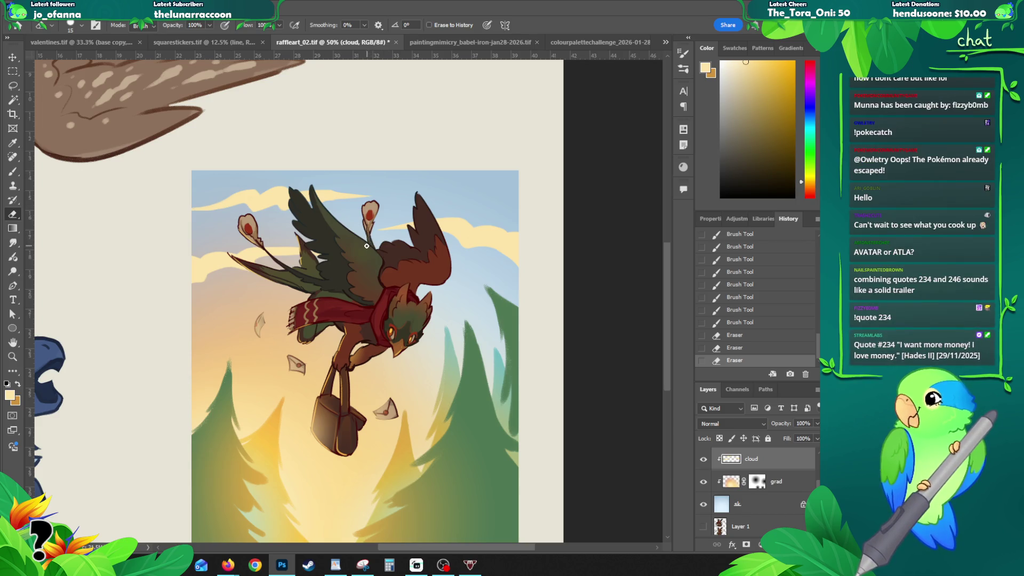
key(b)
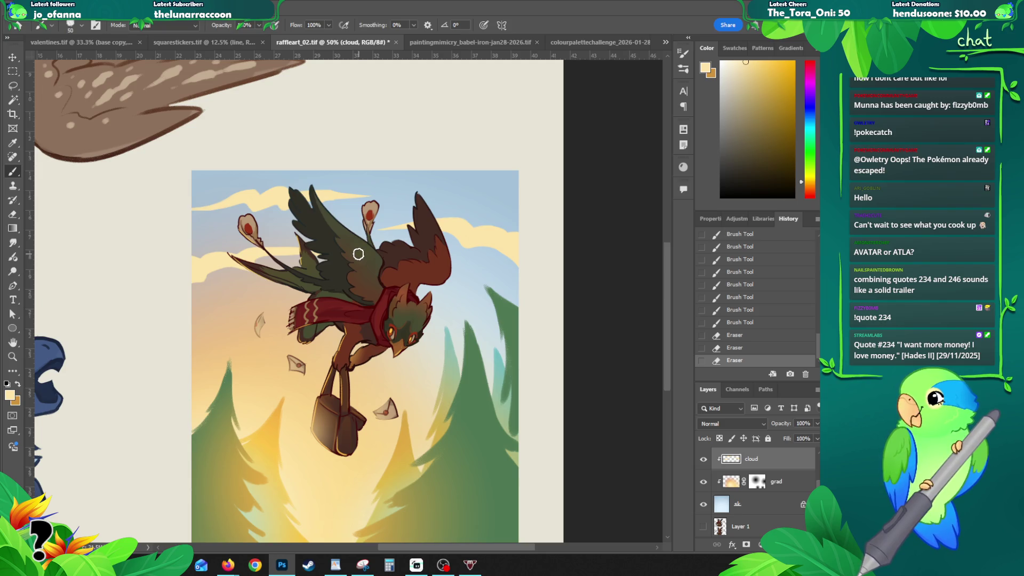
drag(384, 284, 375, 253)
drag(373, 288, 355, 280)
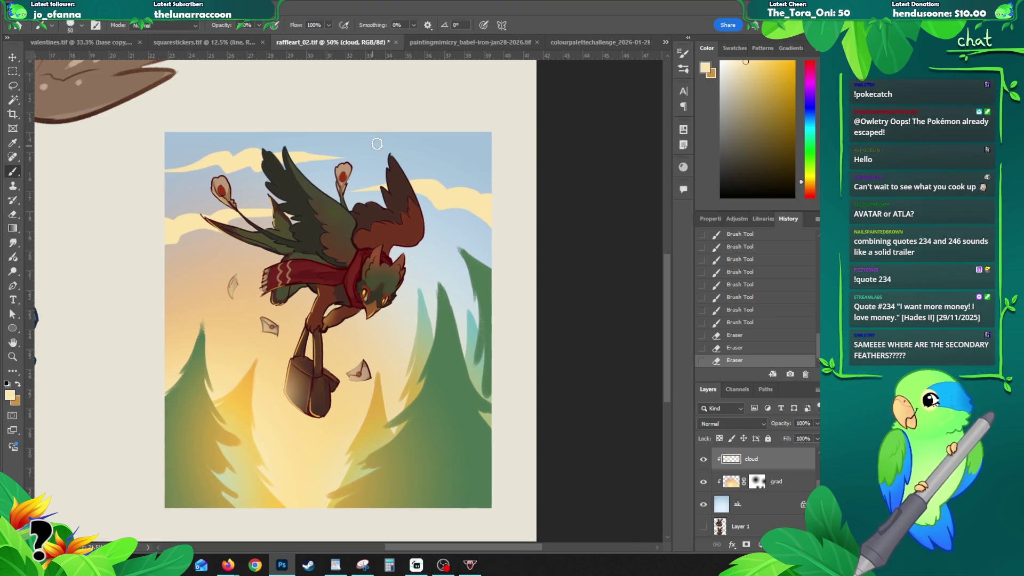
- Add small cream strokes along the cloud edges near the bird's head and right side
mouse_move(452, 279)
mouse_down()
mouse_move(405, 268)
mouse_move(444, 270)
mouse_up()
key(ctrl+z)
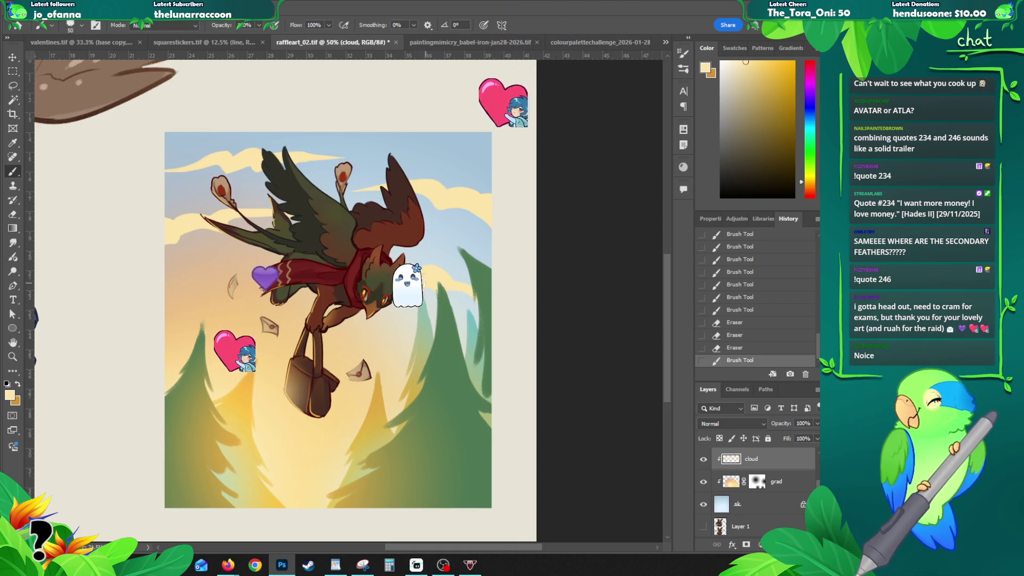
drag(441, 295, 488, 306)
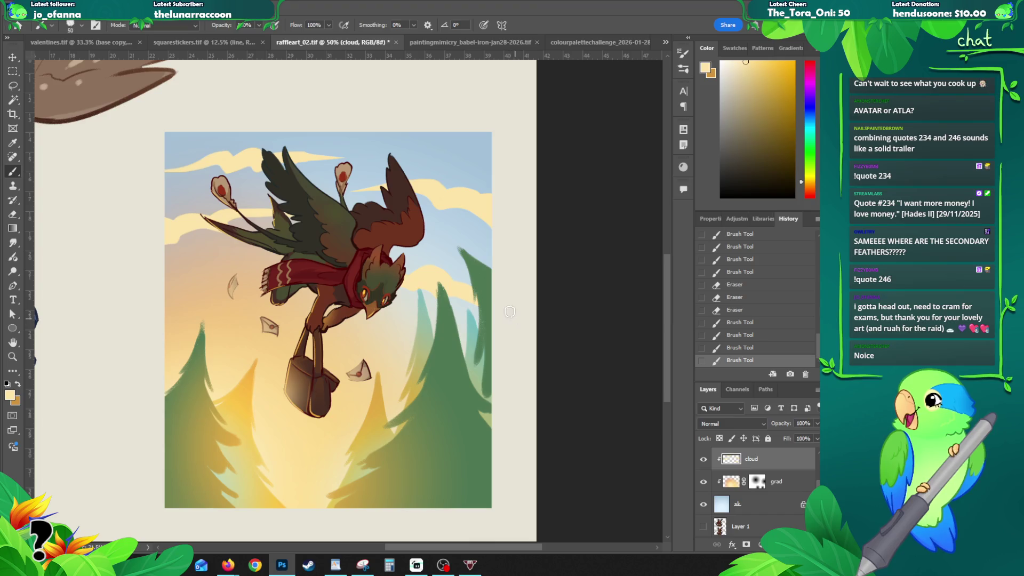
drag(423, 288, 442, 289)
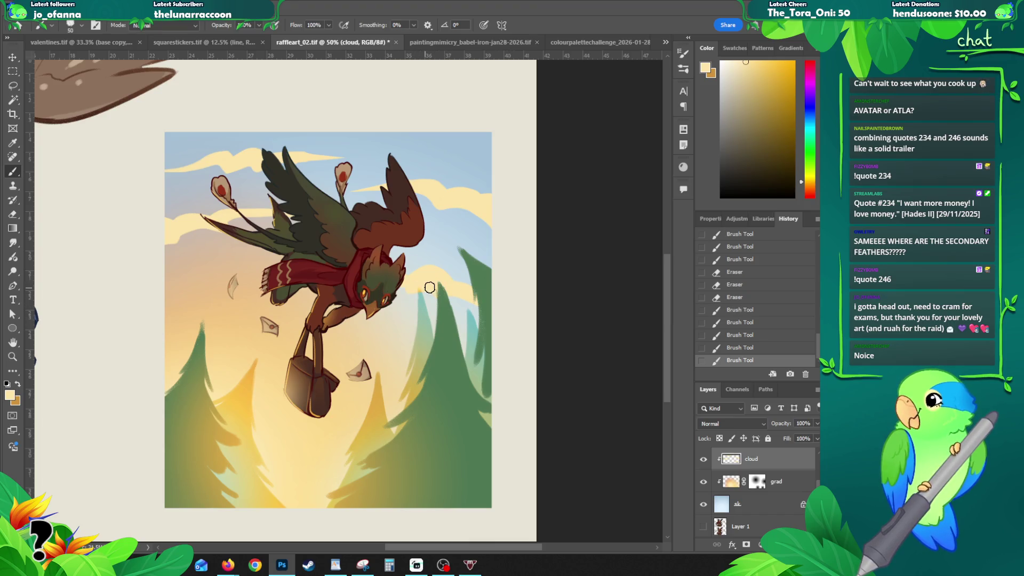
mouse_move(459, 322)
mouse_down()
mouse_move(429, 328)
mouse_move(443, 290)
mouse_move(464, 315)
mouse_move(464, 304)
mouse_up()
key(e)
key(ctrl+z)
key(bracketright)
key(bracketright)
key(bracketright)
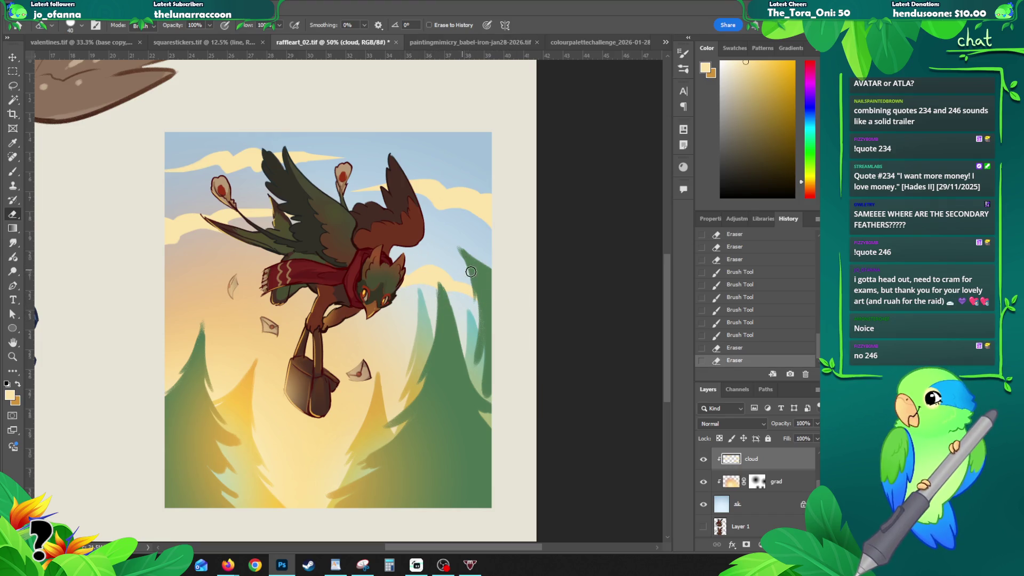
key(b)
drag(453, 274, 470, 281)
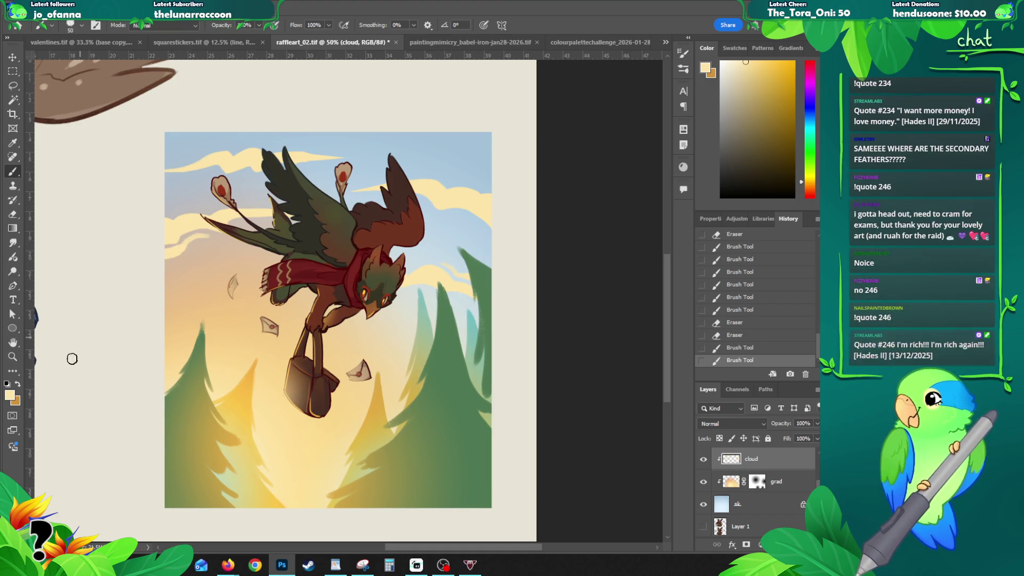
mouse_move(242, 119)
mouse_down()
mouse_move(259, 234)
mouse_move(285, 250)
mouse_up()
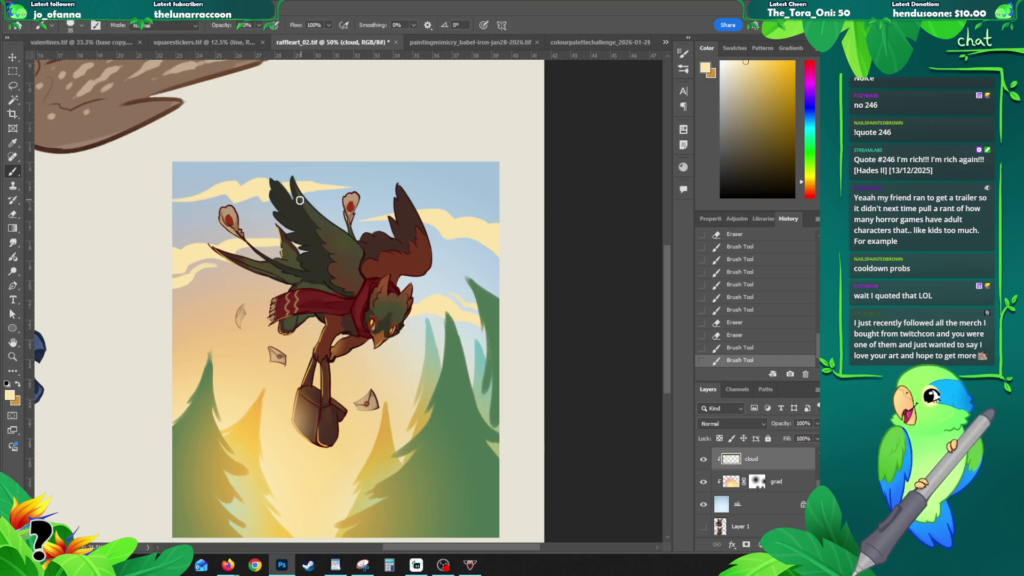
- Try three cloud strokes in the upper sky, undoing each one
drag(334, 193, 391, 190)
key(ctrl+z)
mouse_move(184, 223)
mouse_down()
mouse_move(202, 213)
mouse_move(173, 195)
mouse_up()
key(ctrl+z)
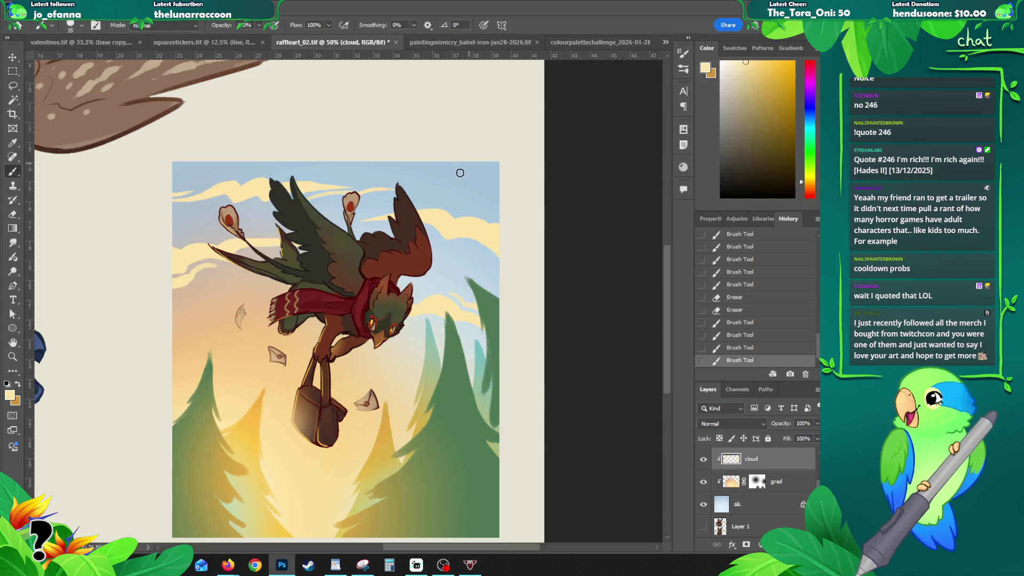
mouse_move(454, 192)
mouse_down()
mouse_move(467, 217)
mouse_move(530, 196)
mouse_up()
key(ctrl+z)
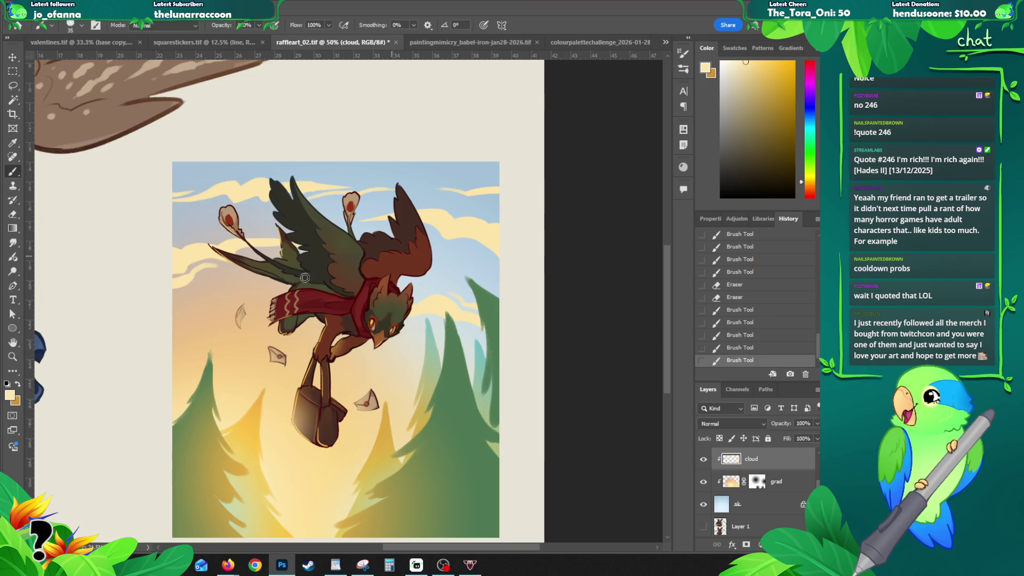
- Paint small cloud wisps in the lower-left sky, comparing with undo/redo before keeping them
drag(202, 331, 160, 347)
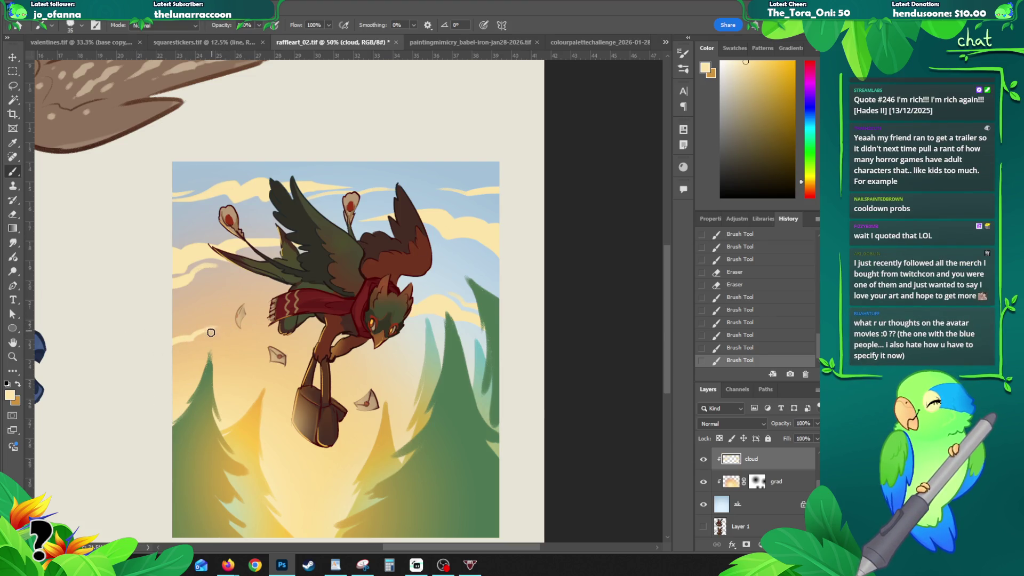
key(ctrl+z)
mouse_move(221, 330)
mouse_down()
mouse_move(175, 354)
mouse_move(187, 350)
mouse_up()
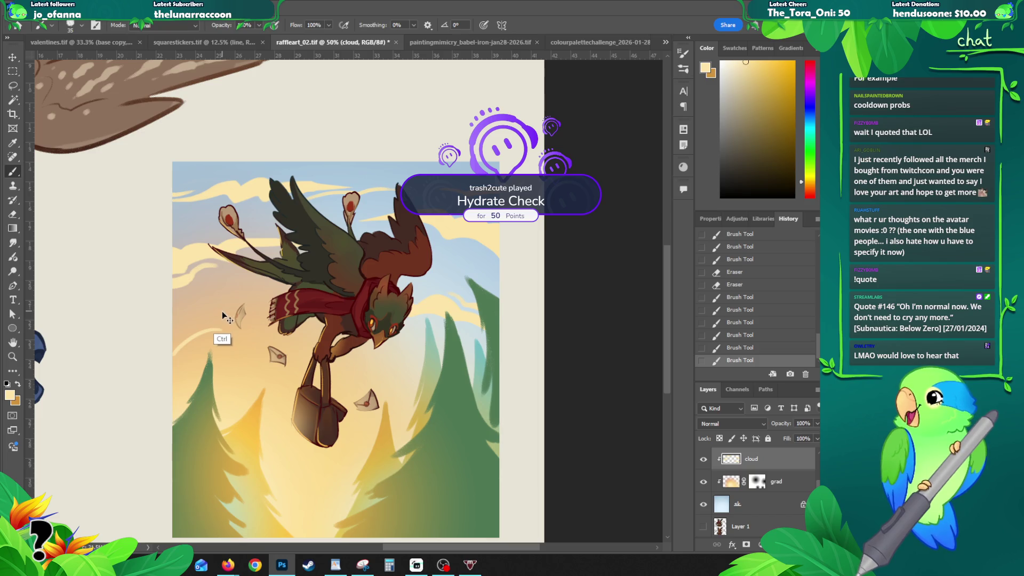
key(ctrl+z)
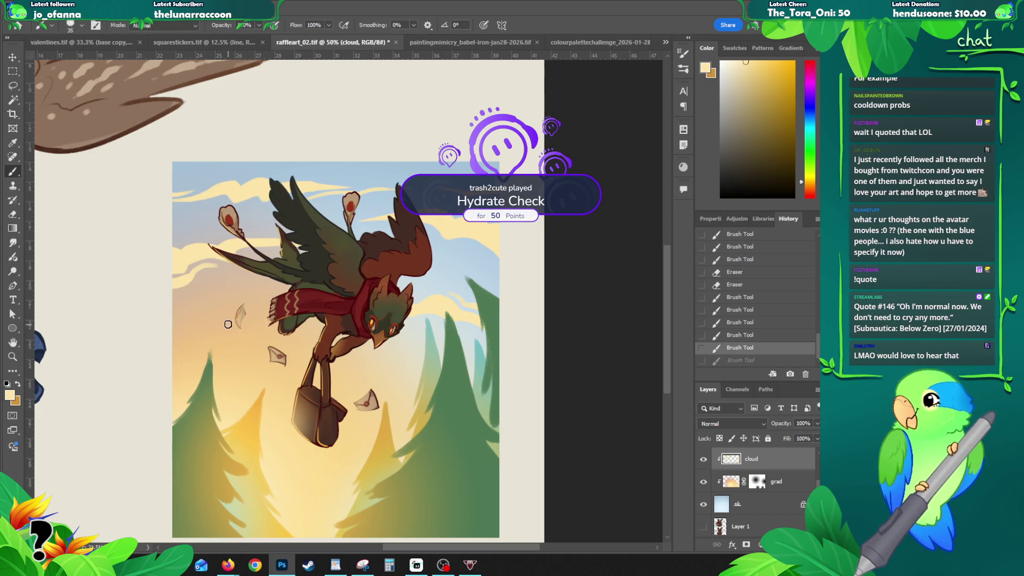
key(ctrl+shift+z)
key(ctrl+z)
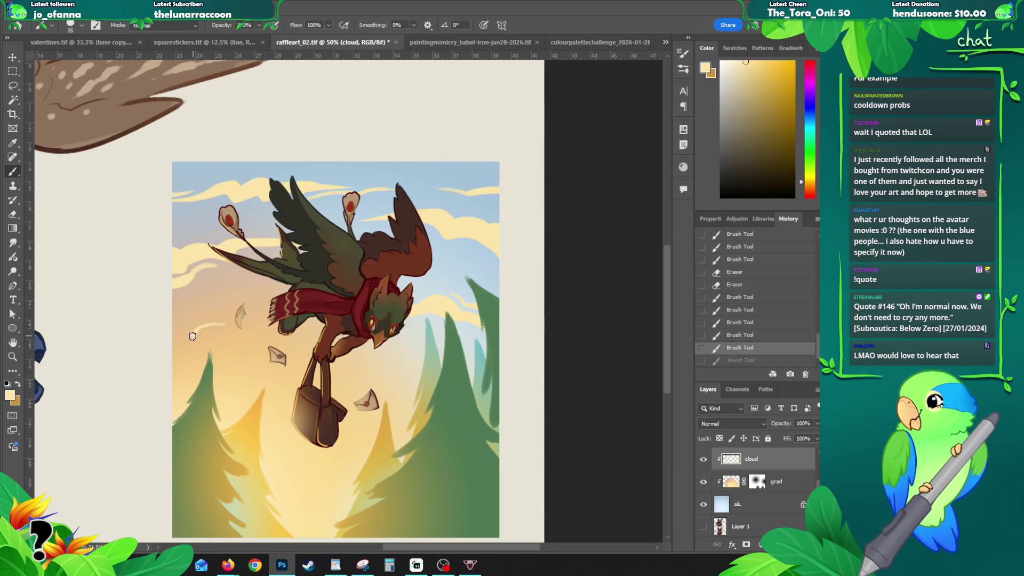
key(ctrl+shift+z)
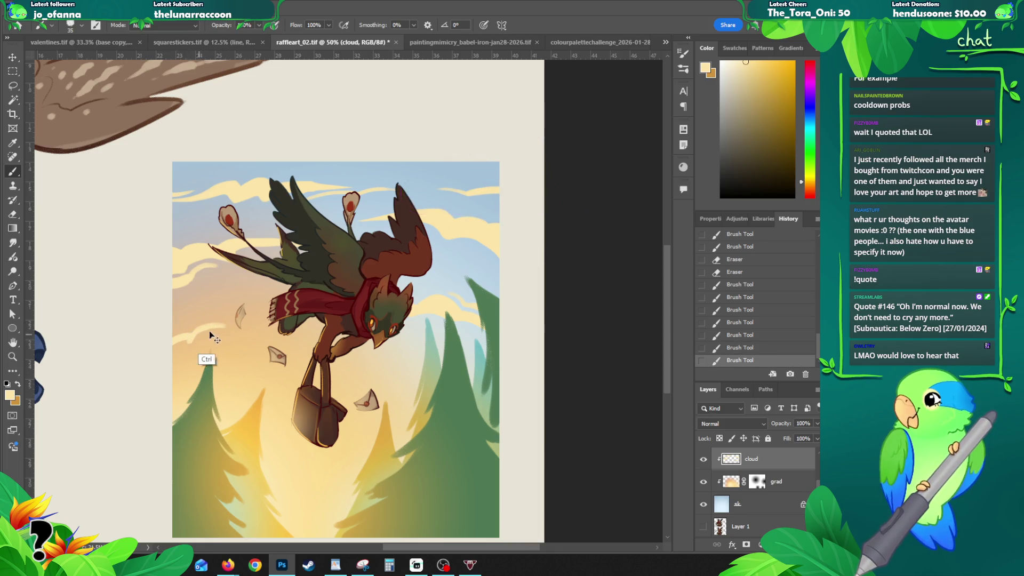
key(ctrl+z)
key(ctrl+shift+z)
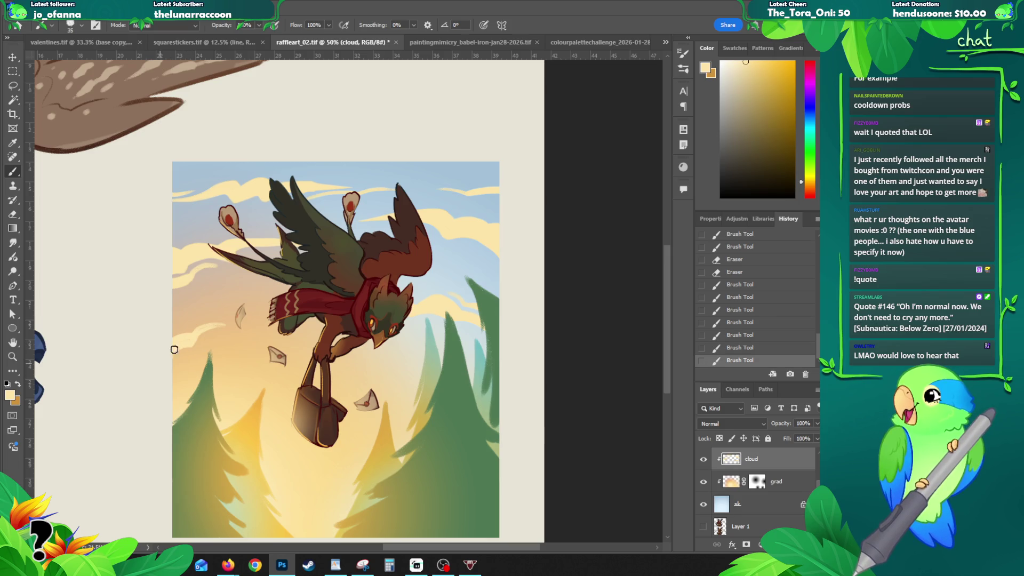
mouse_move(160, 366)
mouse_down()
mouse_move(192, 331)
mouse_move(144, 361)
mouse_up()
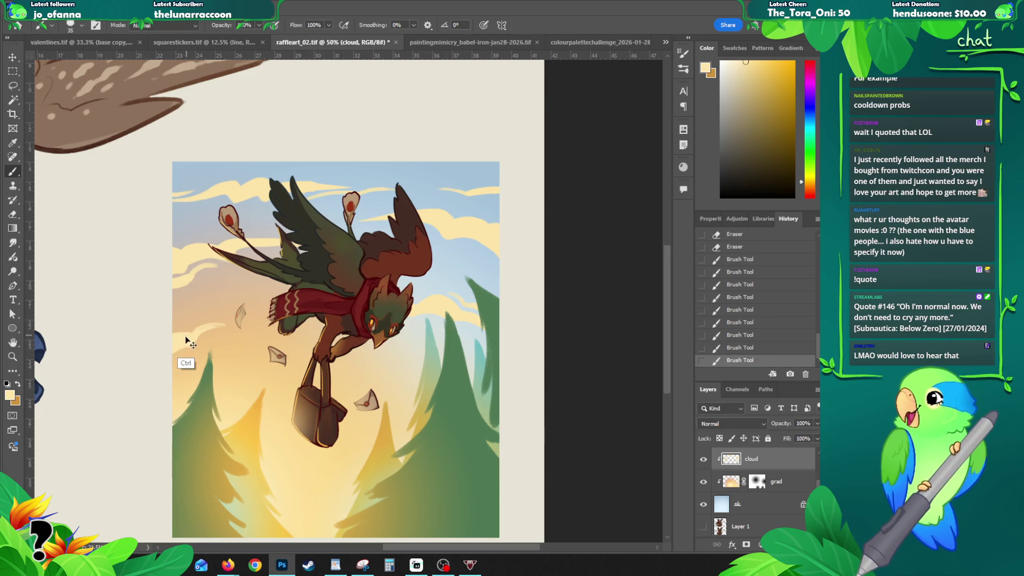
key(ctrl+z)
key(ctrl+shift+z)
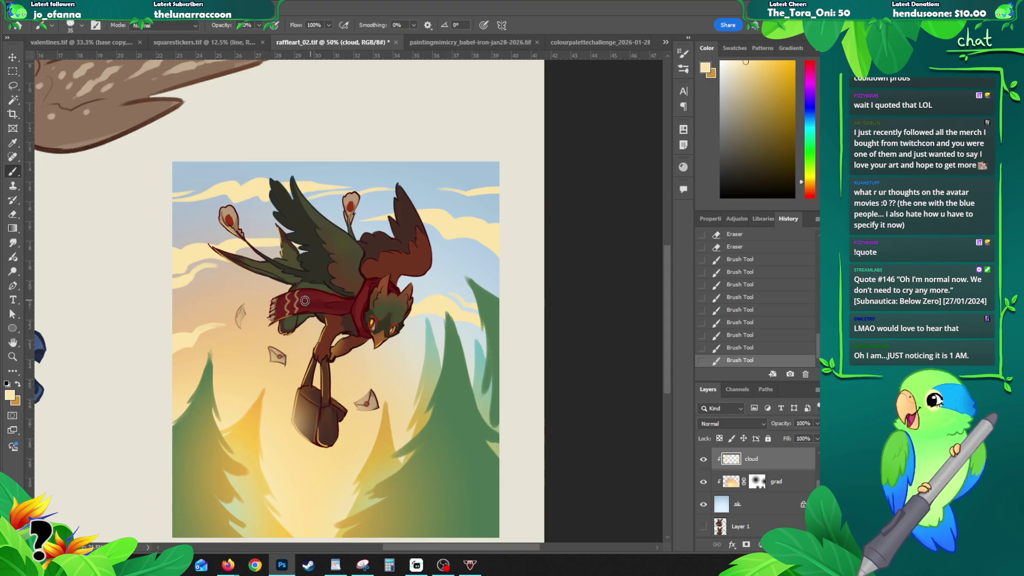
- Discard a light stroke on the left clouds and erase a small mark there
drag(199, 334, 261, 327)
key(ctrl+z)
key(ctrl+z)
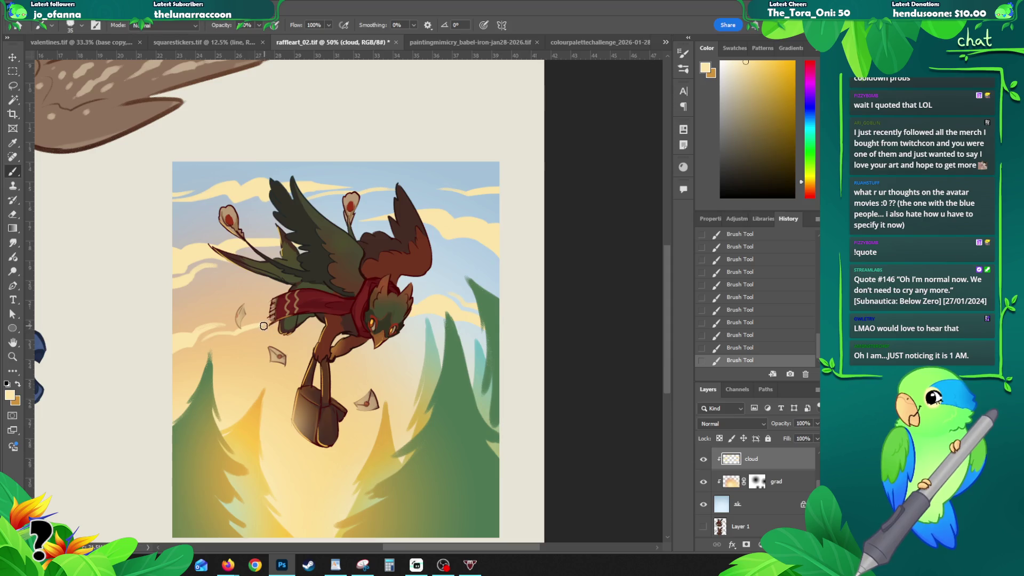
key(e)
click(263, 329)
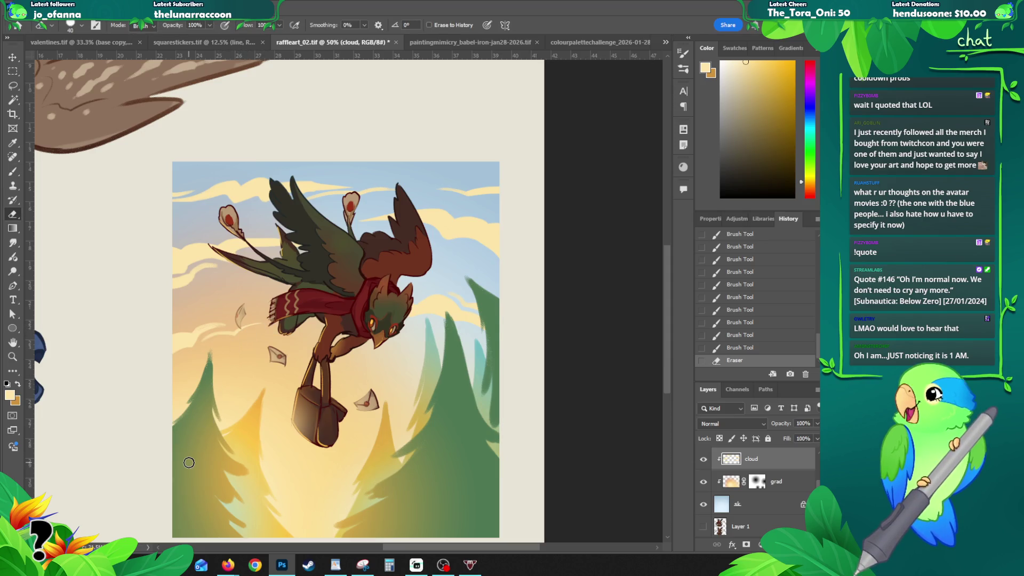
- Add a short wisp near the bird, erase a stretch of left cloud, and discard an envelope-area stroke
key(b)
drag(419, 323, 373, 324)
key(e)
drag(199, 279, 224, 271)
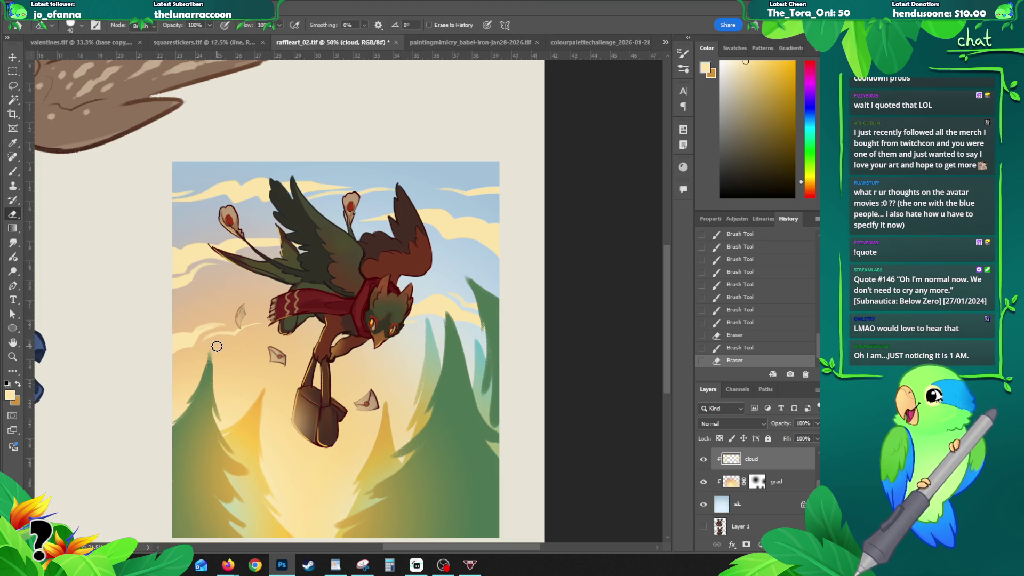
key(b)
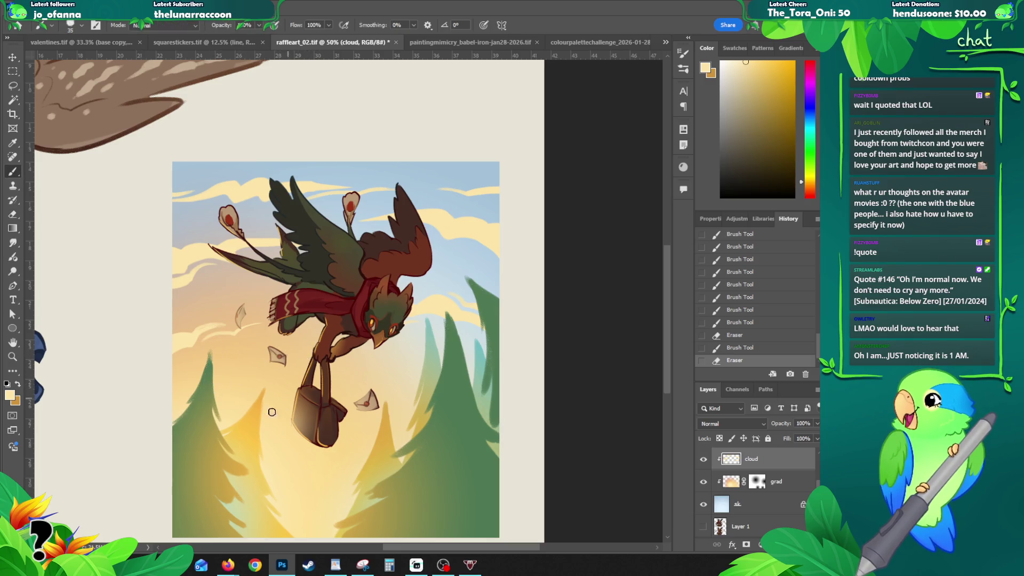
mouse_move(279, 356)
mouse_down()
mouse_move(312, 355)
mouse_move(305, 348)
mouse_move(363, 357)
mouse_move(350, 382)
mouse_move(377, 354)
mouse_move(401, 371)
mouse_up()
key(ctrl+z)
key(ctrl+z)
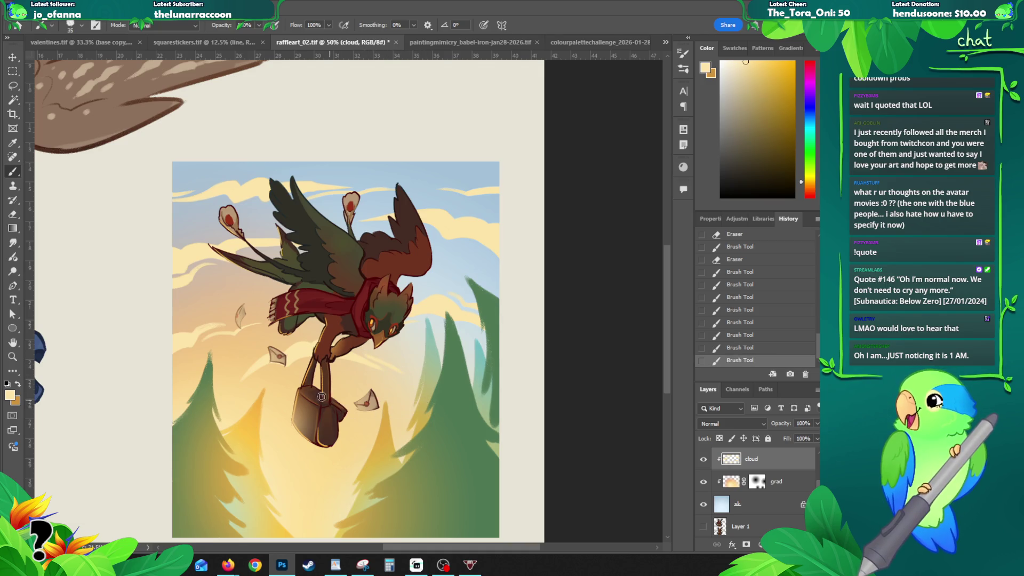
key(ctrl+z)
- Lasso and delete the cloud smudge around the letter bag, deselect, and zoom back to 50%
key(z)
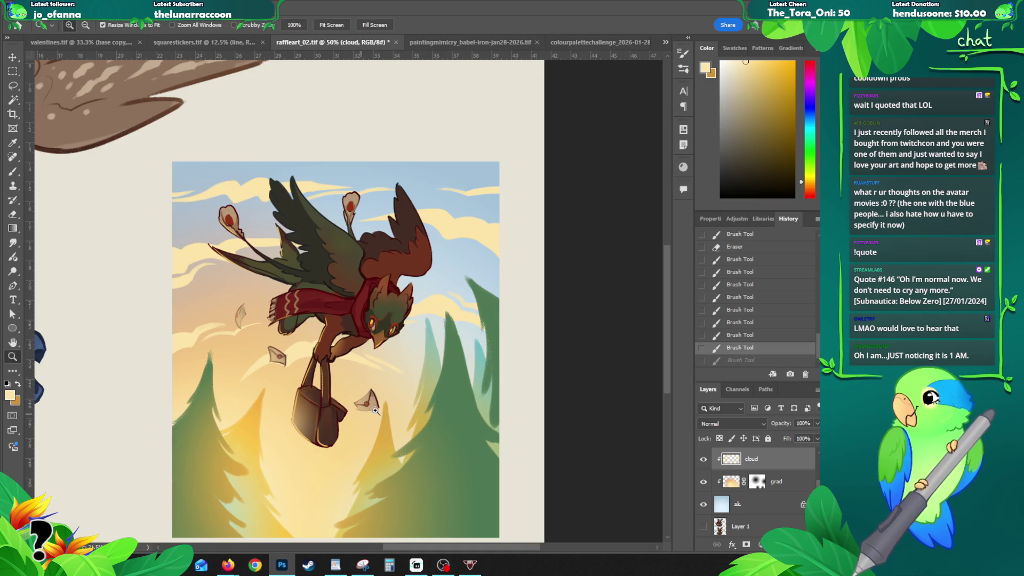
alt+click(388, 400)
alt+click(387, 400)
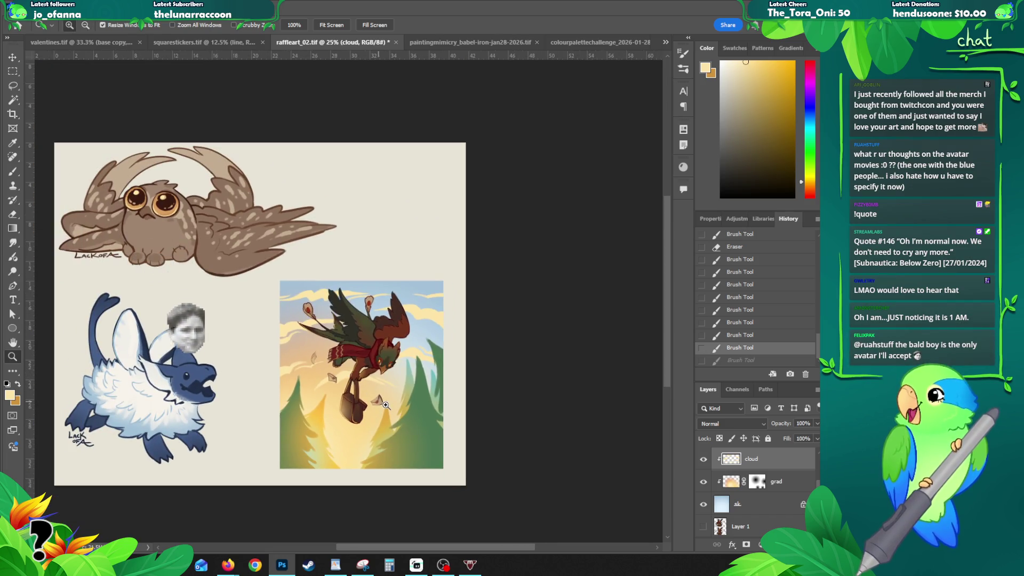
click(387, 405)
click(386, 406)
key(l)
mouse_move(407, 344)
mouse_down()
mouse_move(299, 304)
mouse_move(180, 347)
mouse_move(446, 363)
mouse_up()
key(Delete)
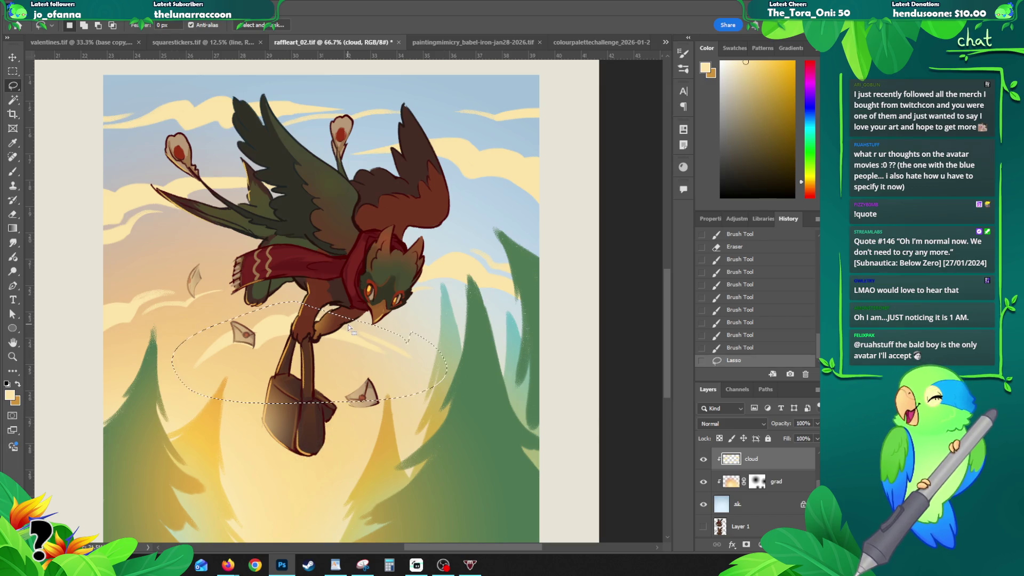
key(ctrl+d)
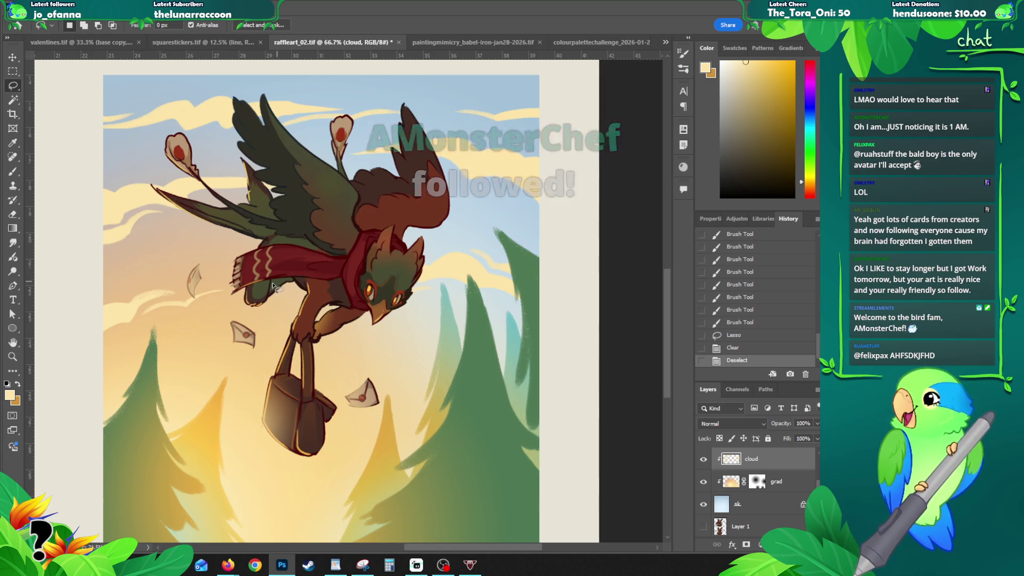
key(z)
alt+click(254, 323)
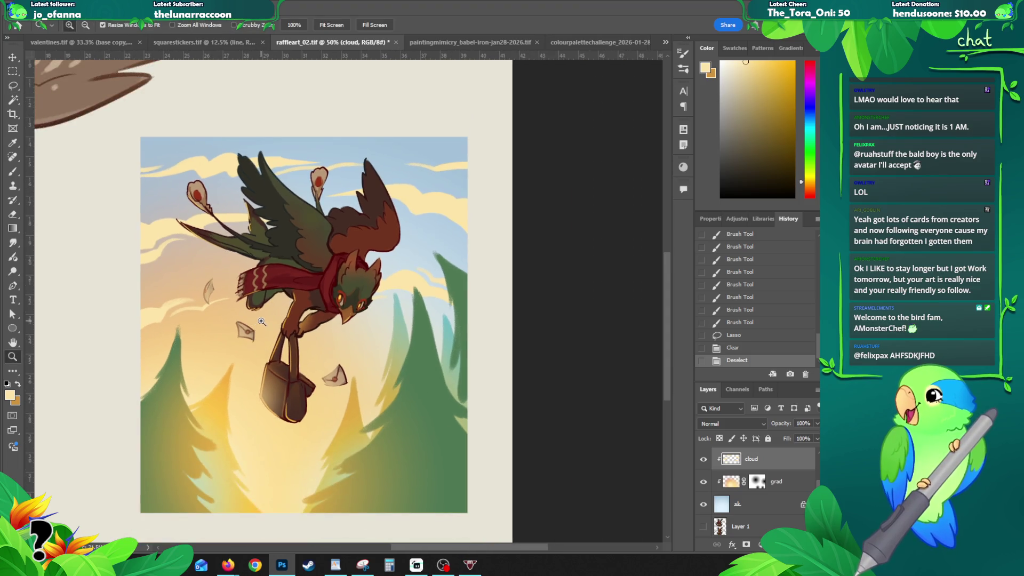
- With a smaller brush, dab a few small cream wisps in the left sky beside the bird
drag(274, 308, 273, 293)
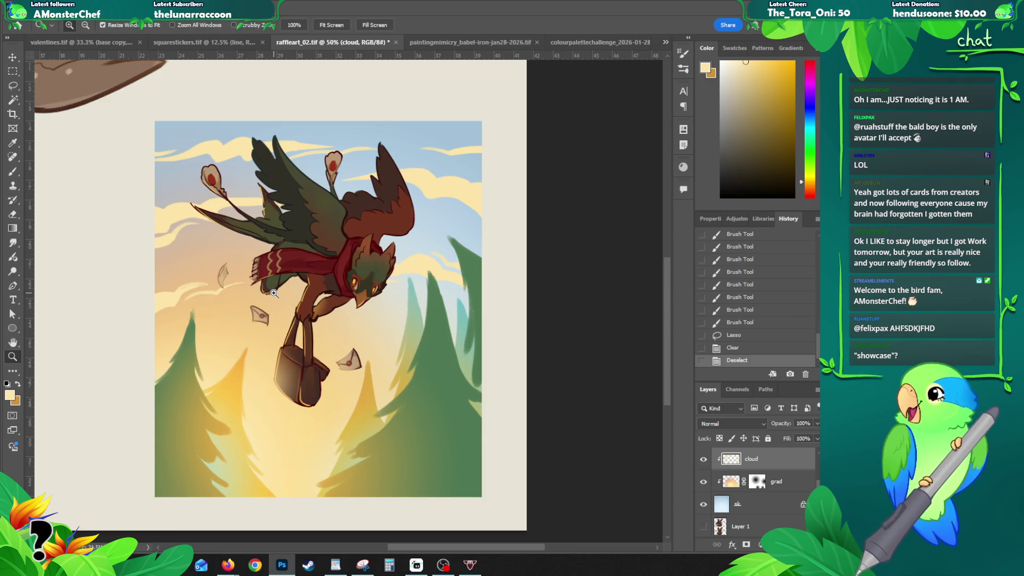
key(b)
key(bracketleft)
drag(227, 193, 260, 194)
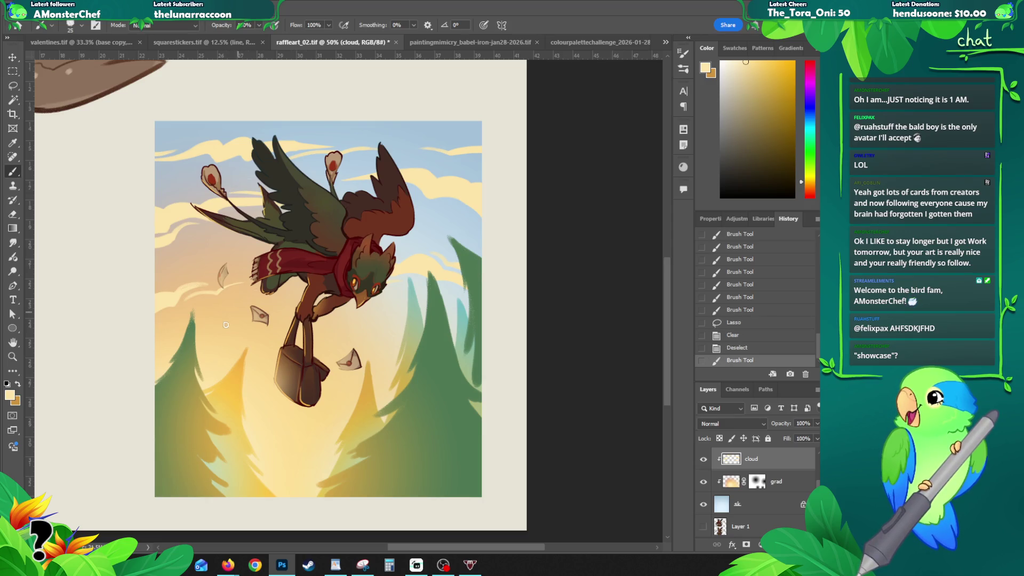
click(180, 291)
mouse_move(182, 287)
mouse_down()
mouse_move(204, 285)
mouse_move(168, 294)
mouse_move(173, 310)
mouse_move(157, 320)
mouse_up()
key(ctrl+z)
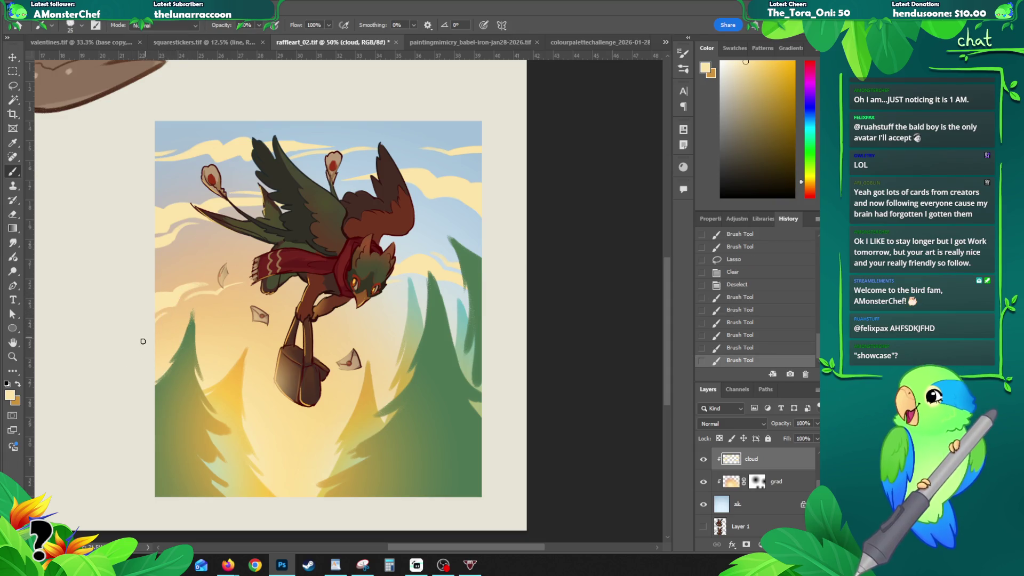
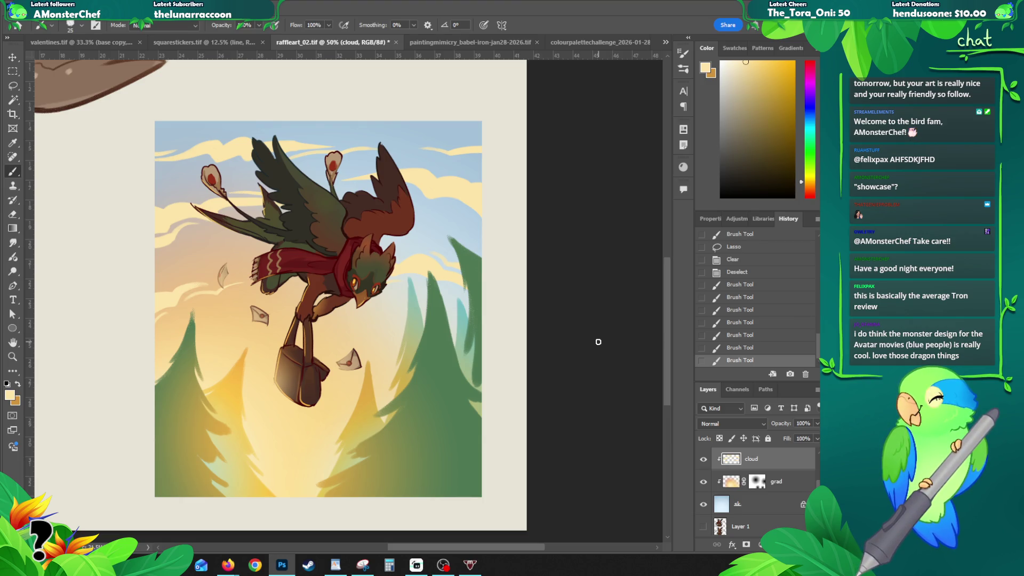
- Paint light cloud strokes along the top of the sky, undoing unwanted attempts
drag(665, 286, 670, 281)
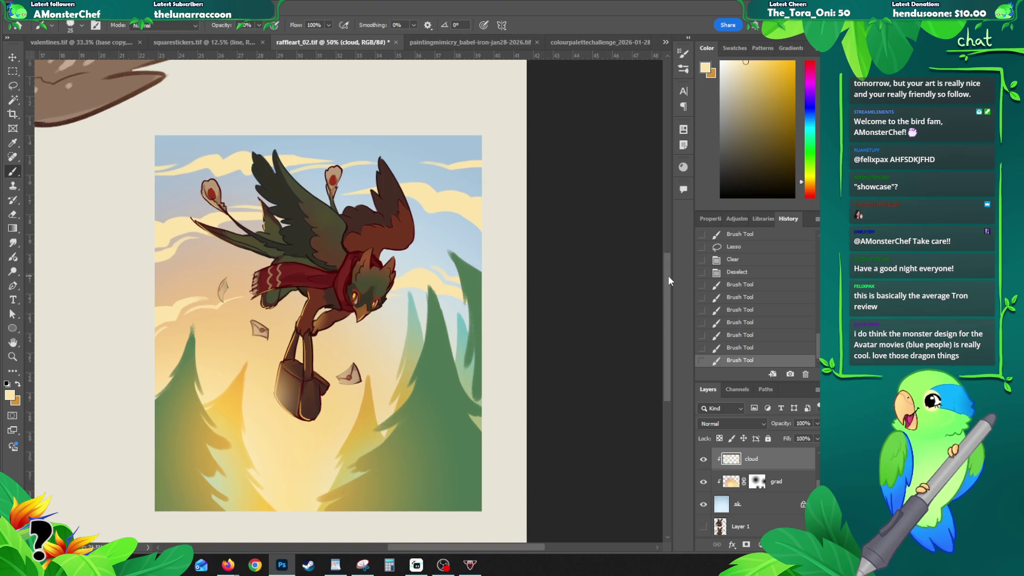
drag(377, 141, 315, 139)
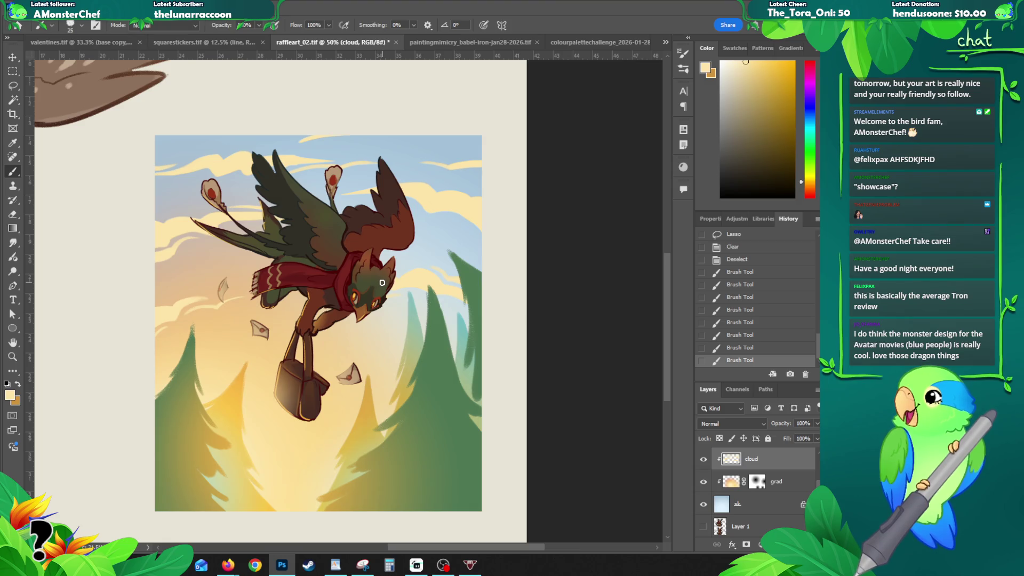
key(ctrl+z)
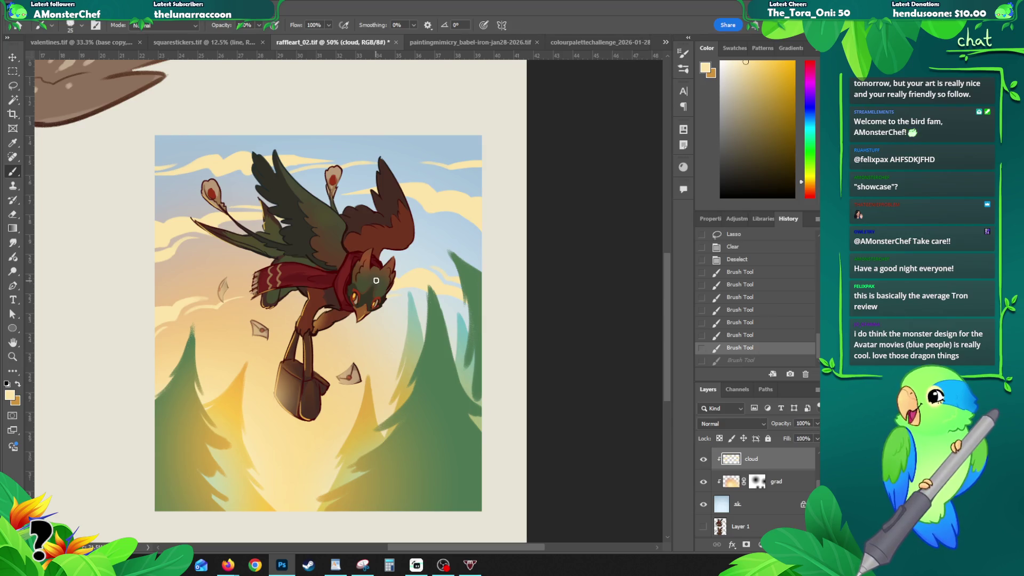
drag(315, 137, 408, 141)
key(ctrl+z)
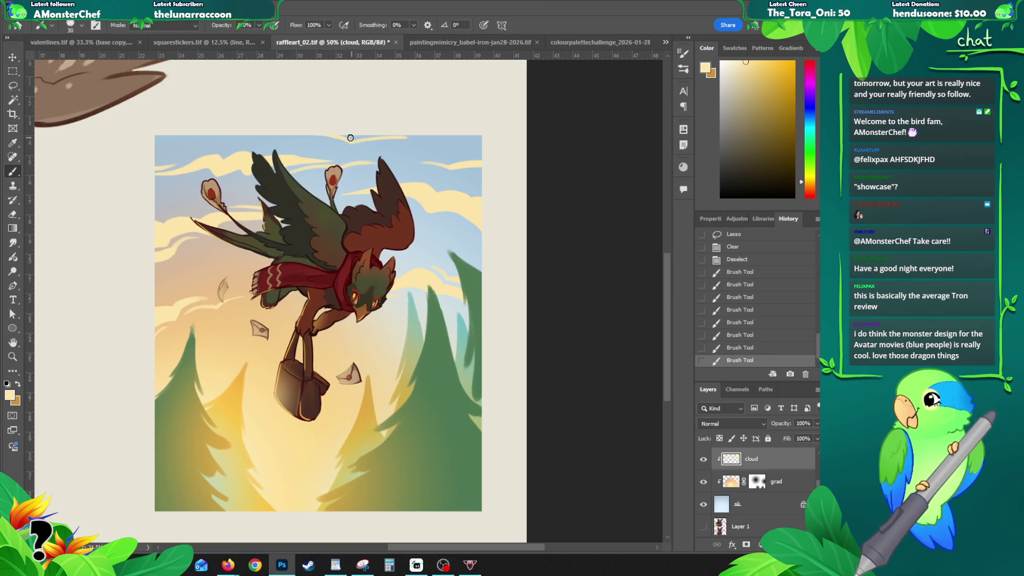
mouse_move(364, 138)
mouse_down()
mouse_move(439, 144)
mouse_move(409, 140)
mouse_up()
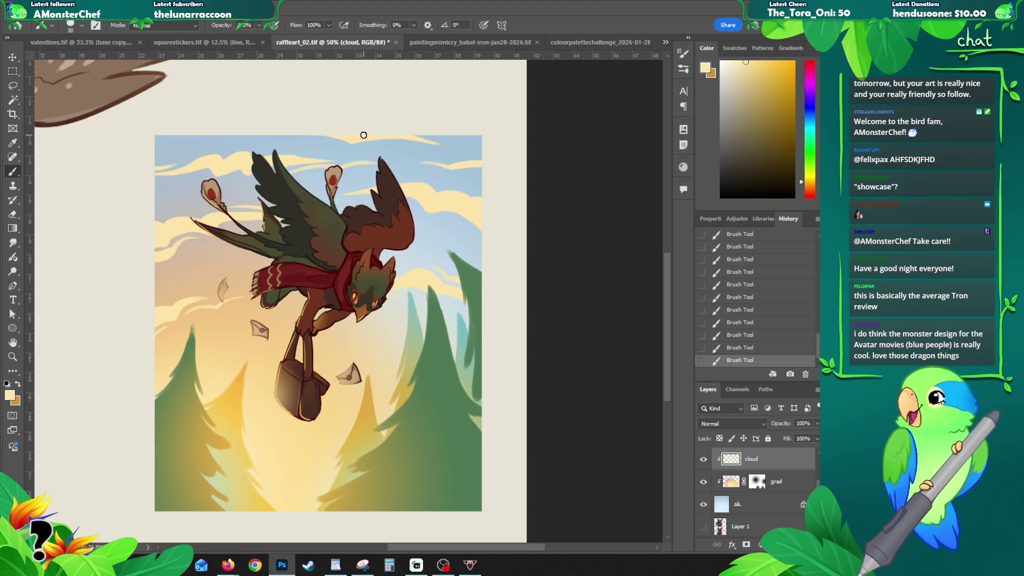
- Add a pale wisp along the sky's top edge, toggling undo/redo to compare
drag(322, 138, 249, 136)
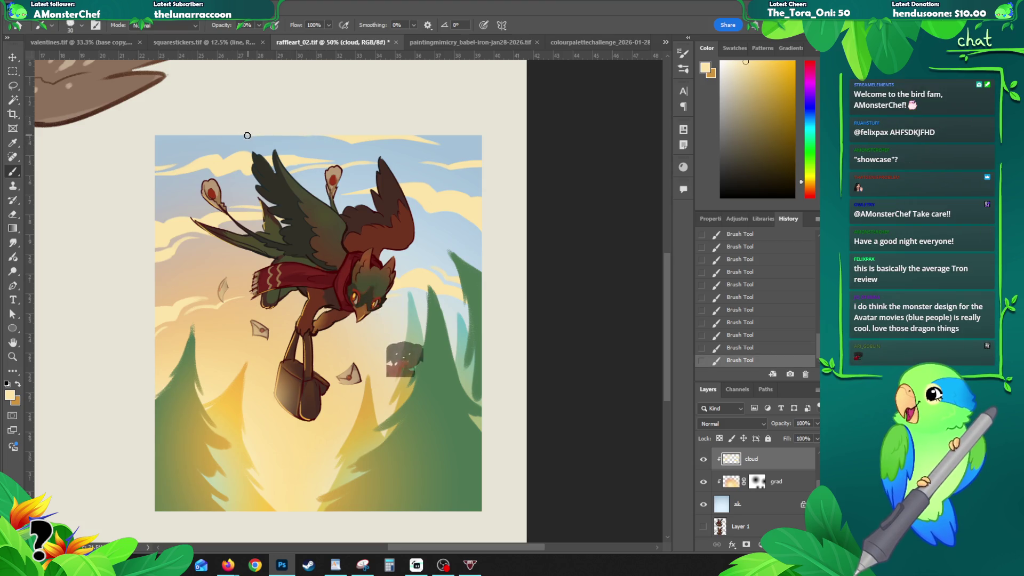
key(ctrl+z)
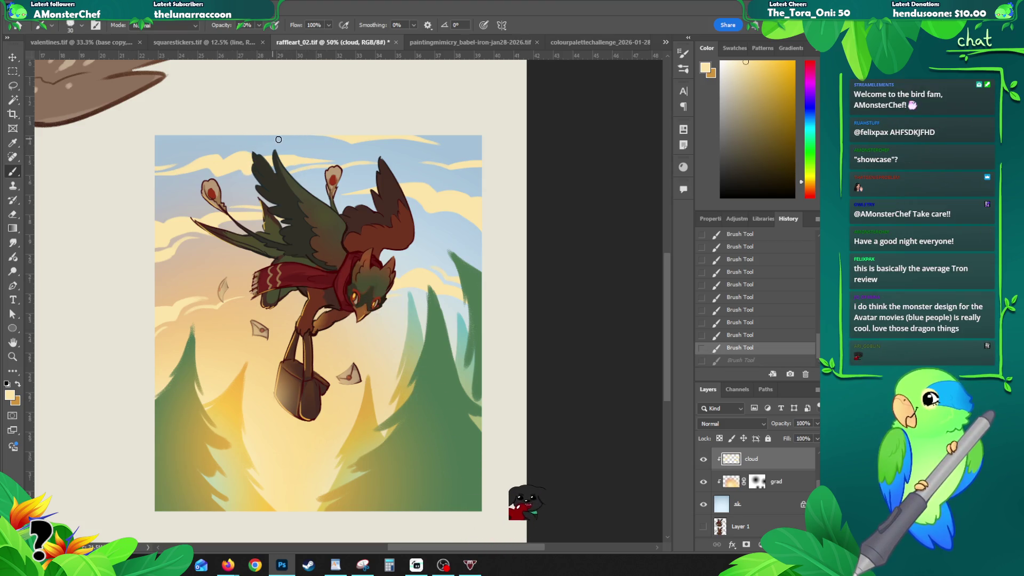
key(ctrl+shift+z)
key(ctrl+z)
key(ctrl+shift+z)
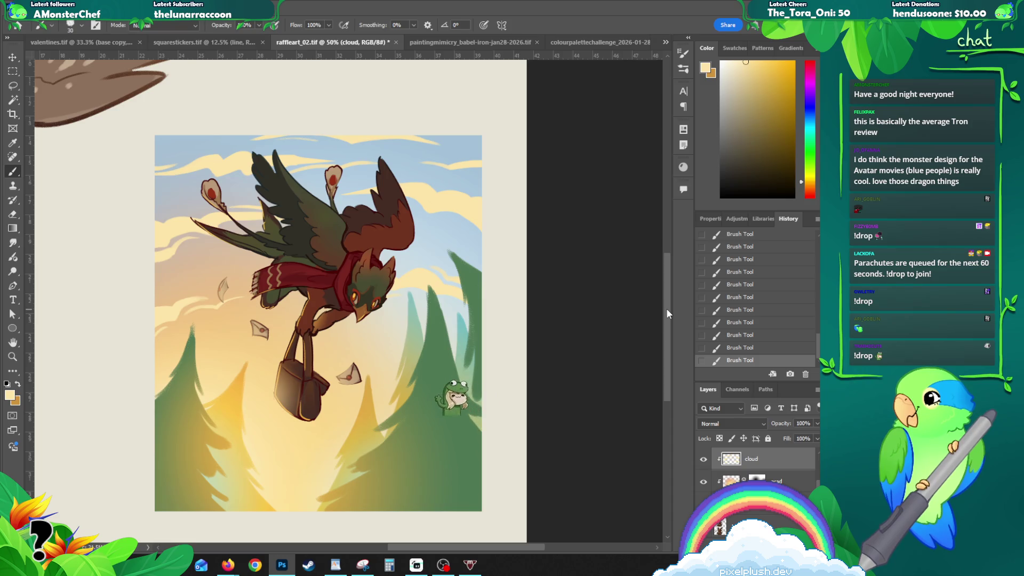
mouse_move(401, 313)
mouse_down()
mouse_move(394, 280)
mouse_move(390, 291)
mouse_move(379, 275)
mouse_up()
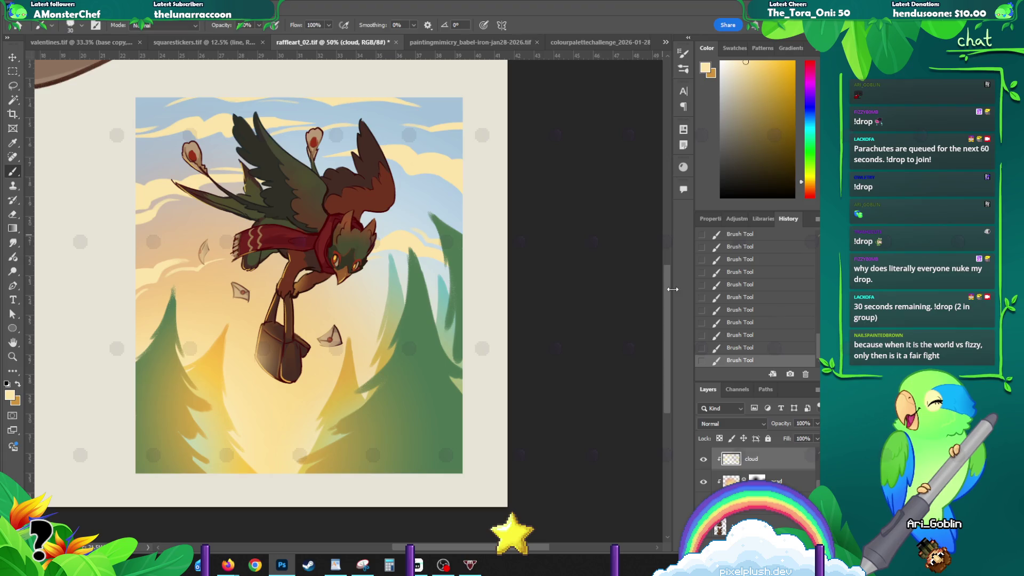
scroll(670, 283, up, 1)
scroll(671, 284, down, 1)
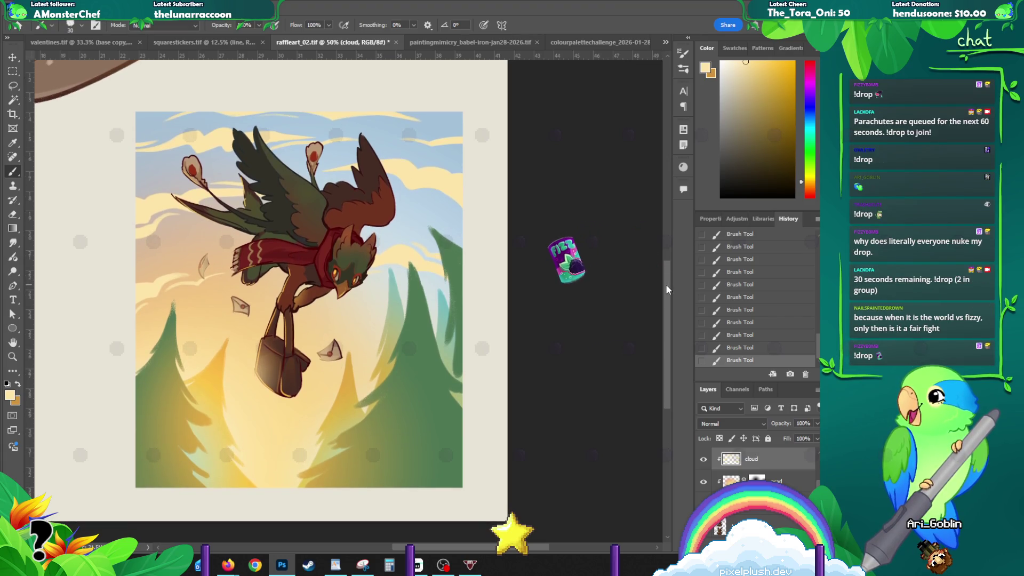
scroll(667, 283, up, 1)
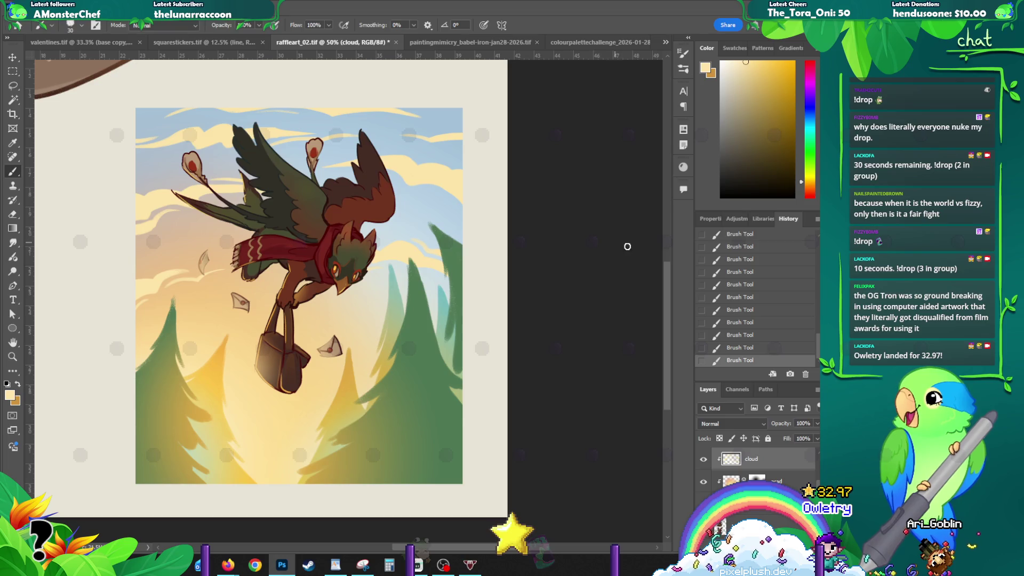
scroll(295, 236, down, 1)
drag(296, 237, 290, 227)
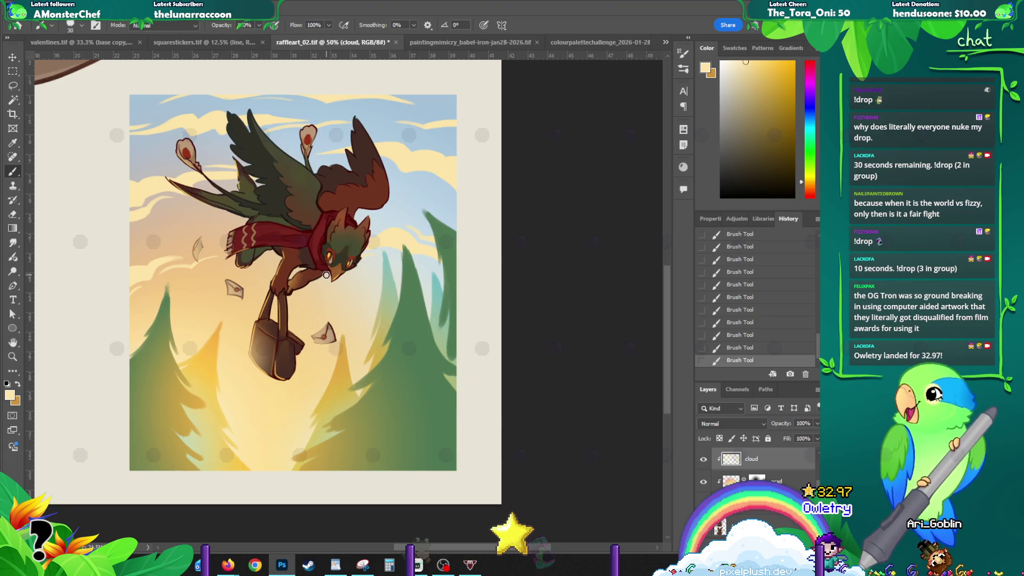
drag(263, 306, 265, 278)
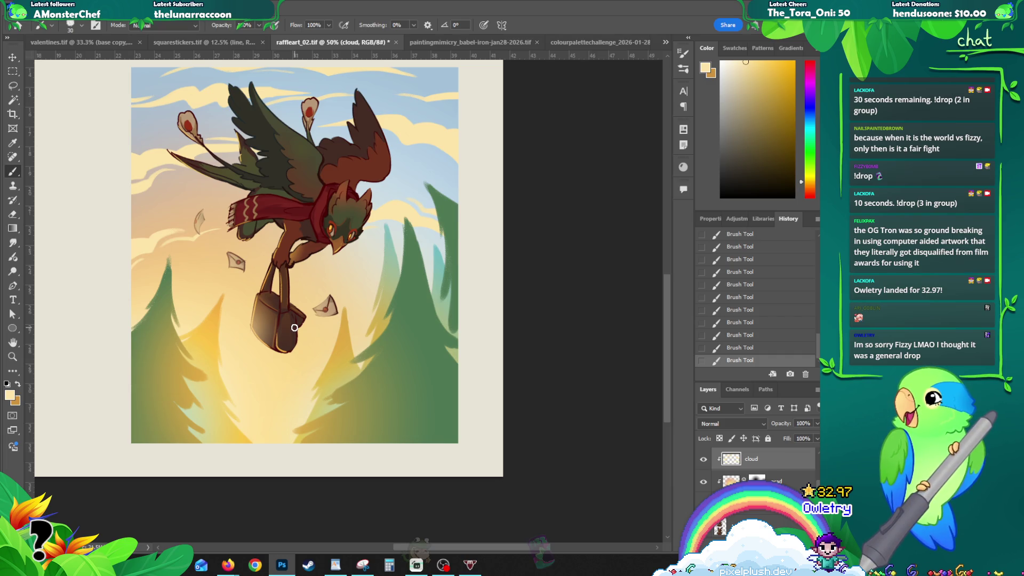
key(z)
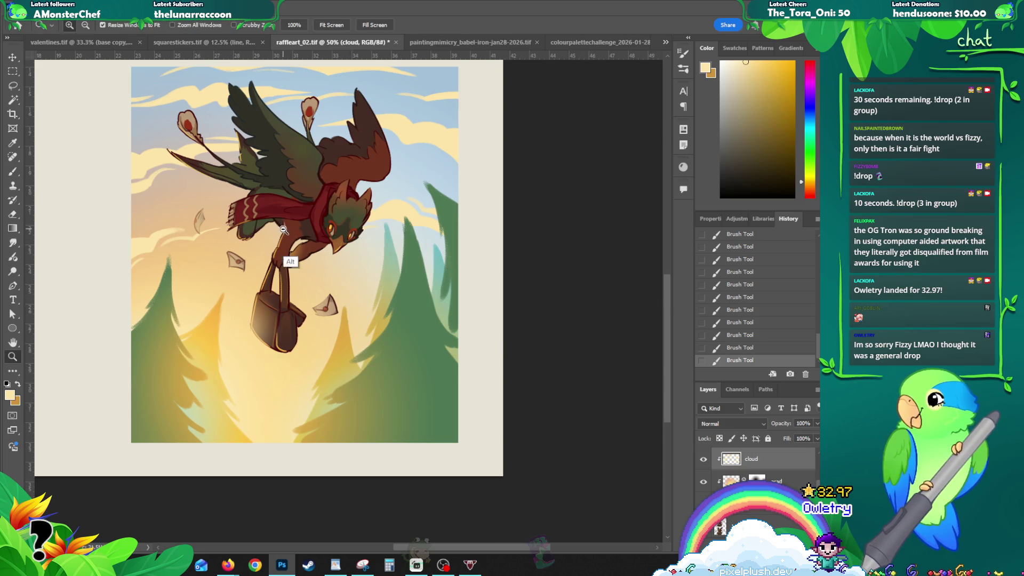
alt+click(291, 258)
drag(291, 258, 258, 295)
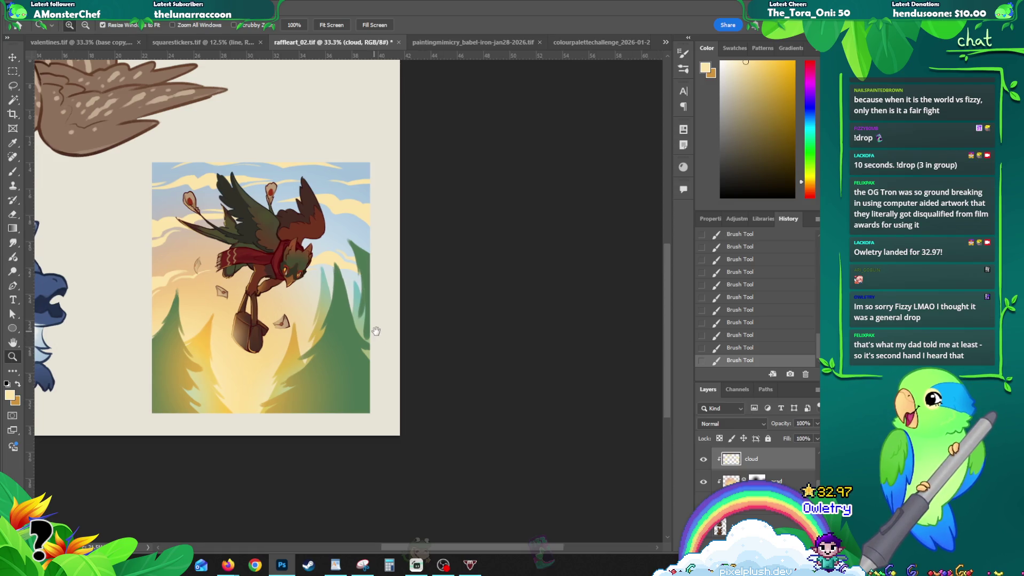
- Select the treetops layer and sample the tree green as the brush colour
drag(373, 330, 382, 331)
key(v)
click(352, 344)
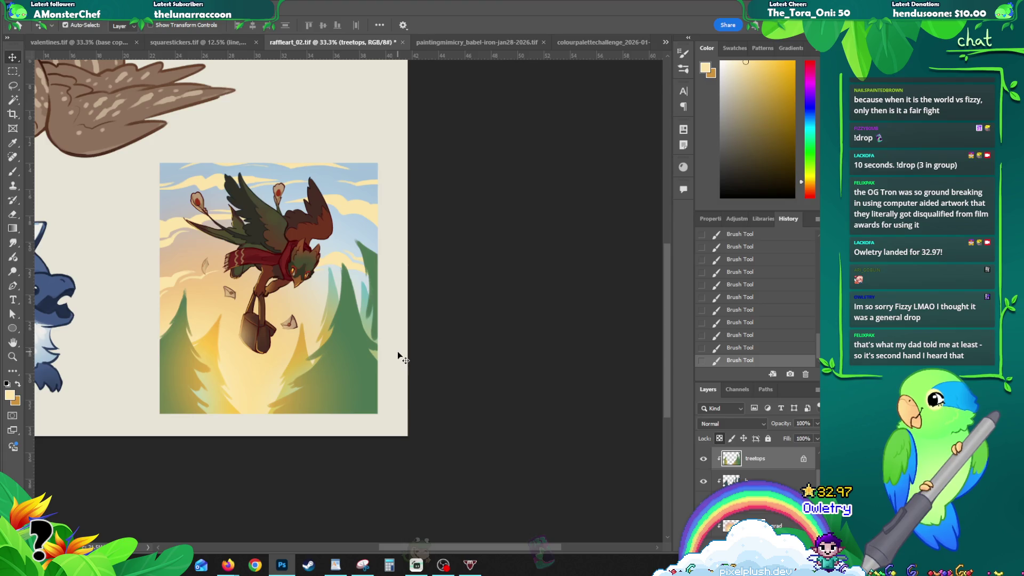
key(b)
alt+click(335, 331)
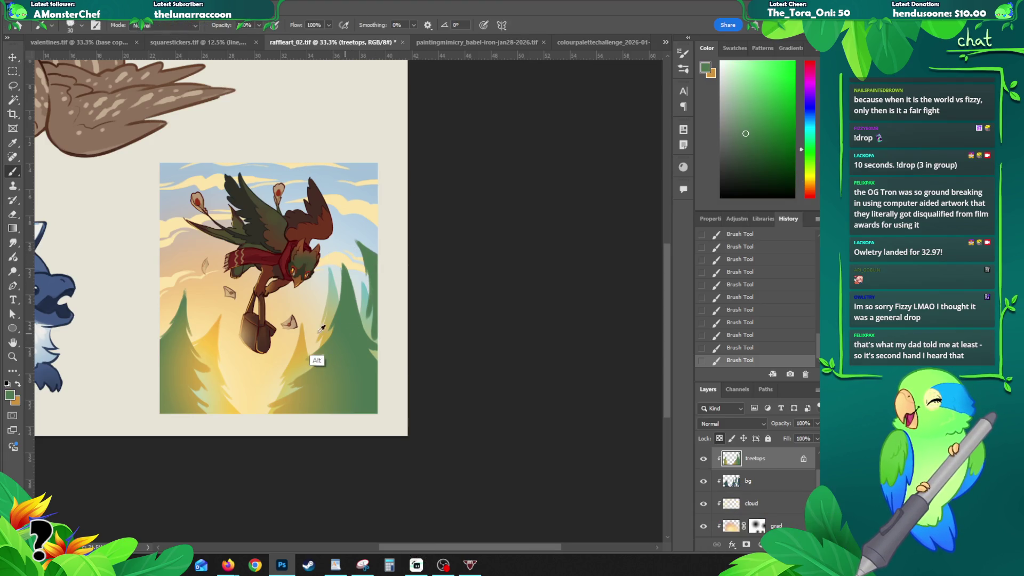
- Sample an olive green and brush faint strokes onto the pines, comparing with undo/redo
key(ctrl+z)
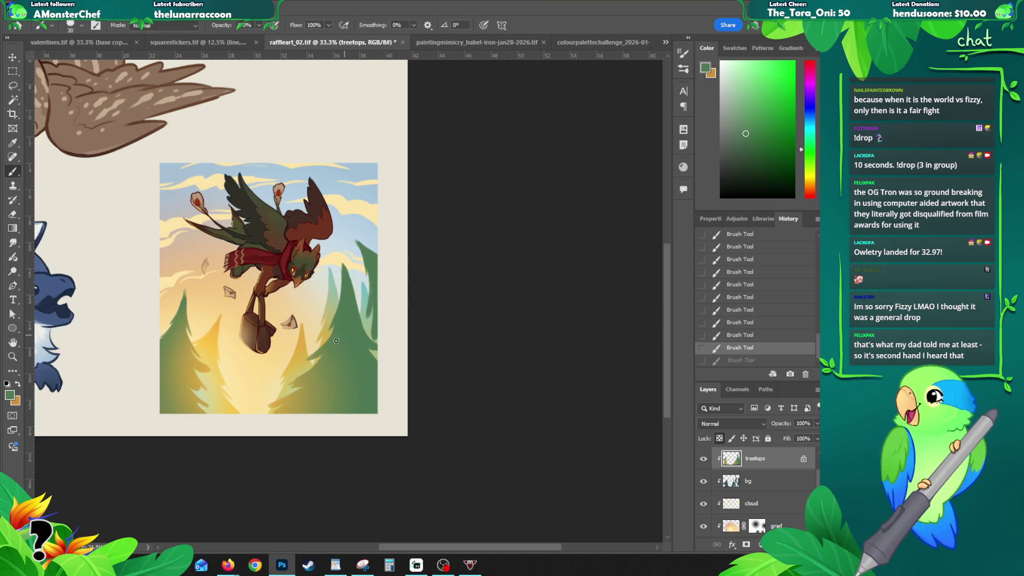
alt+click(322, 394)
mouse_move(333, 336)
mouse_down()
mouse_move(327, 345)
mouse_move(341, 343)
mouse_up()
key(ctrl+z)
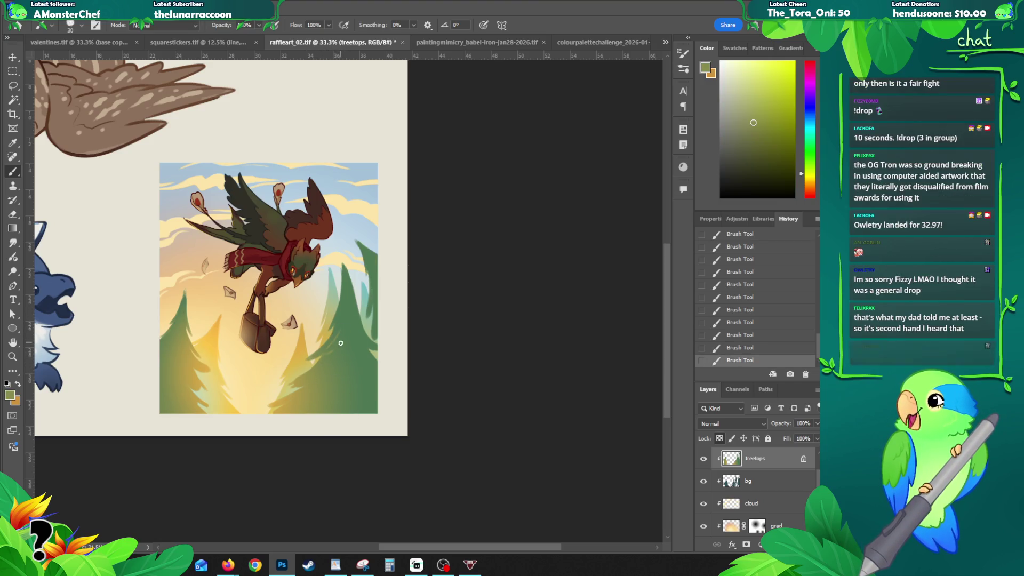
key(ctrl+z)
key(ctrl+z)
key(ctrl+z)
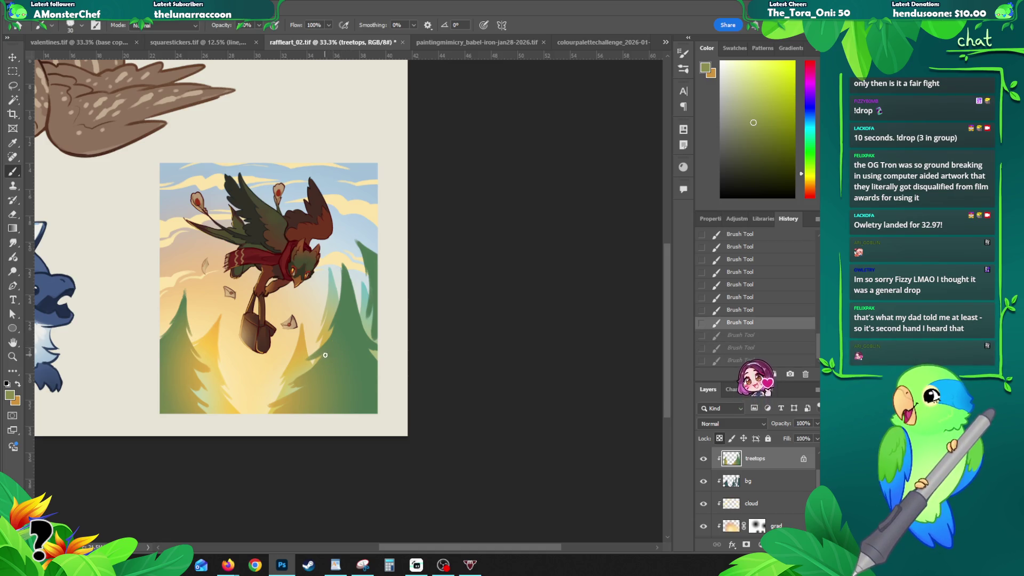
key(ctrl+shift+z)
key(ctrl+shift+z)
key(ctrl+shift+z)
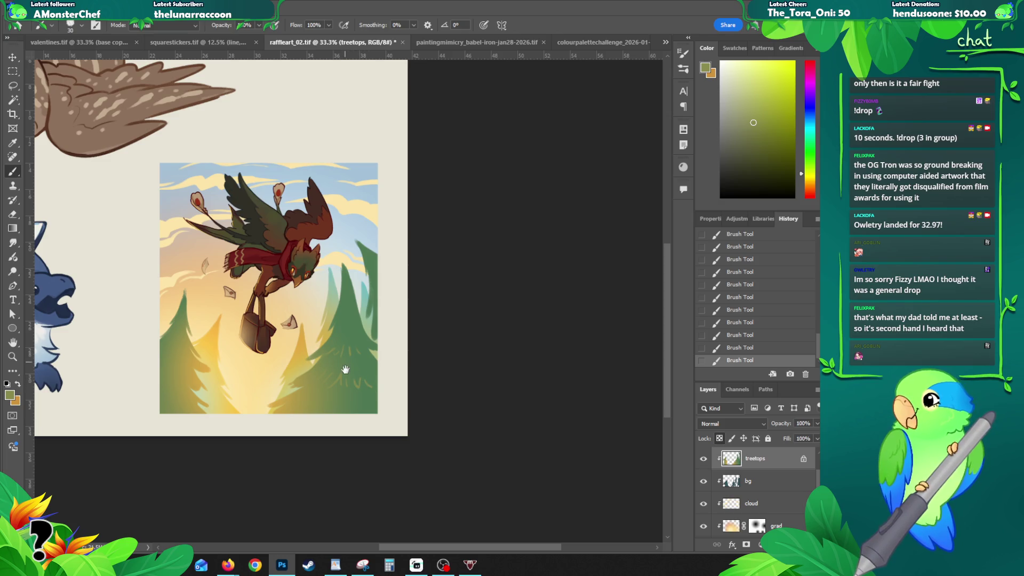
- Brush more green texture over the lower-right and lower-left trees
scroll(338, 361, down, 1)
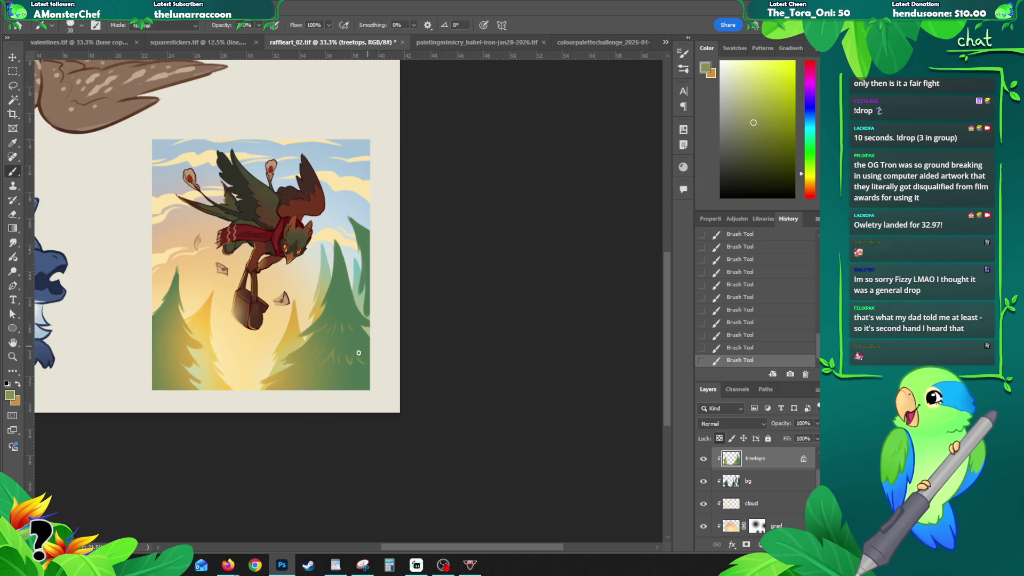
drag(323, 411, 323, 386)
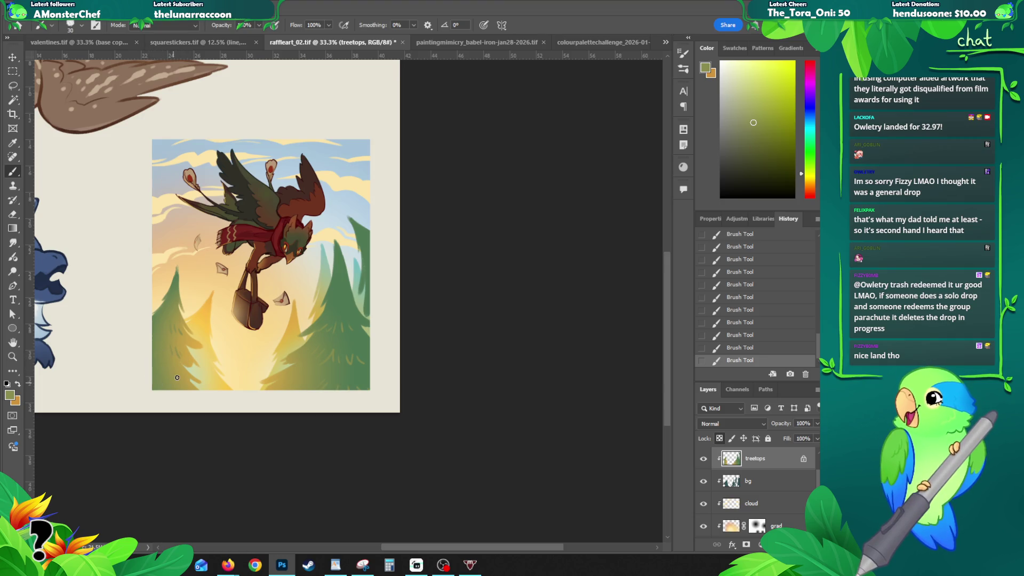
key(ctrl+z)
key(ctrl+z)
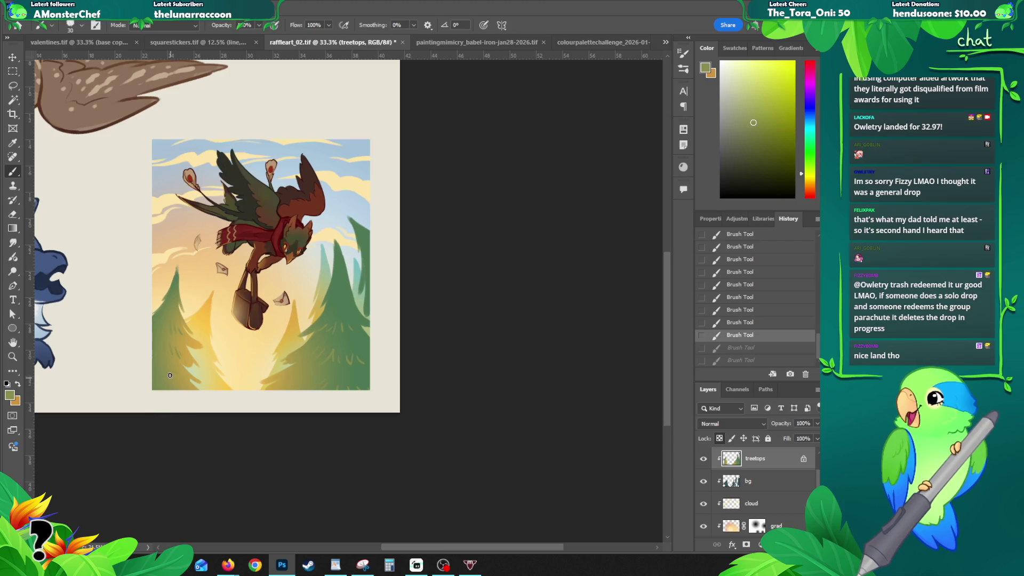
key(ctrl+shift+z)
key(ctrl+shift+z)
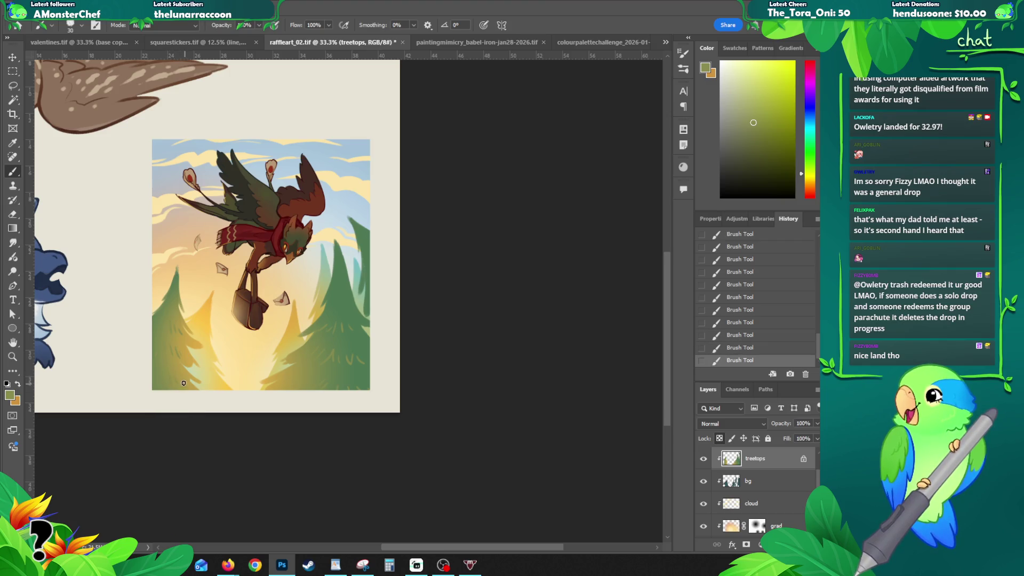
drag(180, 382, 182, 379)
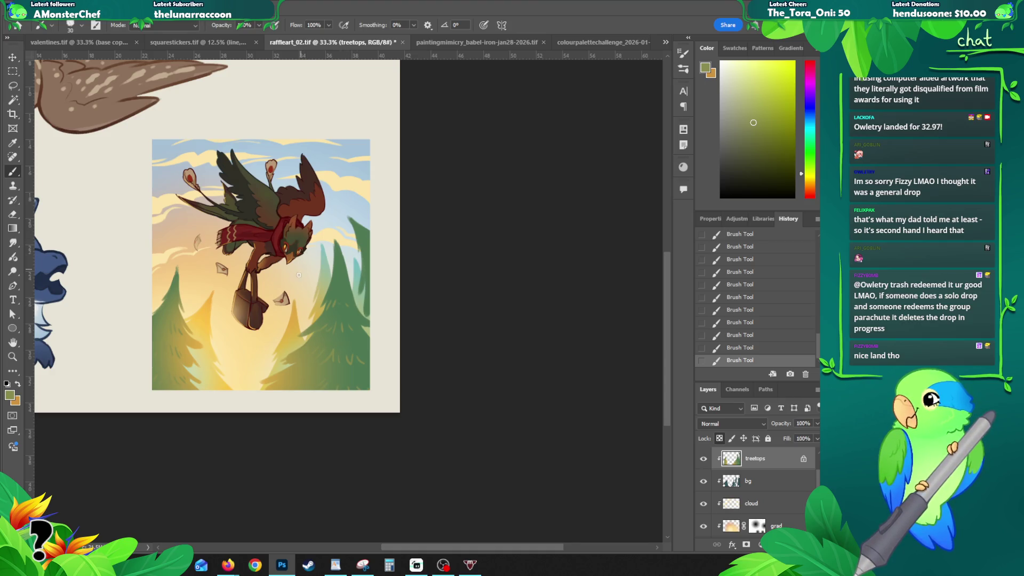
mouse_move(300, 279)
mouse_down()
mouse_move(286, 284)
mouse_move(311, 309)
mouse_up()
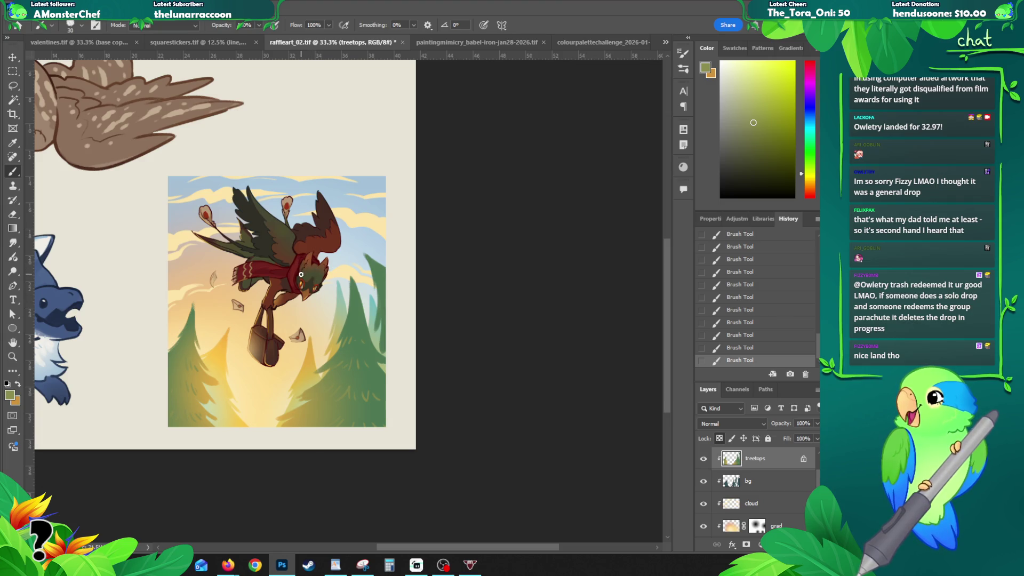
mouse_move(294, 282)
mouse_down()
mouse_move(327, 278)
mouse_move(317, 280)
mouse_move(384, 236)
mouse_move(363, 202)
mouse_up()
- Select the sky layer and set a darker blue (hue 212) as the paint colour
key(v)
click(327, 155)
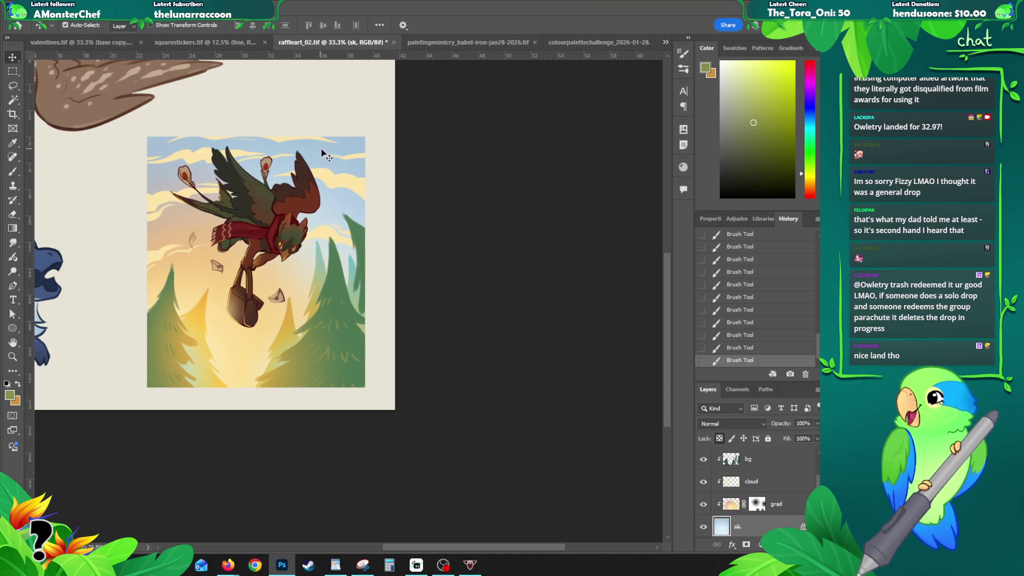
key(b)
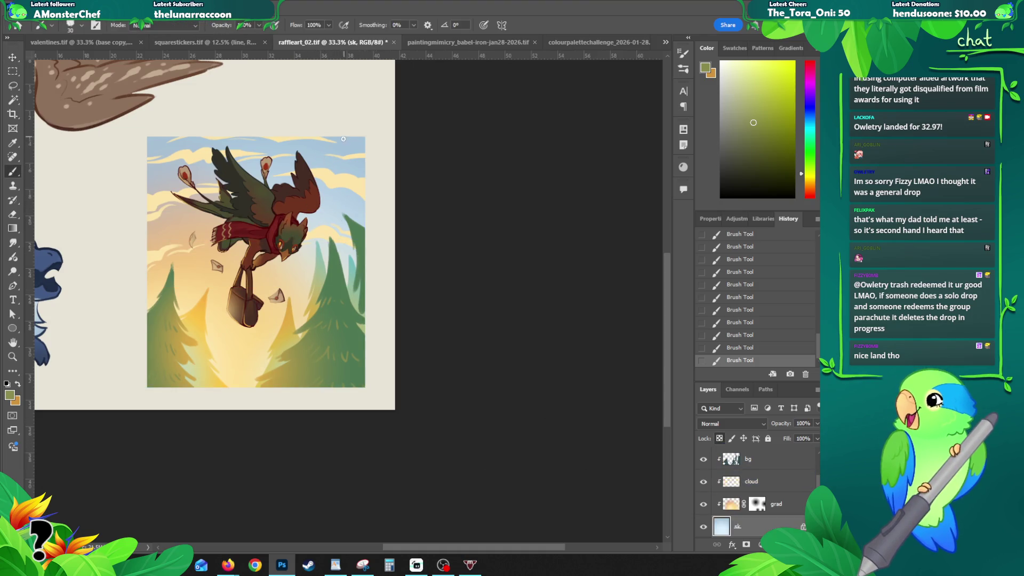
alt+click(355, 141)
click(9, 395)
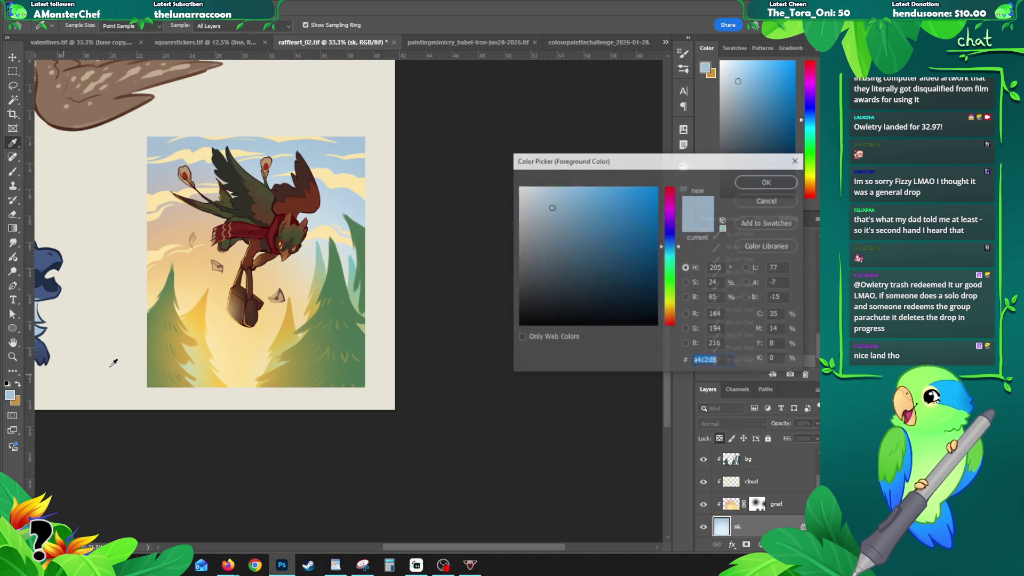
click(555, 234)
click(571, 238)
click(670, 244)
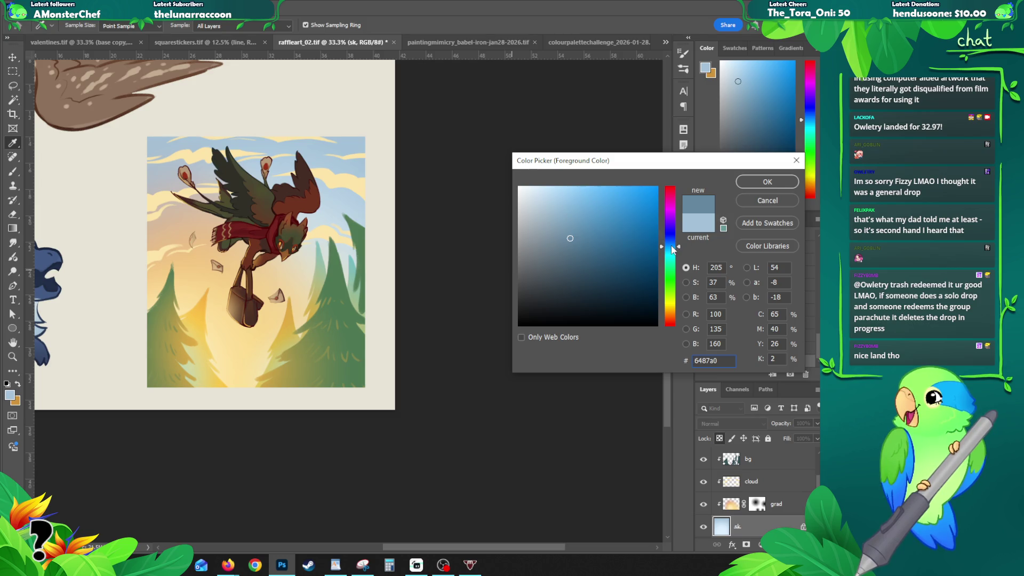
click(760, 183)
- Lay blue gradients over the upper-right and upper-left sky
drag(342, 176, 287, 286)
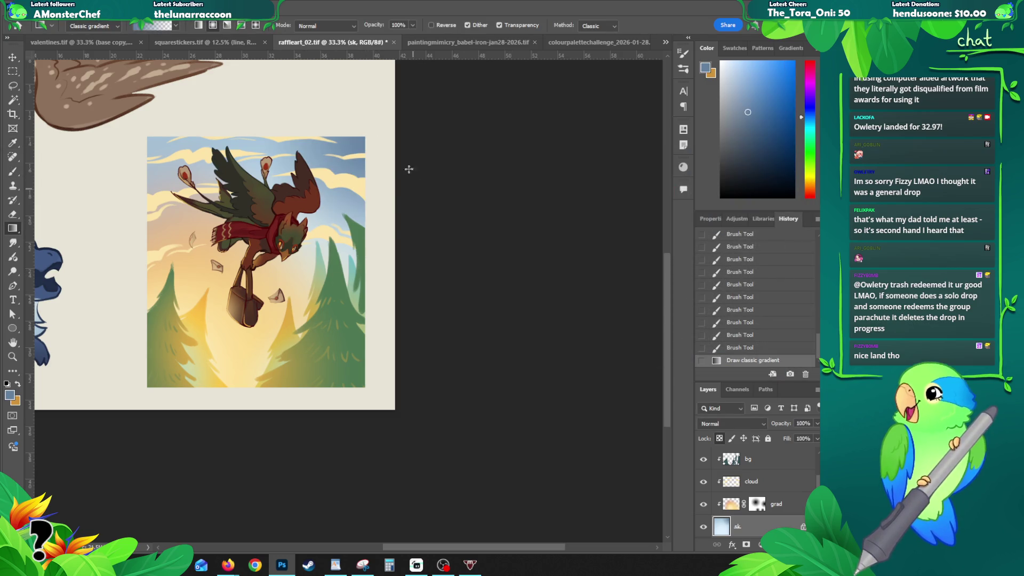
key(ctrl+z)
drag(388, 123, 281, 314)
drag(176, 155, 299, 299)
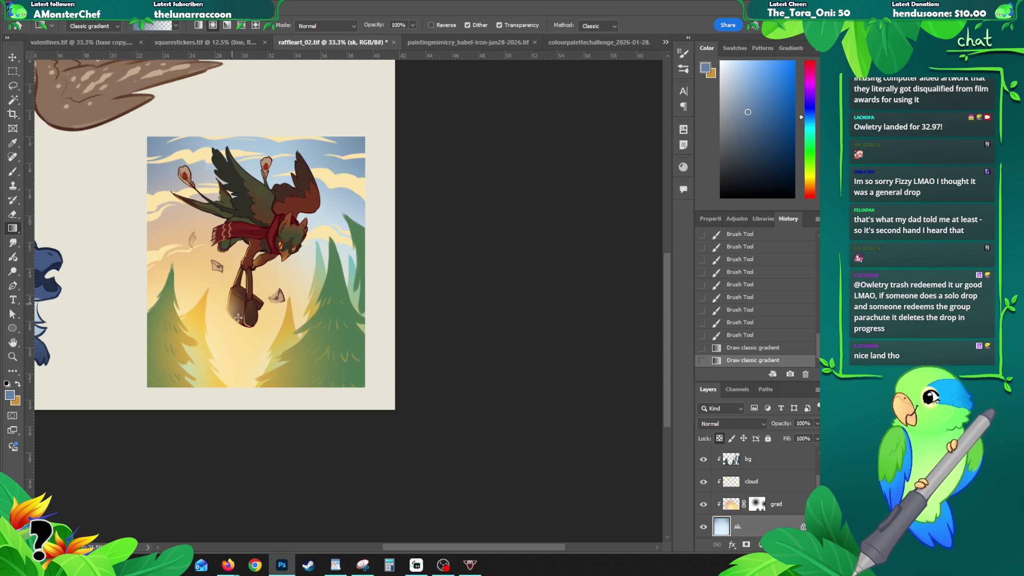
key(ctrl+z)
key(ctrl+z)
key(ctrl+shift+z)
key(ctrl+shift+z)
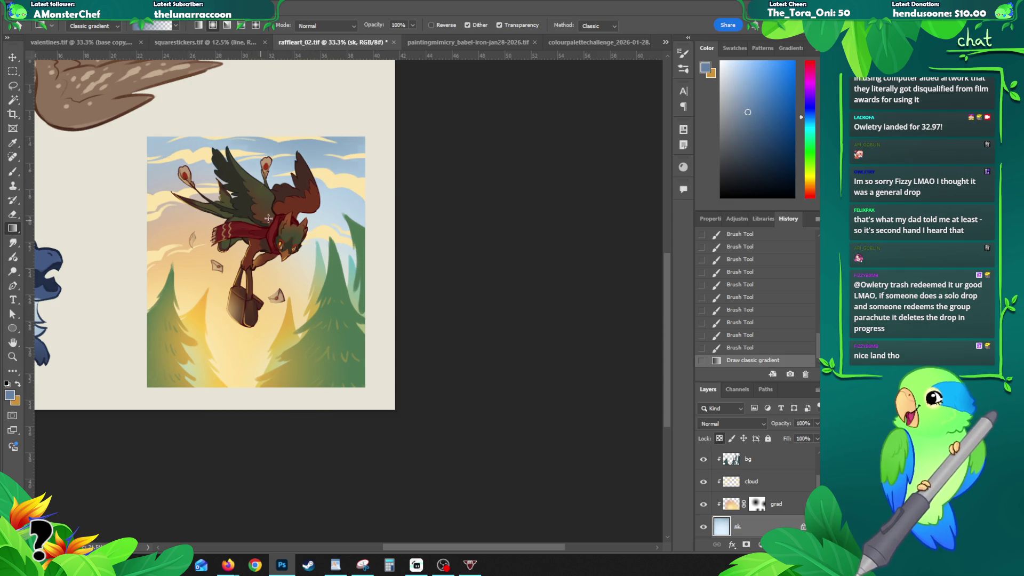
- Add two more blue gradients to darken the sky, comparing with undo/redo
drag(407, 270, 450, 250)
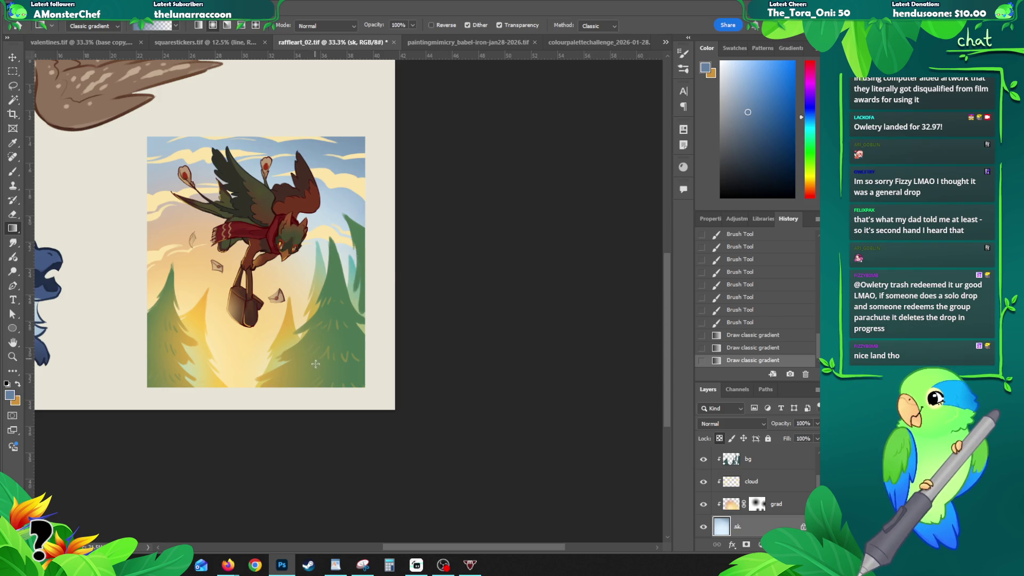
drag(352, 367, 429, 301)
key(ctrl+z)
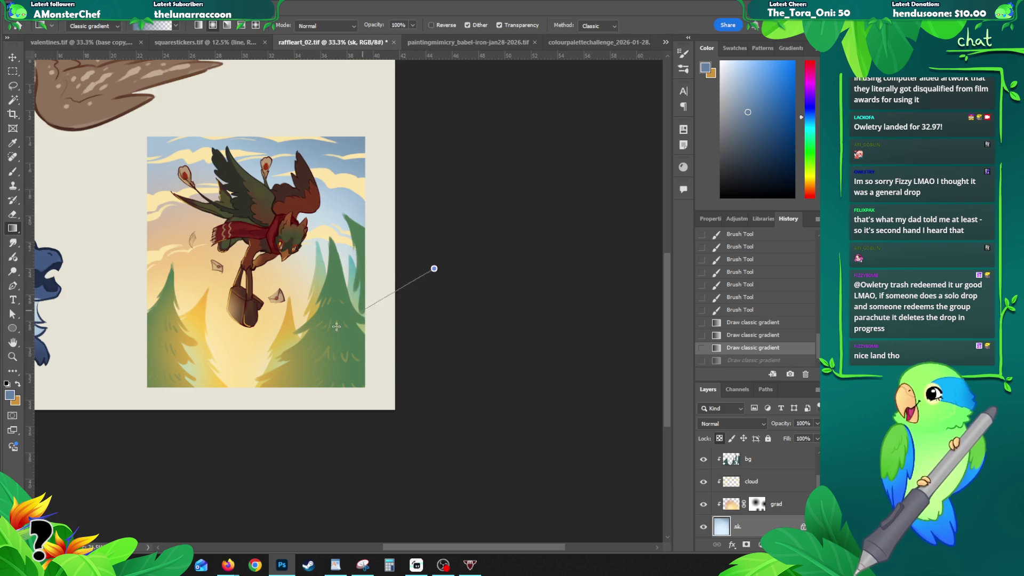
key(ctrl+shift+z)
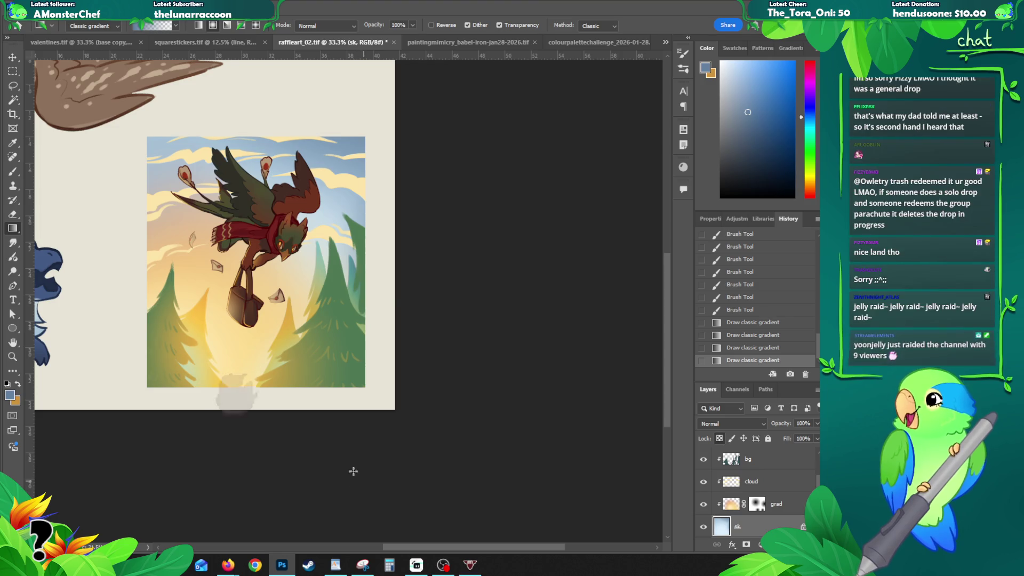
key(z)
click(185, 160)
click(185, 160)
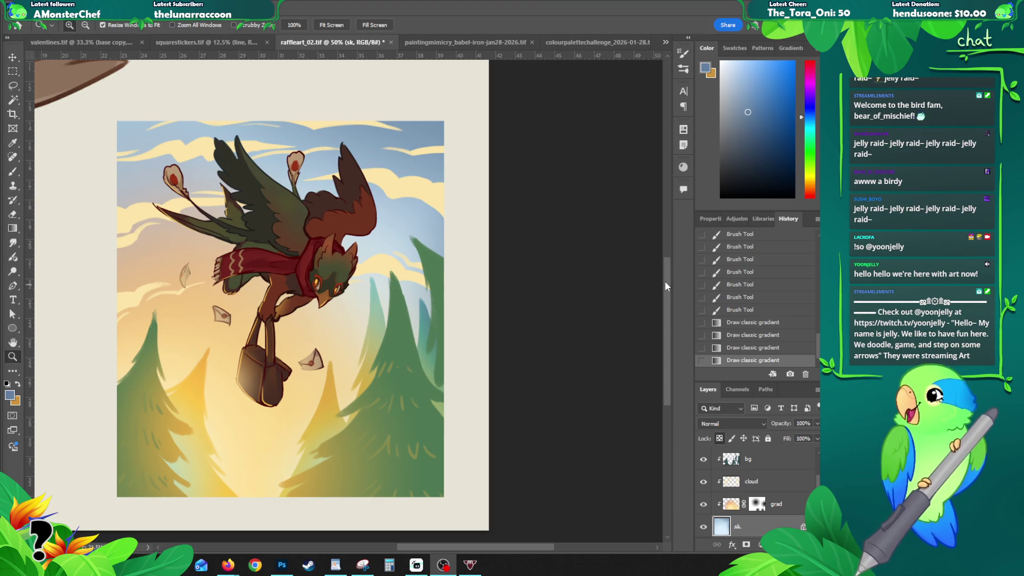
- Erase stray colour on the odell flat layer and lock its transparency
scroll(668, 274, down, 1)
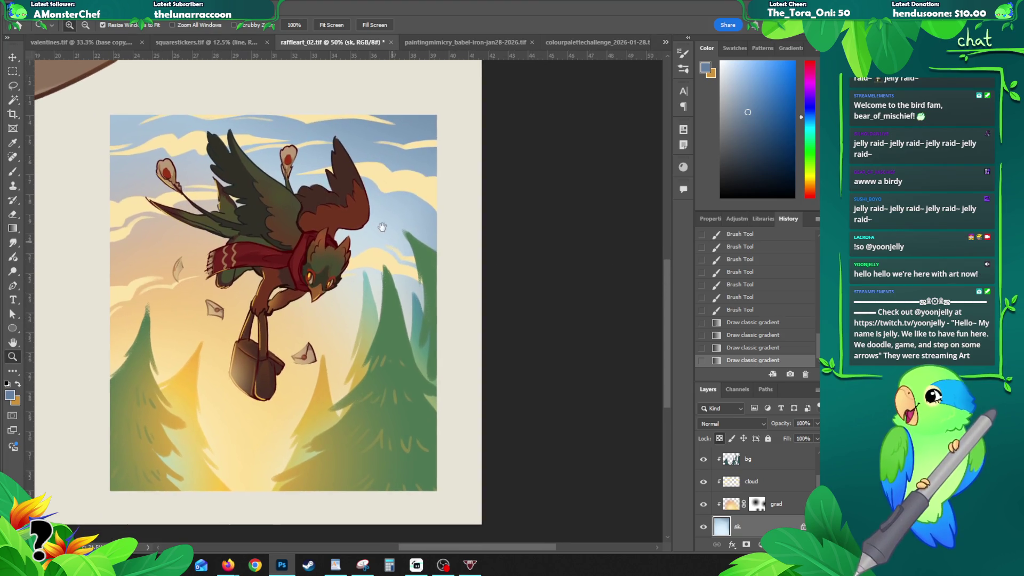
click(317, 122)
key(e)
ctrl+click(341, 138)
mouse_move(340, 139)
mouse_down()
mouse_move(365, 160)
mouse_move(348, 140)
mouse_up()
key(ctrl+z)
key(slash)
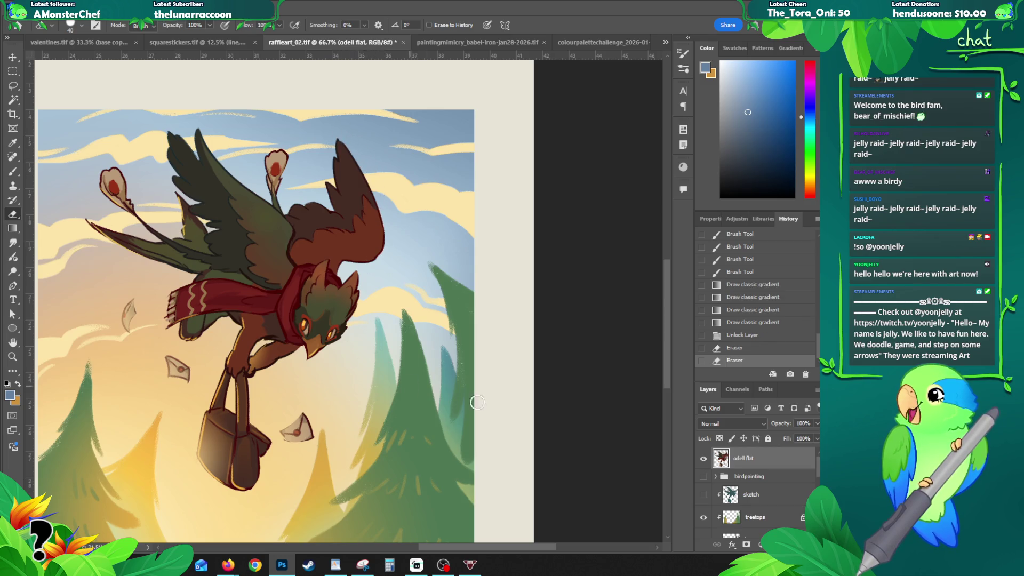
click(721, 437)
- Lasso the bird's raised wing and sample the light yellow from the sky
key(l)
mouse_move(349, 116)
mouse_down()
mouse_move(323, 142)
mouse_move(286, 216)
mouse_move(298, 229)
mouse_move(344, 229)
mouse_move(376, 157)
mouse_up()
key(b)
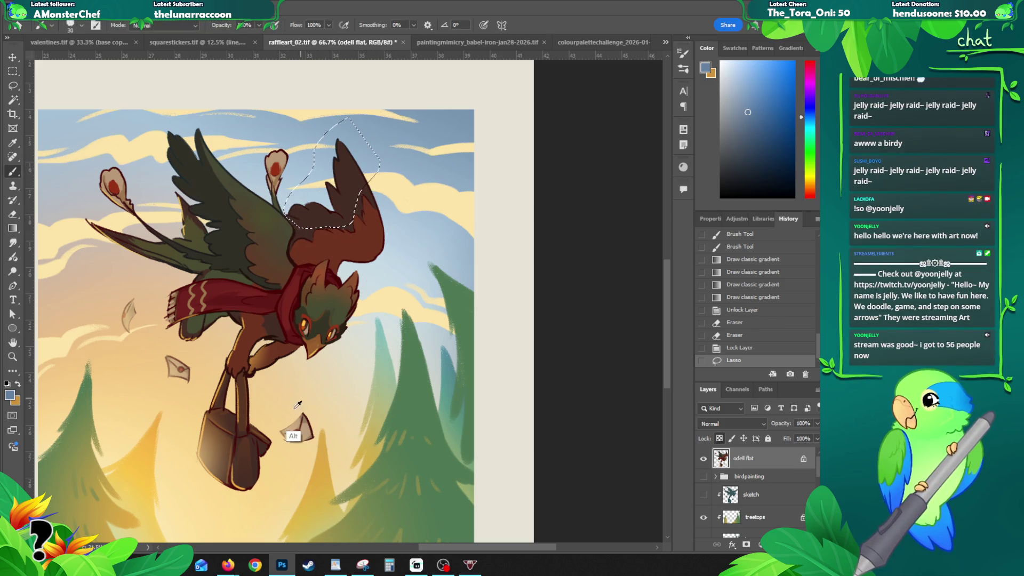
alt+click(158, 424)
- Fill the wing selection with a yellow gradient, then deselect and zoom out
key(g)
drag(342, 141, 350, 224)
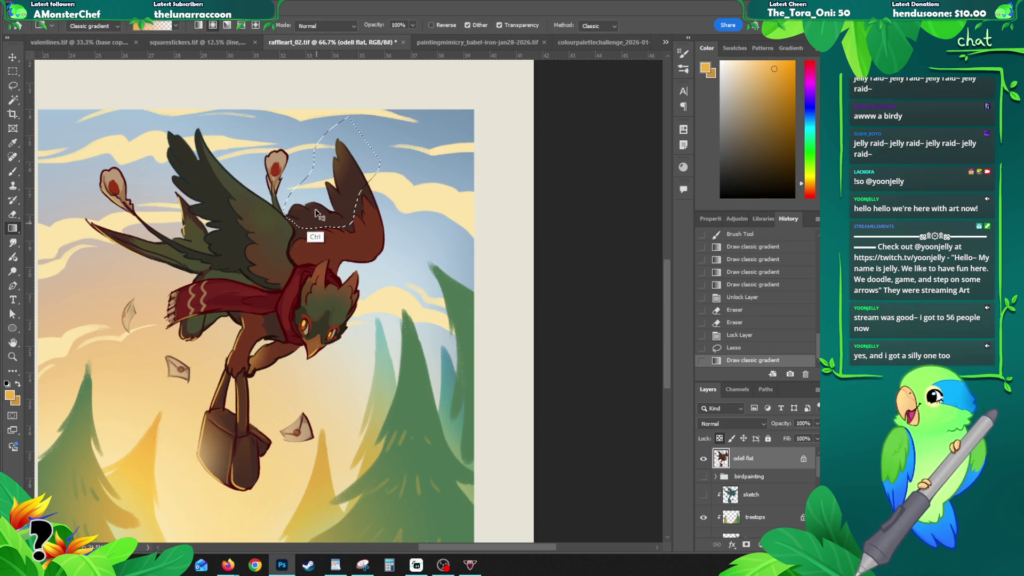
drag(279, 164, 317, 244)
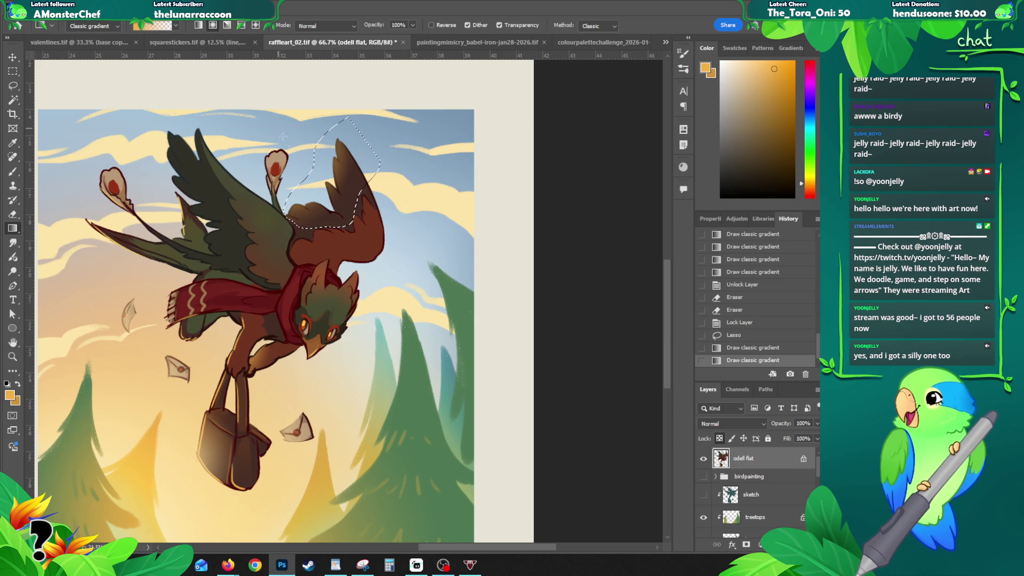
drag(287, 158, 337, 238)
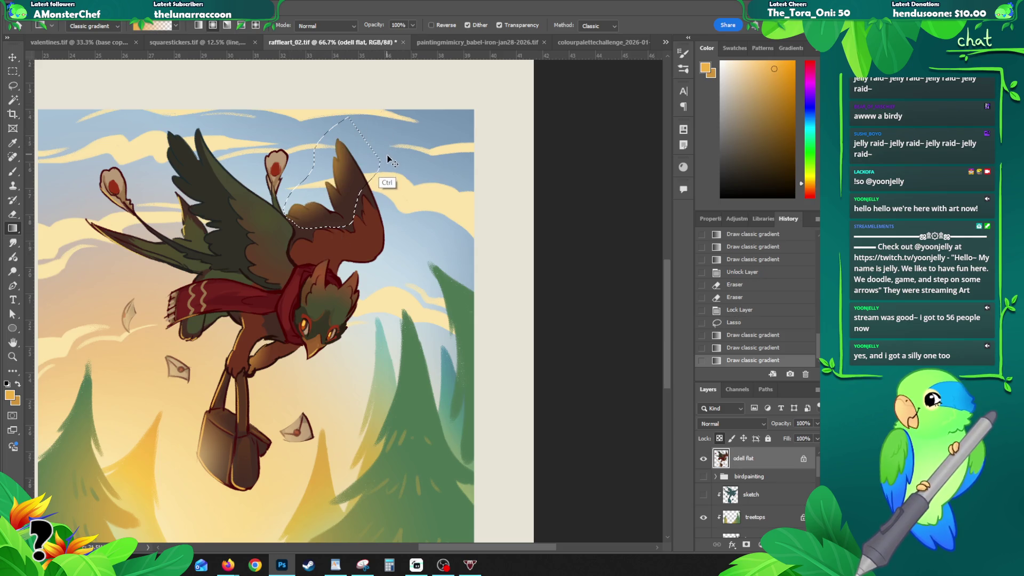
key(ctrl+z)
key(ctrl+d)
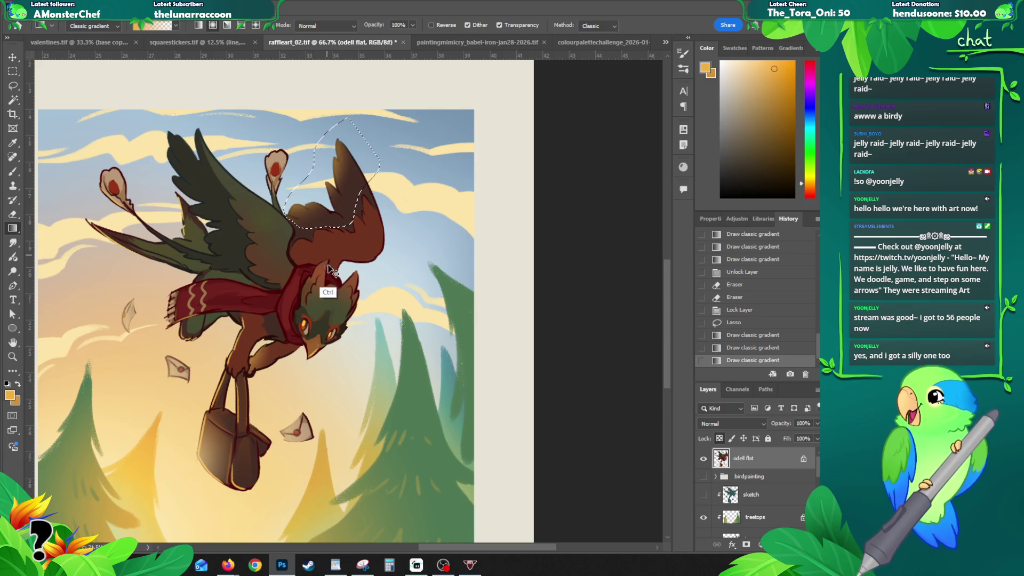
key(z)
alt+click(361, 213)
alt+click(357, 177)
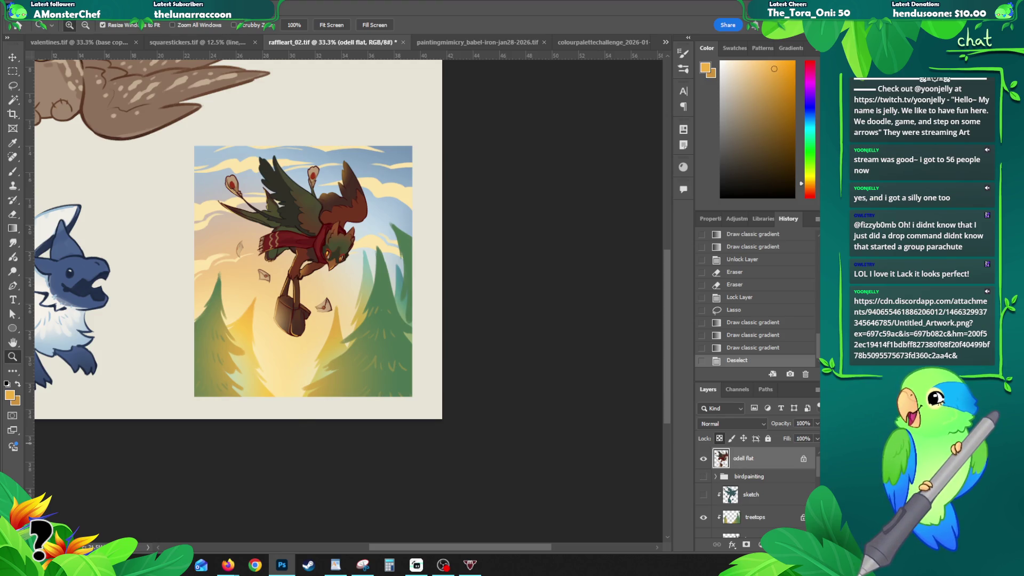
- Place the Firefox window showing the chibi raffle sheet over the Photoshop painting
key(alt+Tab)
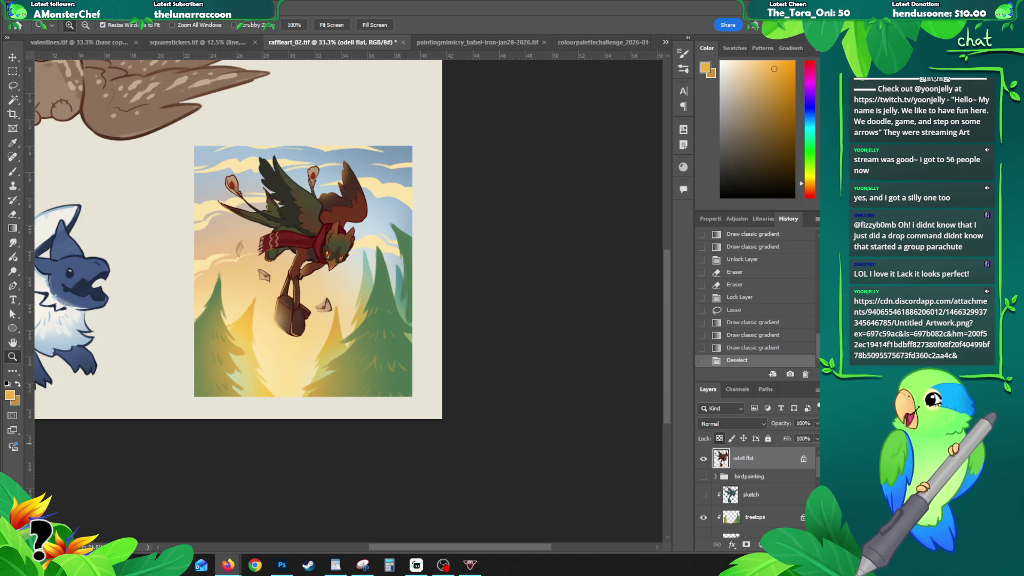
key(alt+Tab)
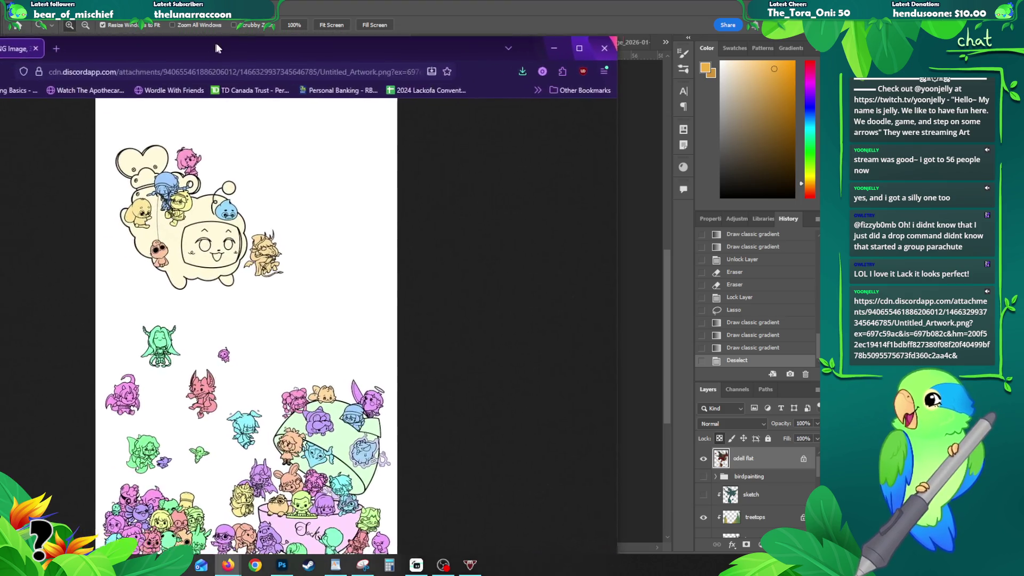
mouse_move(216, 43)
mouse_down()
mouse_move(358, 7)
mouse_move(332, 17)
mouse_up()
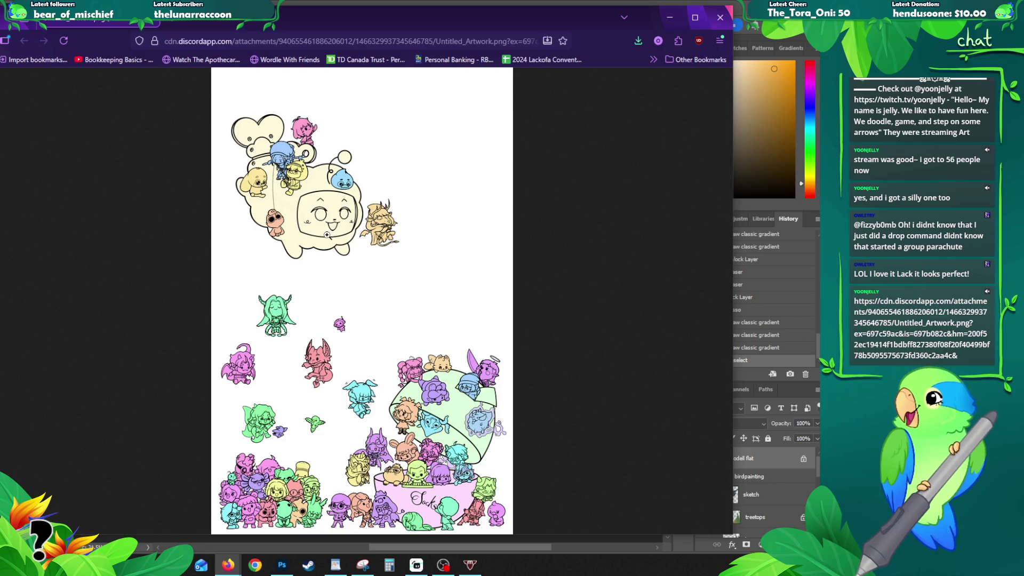
click(361, 189)
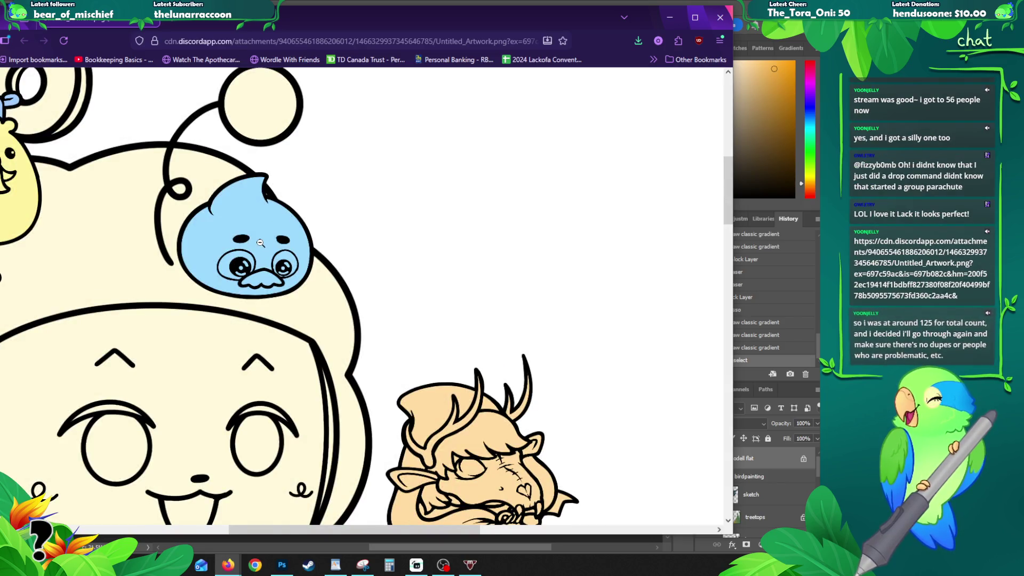
click(295, 214)
click(283, 193)
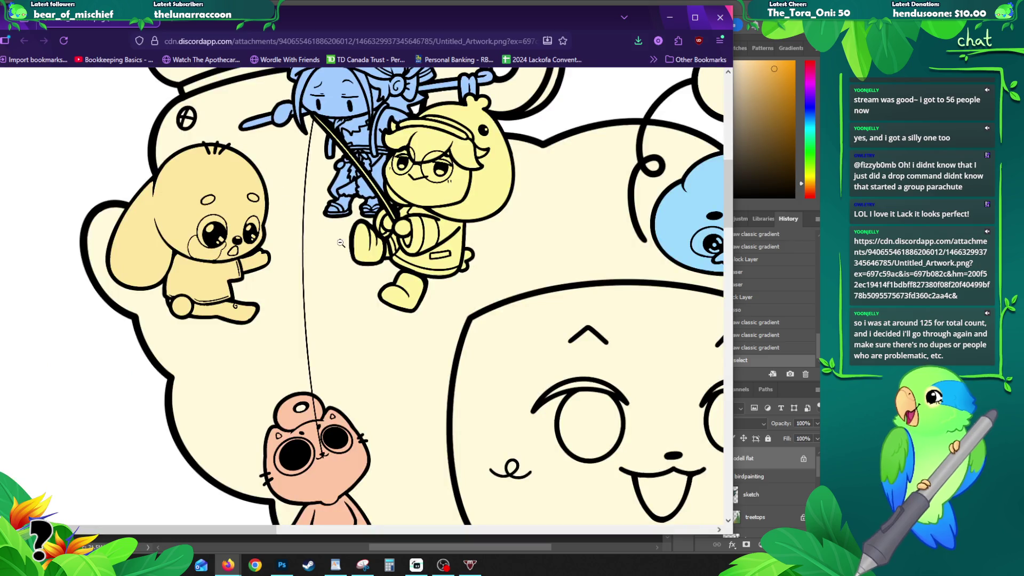
scroll(344, 244, down, 6)
scroll(348, 244, down, 15)
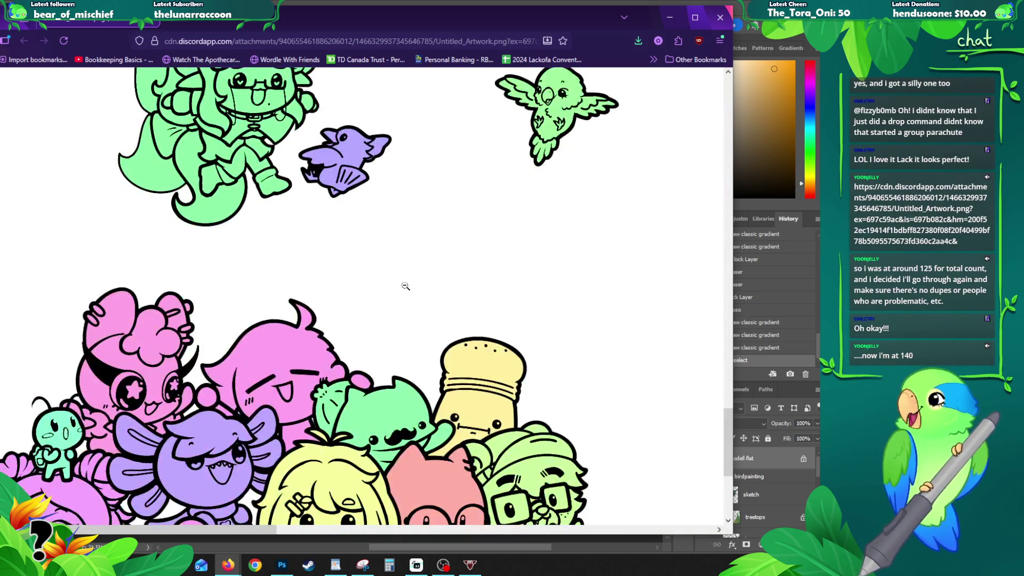
scroll(591, 139, up, 4)
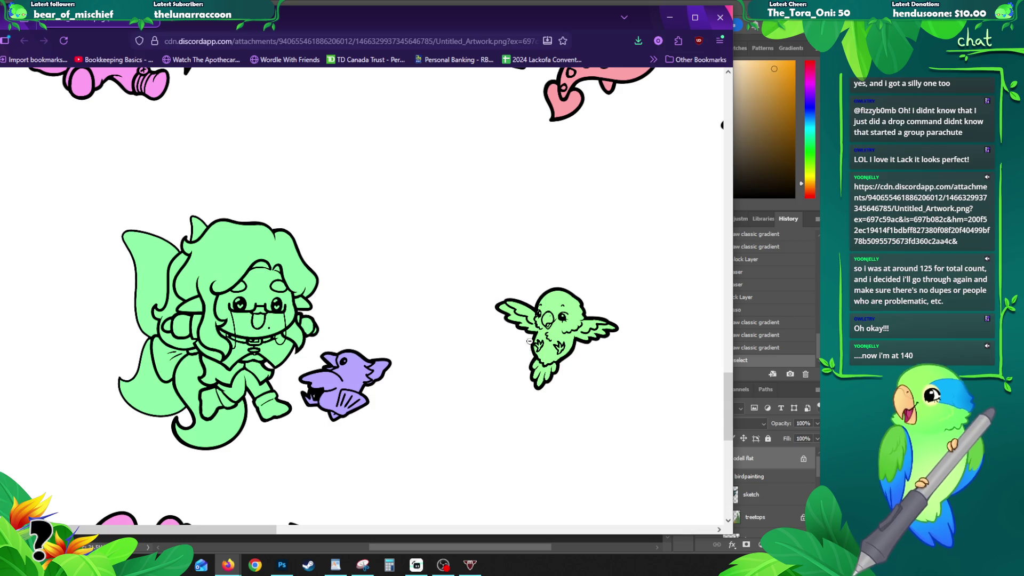
scroll(374, 381, down, 3)
scroll(278, 377, up, 1)
scroll(279, 378, down, 6)
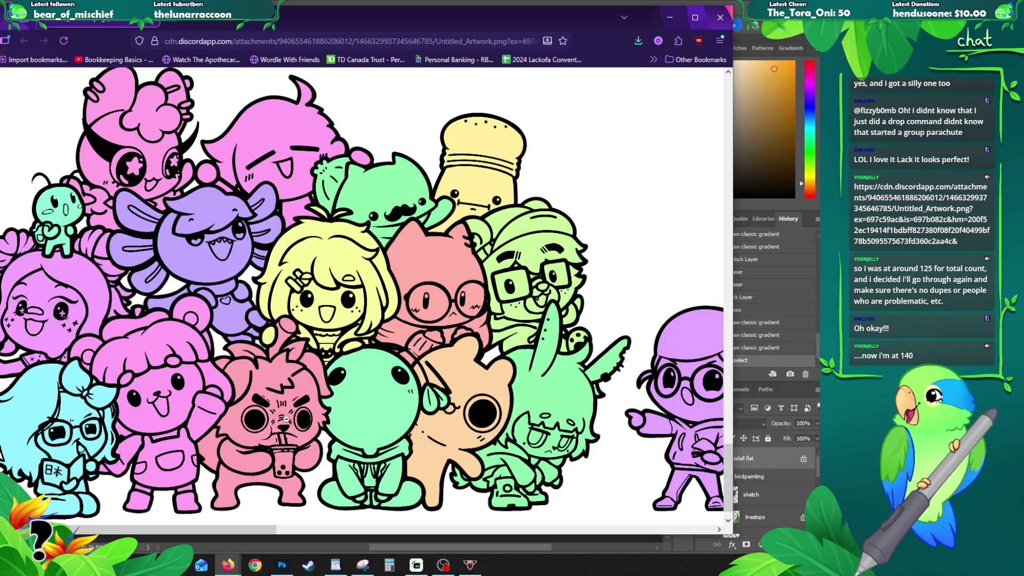
mouse_move(251, 527)
mouse_down()
mouse_move(208, 527)
mouse_move(374, 527)
mouse_up()
drag(458, 495, 632, 495)
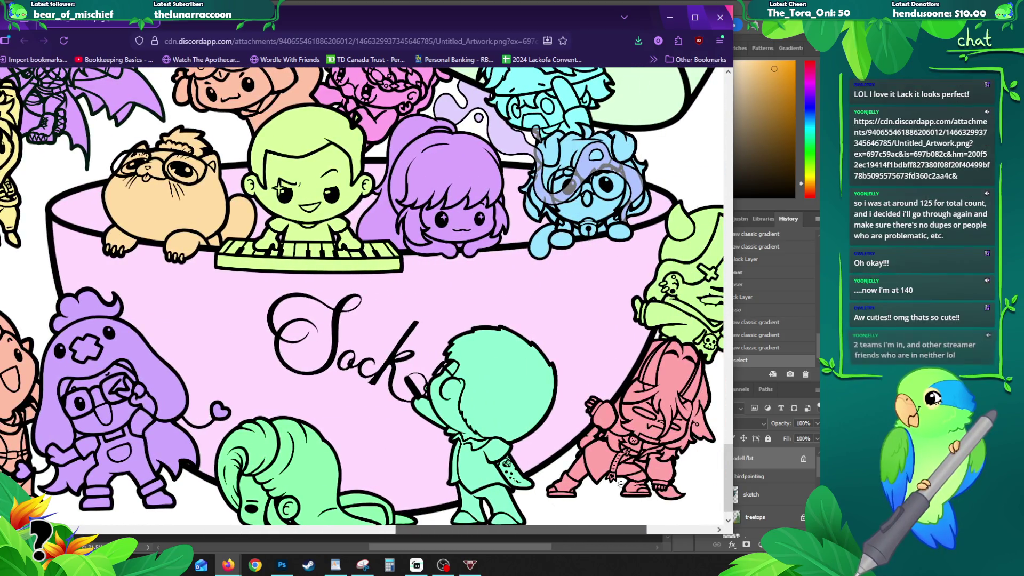
scroll(303, 194, up, 3)
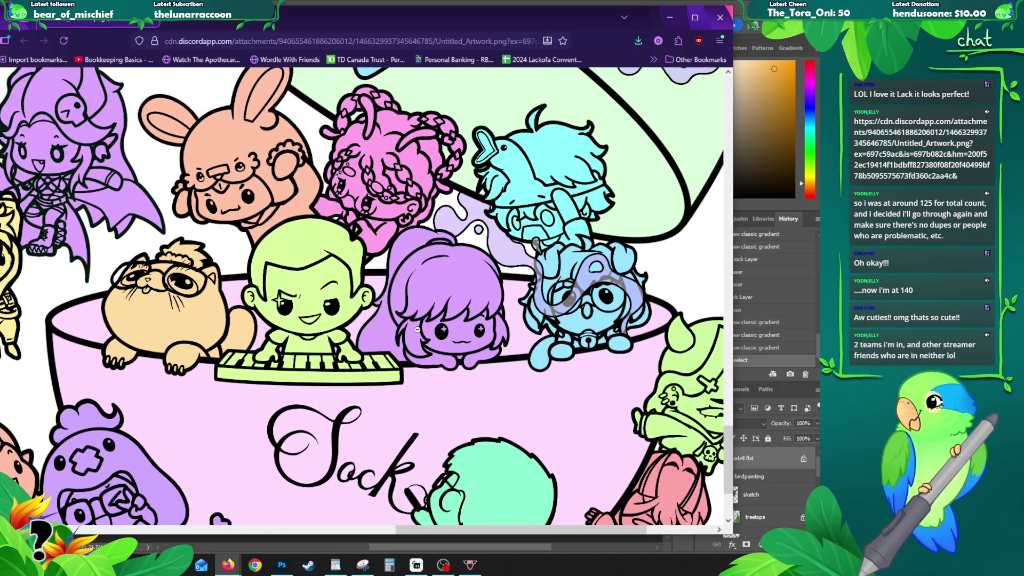
scroll(566, 239, down, 4)
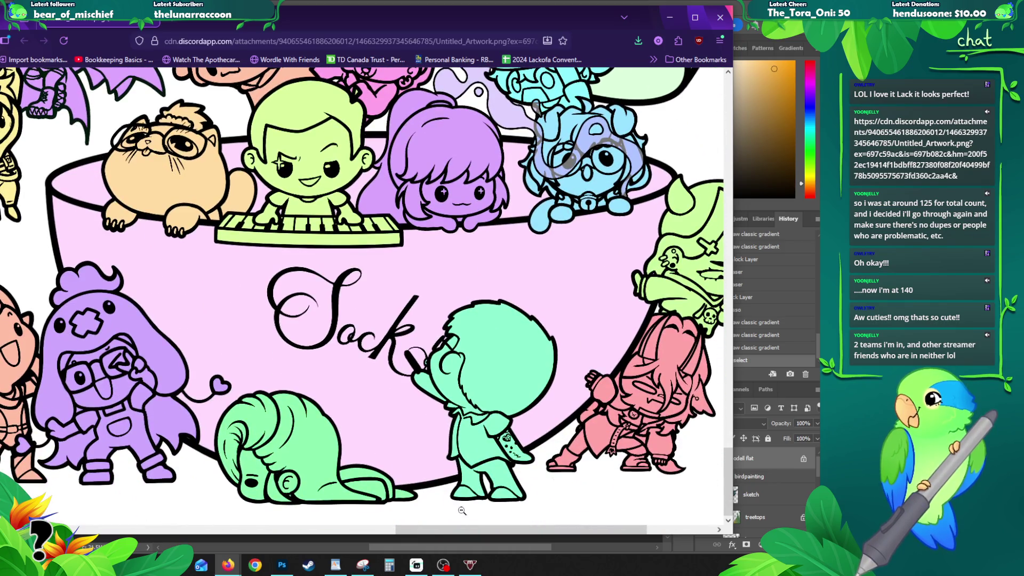
drag(469, 529, 537, 533)
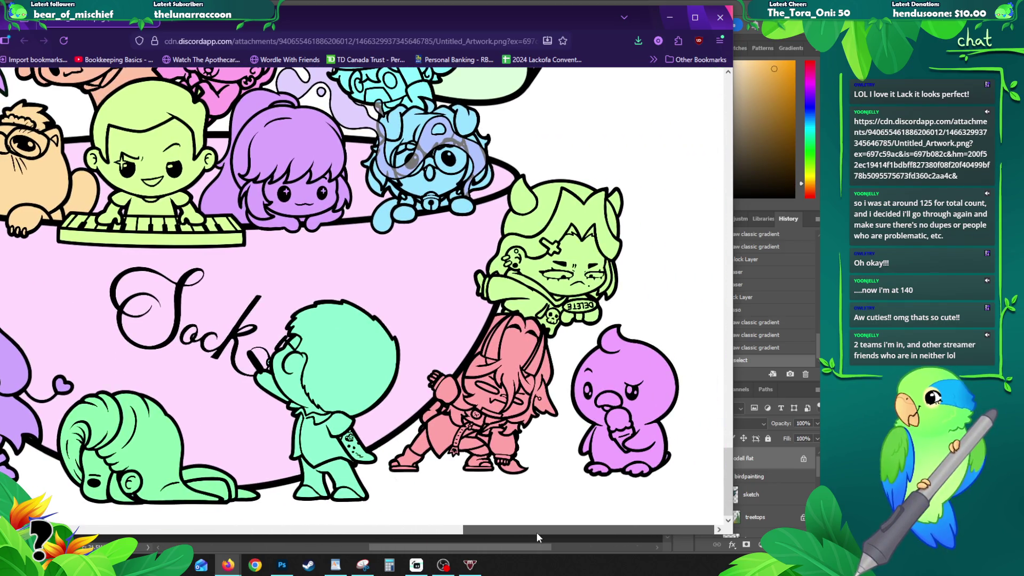
drag(553, 533, 397, 531)
scroll(451, 354, up, 8)
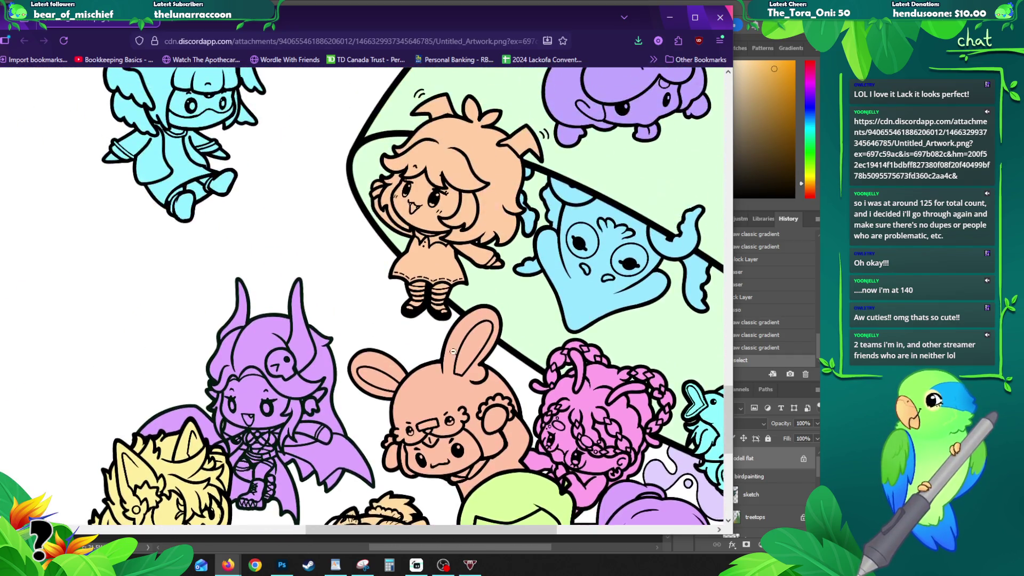
scroll(451, 353, up, 2)
mouse_move(384, 530)
mouse_down()
mouse_move(460, 533)
mouse_move(450, 527)
mouse_up()
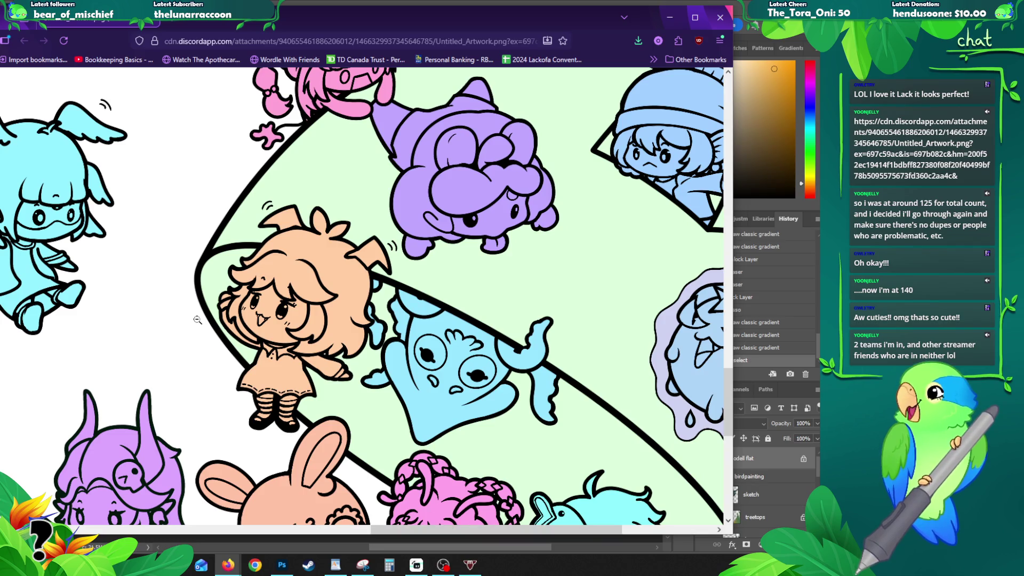
click(348, 298)
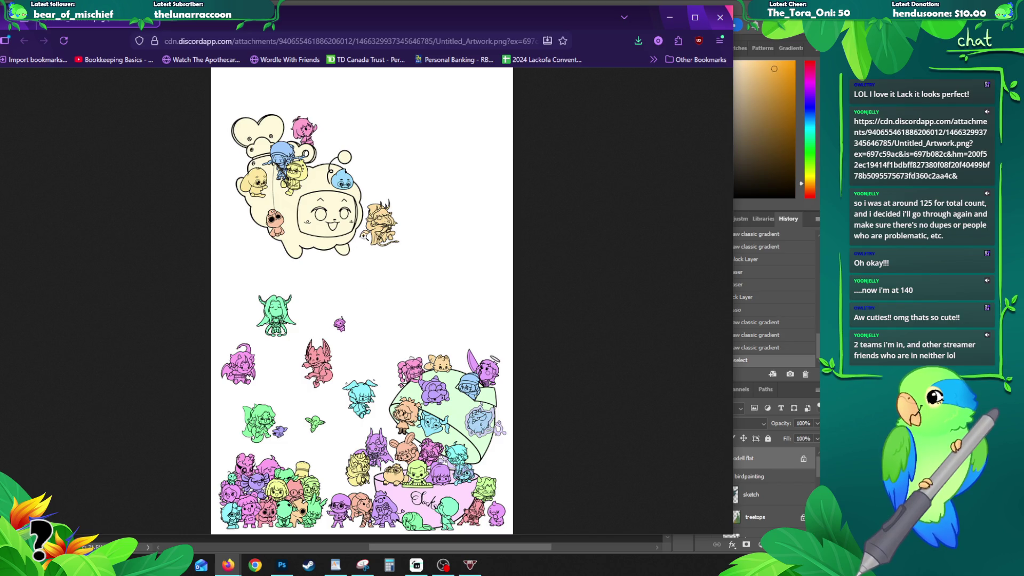
click(300, 160)
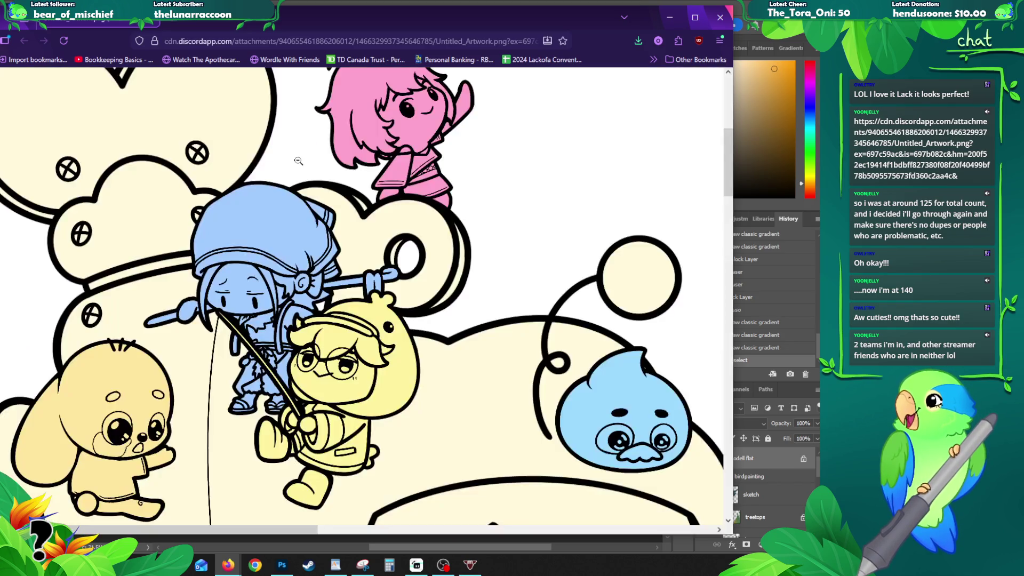
scroll(349, 268, down, 3)
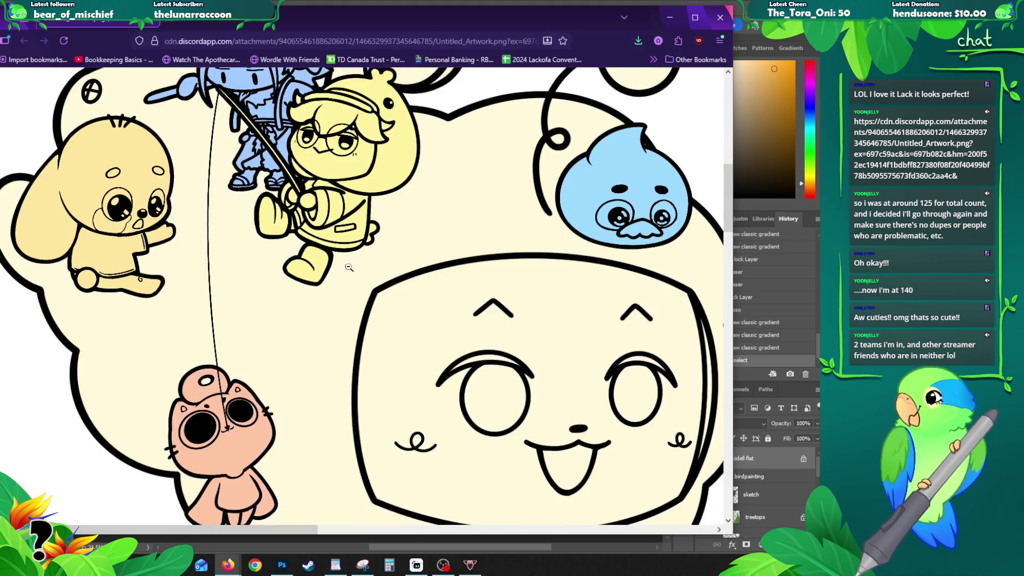
scroll(343, 270, down, 3)
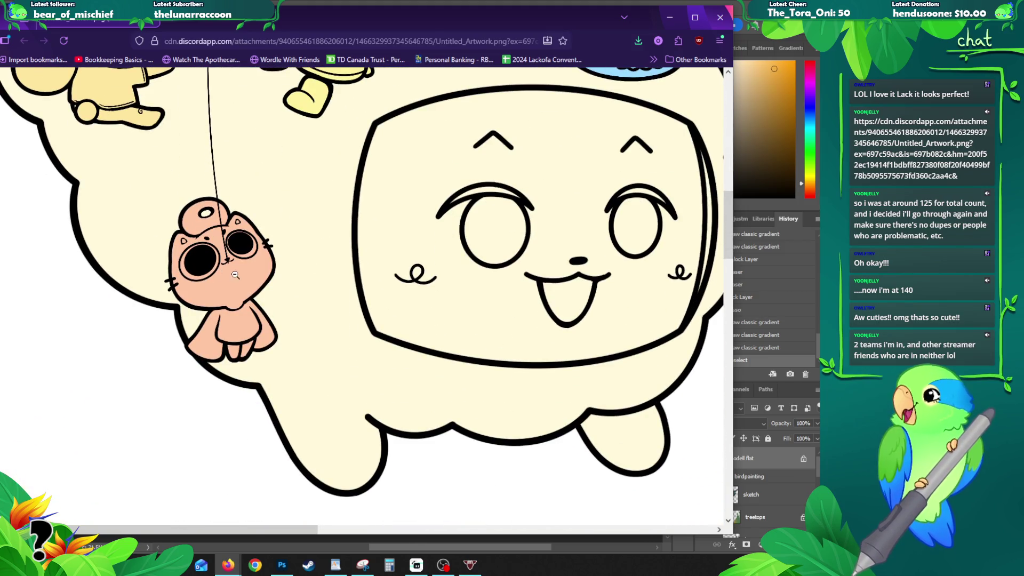
click(238, 290)
click(448, 402)
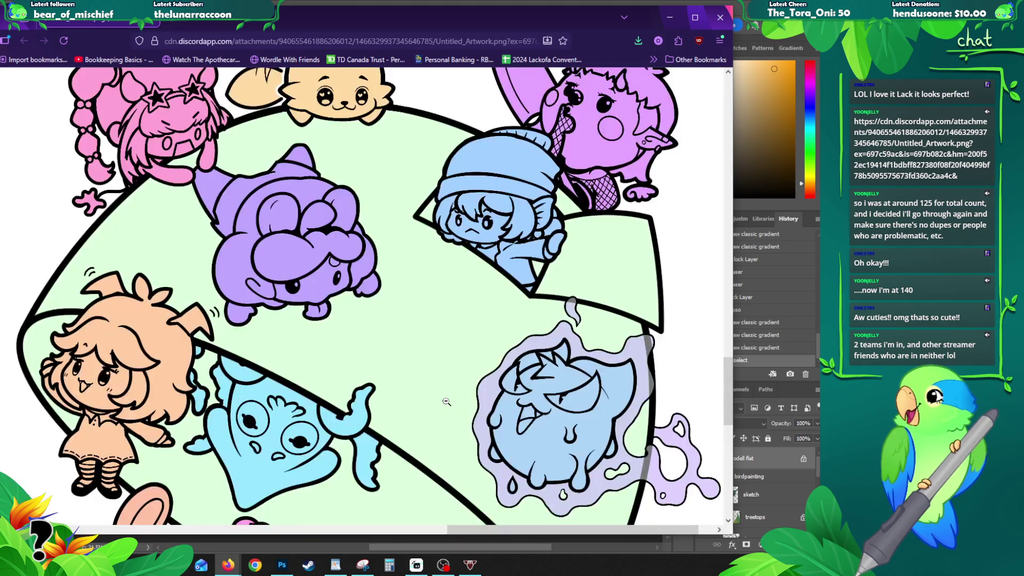
scroll(453, 352, up, 3)
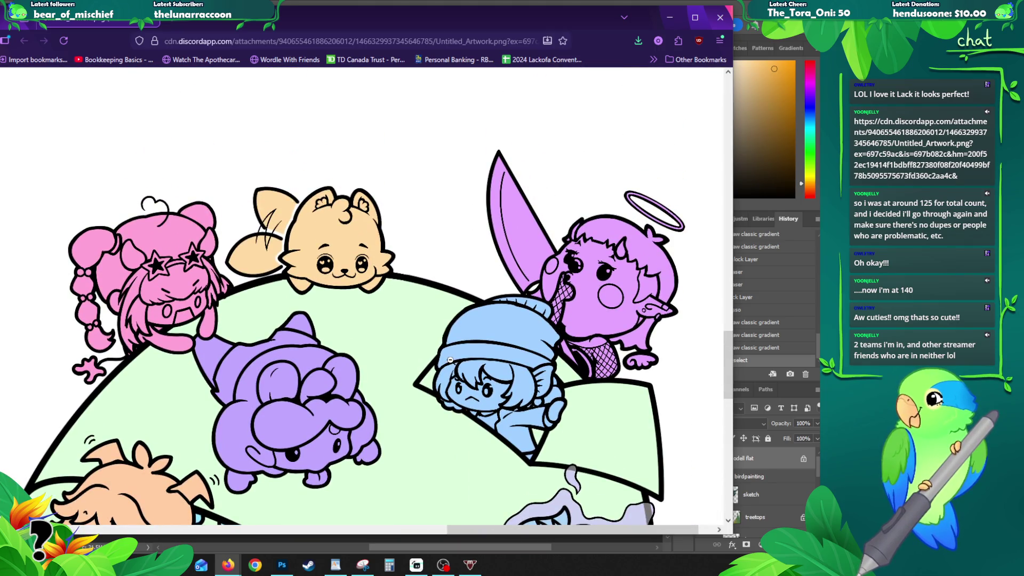
scroll(299, 298, down, 5)
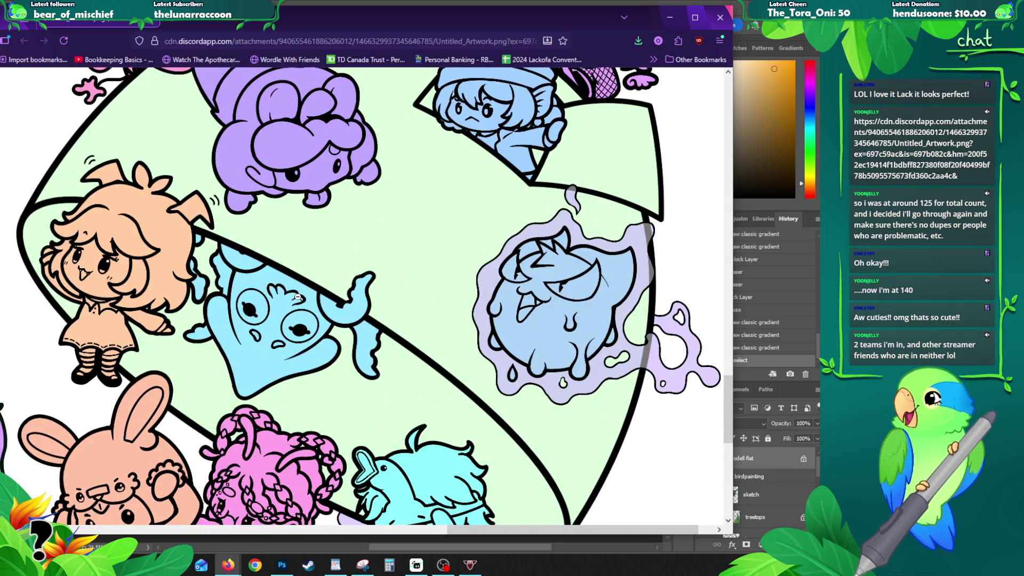
scroll(298, 297, down, 1)
scroll(297, 297, down, 4)
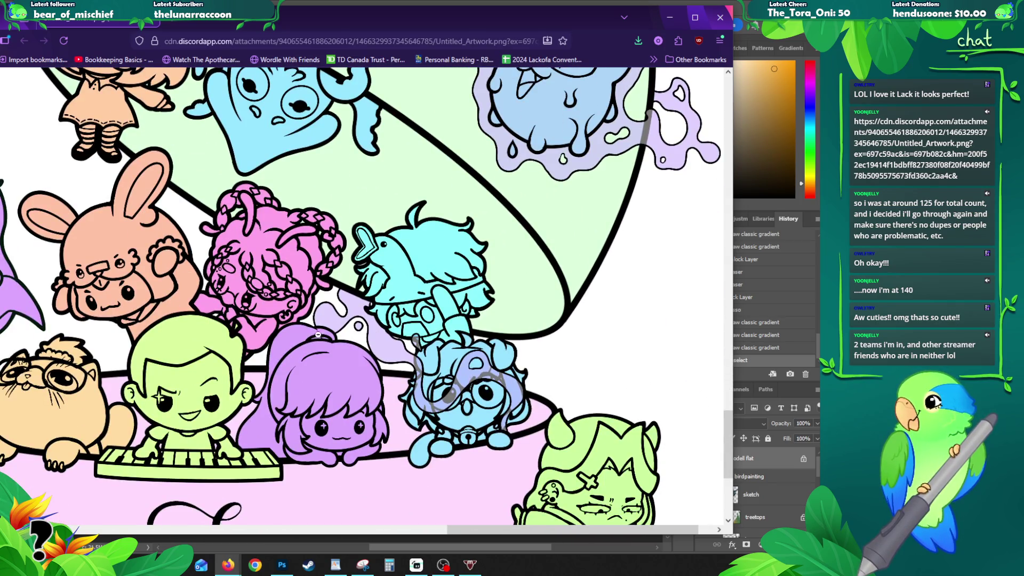
scroll(435, 452, down, 4)
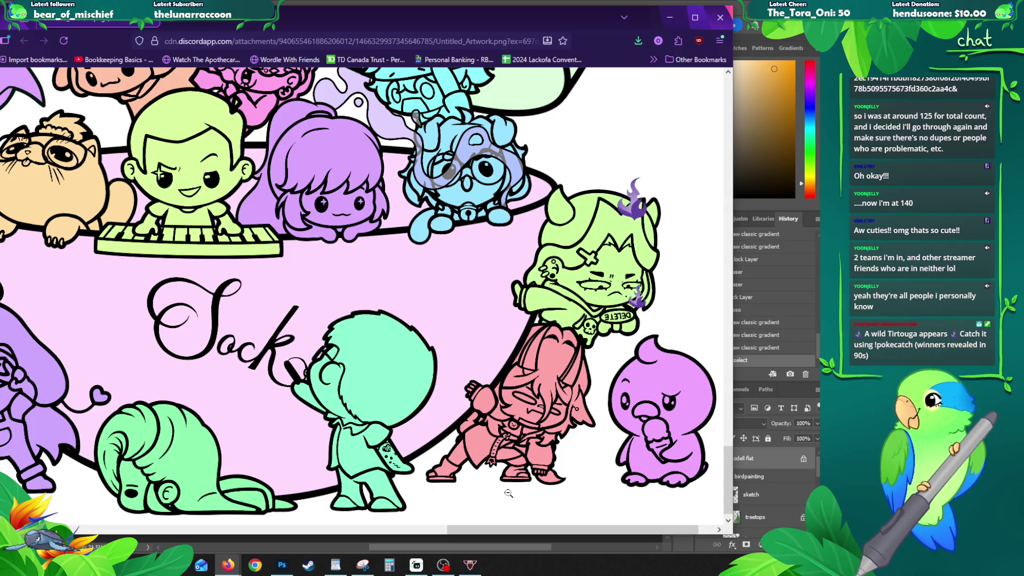
mouse_move(504, 530)
mouse_down()
mouse_move(281, 524)
mouse_move(163, 507)
mouse_up()
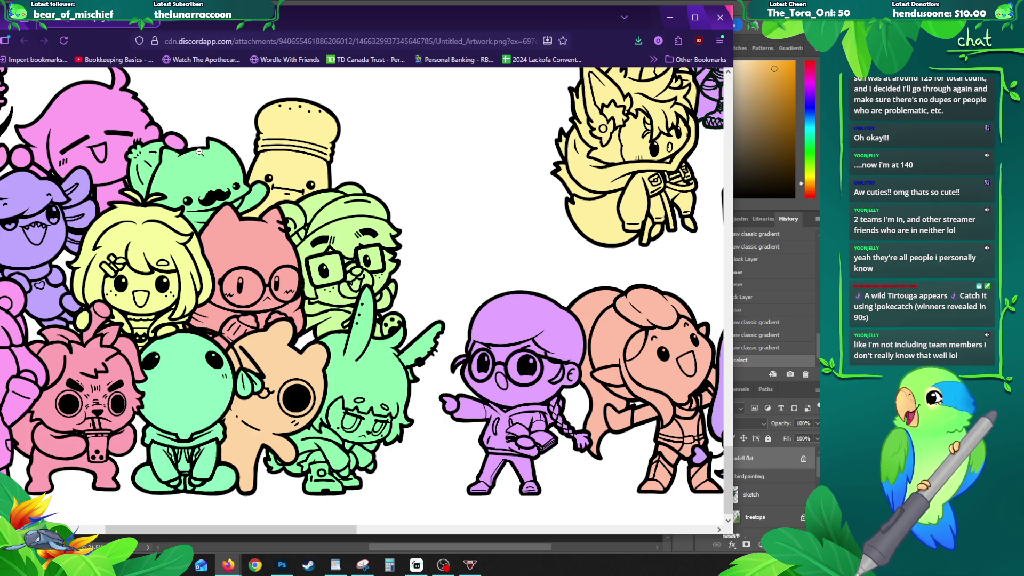
drag(320, 529, 213, 530)
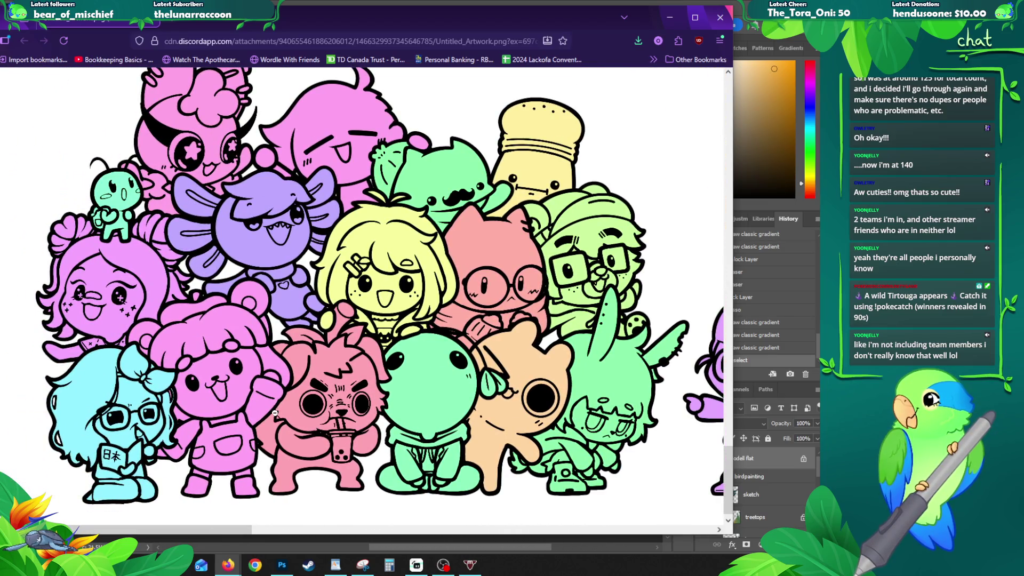
scroll(276, 409, up, 6)
scroll(275, 410, up, 10)
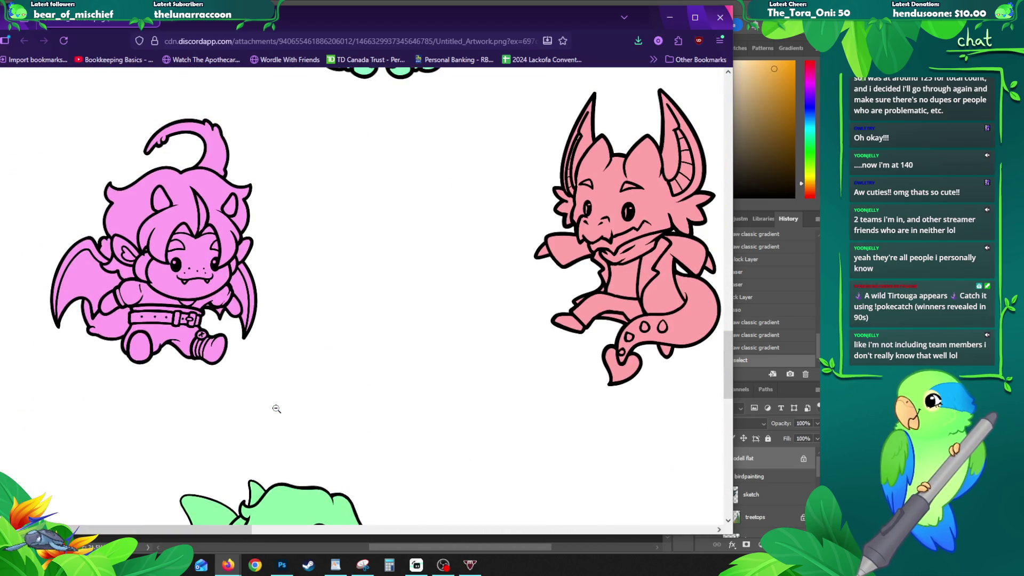
scroll(286, 407, down, 5)
scroll(338, 375, up, 4)
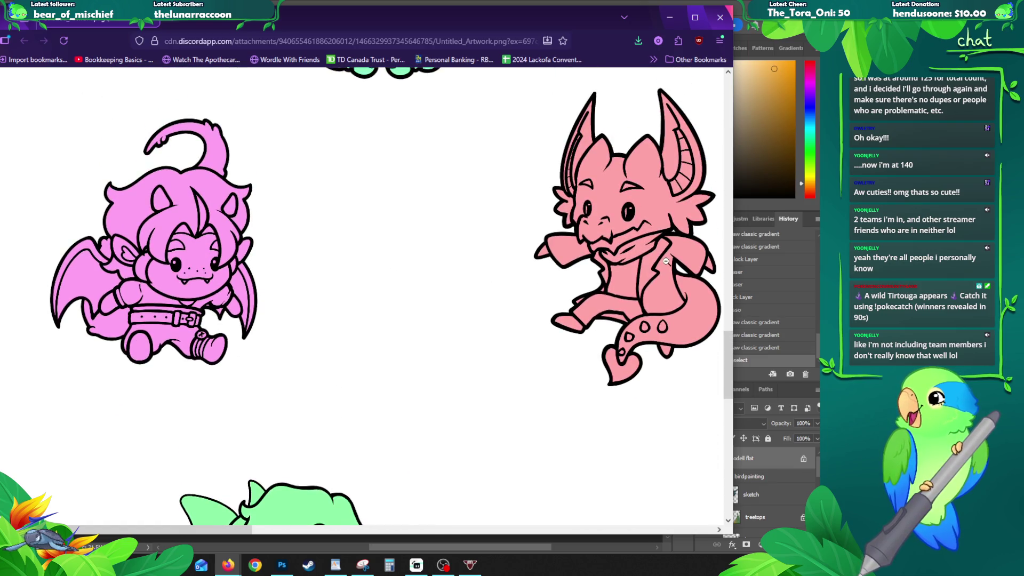
click(338, 272)
click(321, 363)
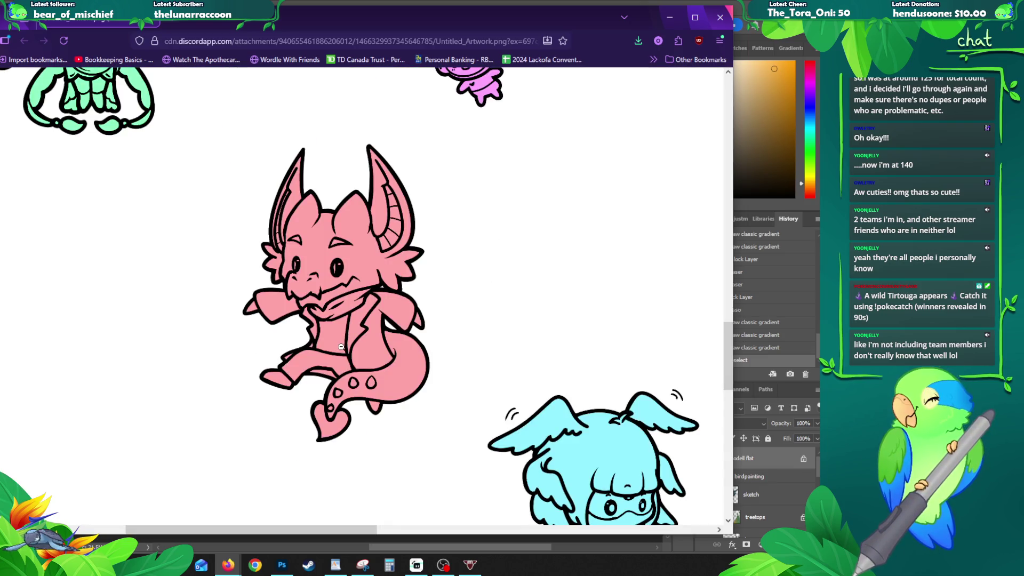
scroll(341, 347, up, 4)
scroll(342, 349, down, 5)
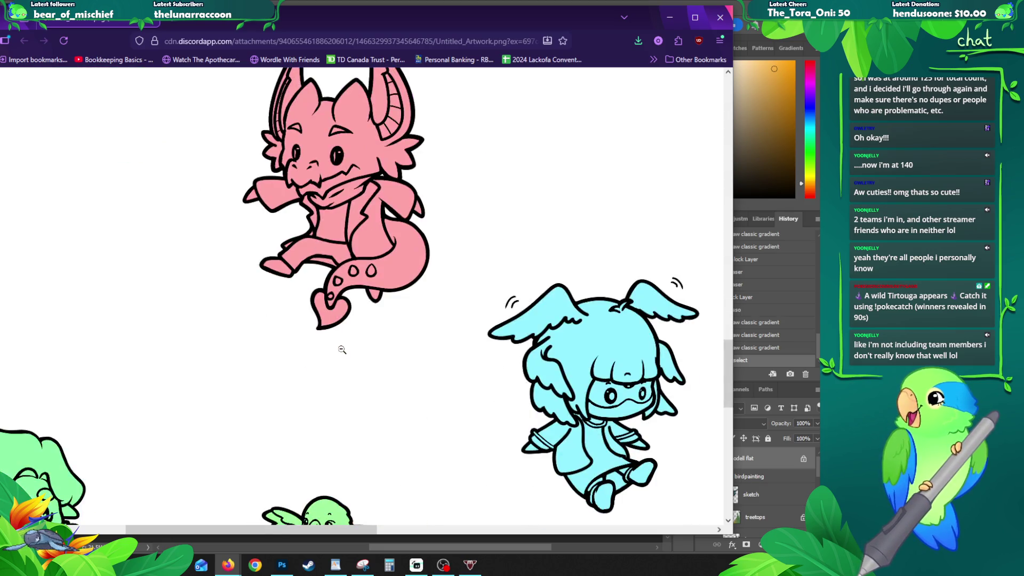
click(555, 403)
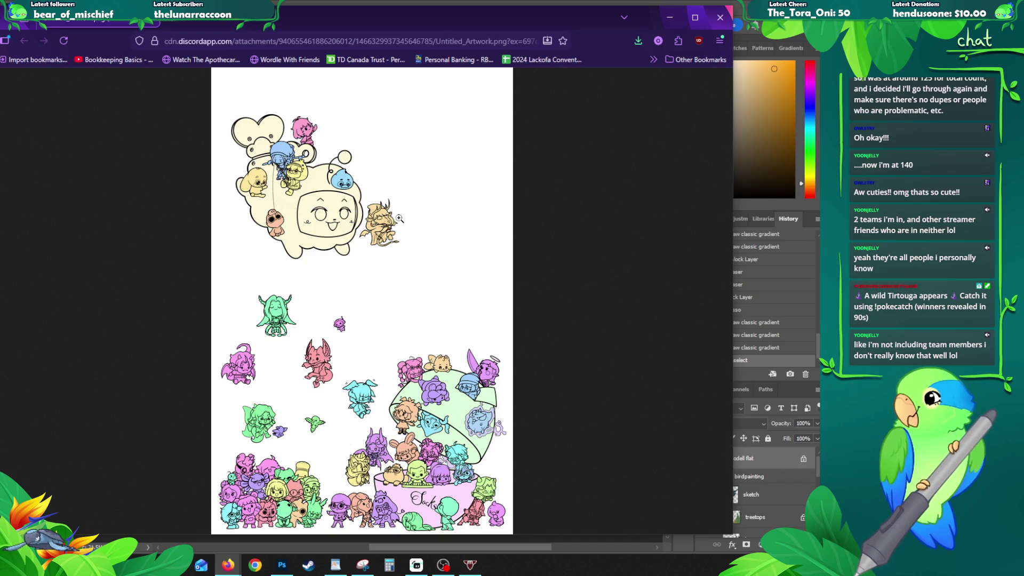
click(721, 18)
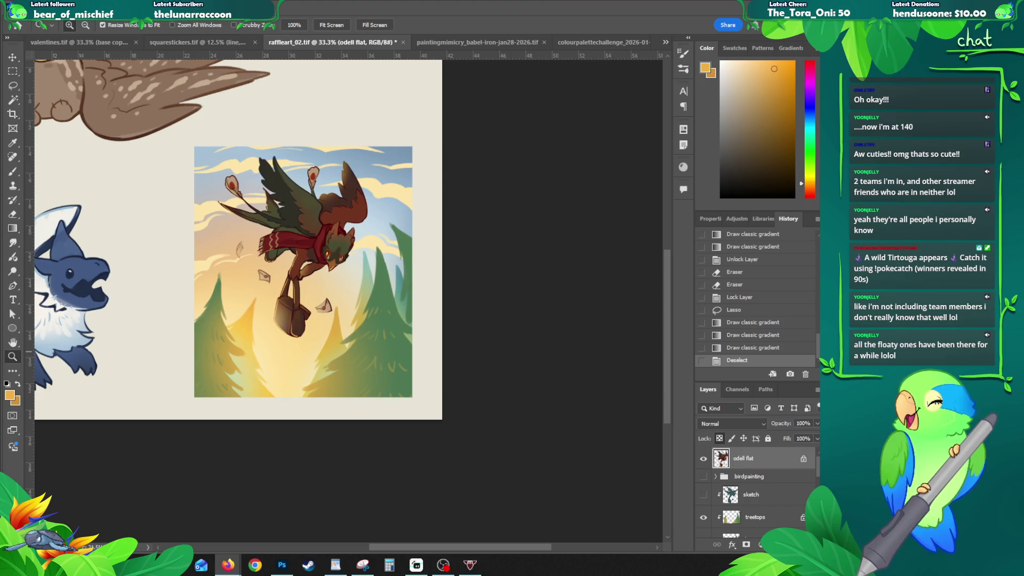
- Reopen the character sheet, zoom in on the bowl of characters, fit it, and close it
click(228, 565)
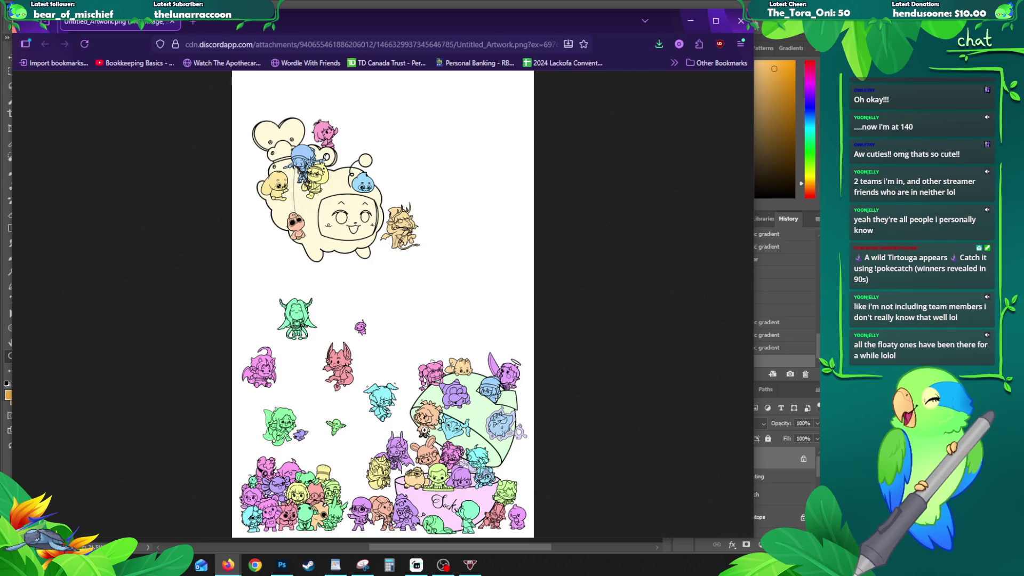
click(411, 477)
click(428, 344)
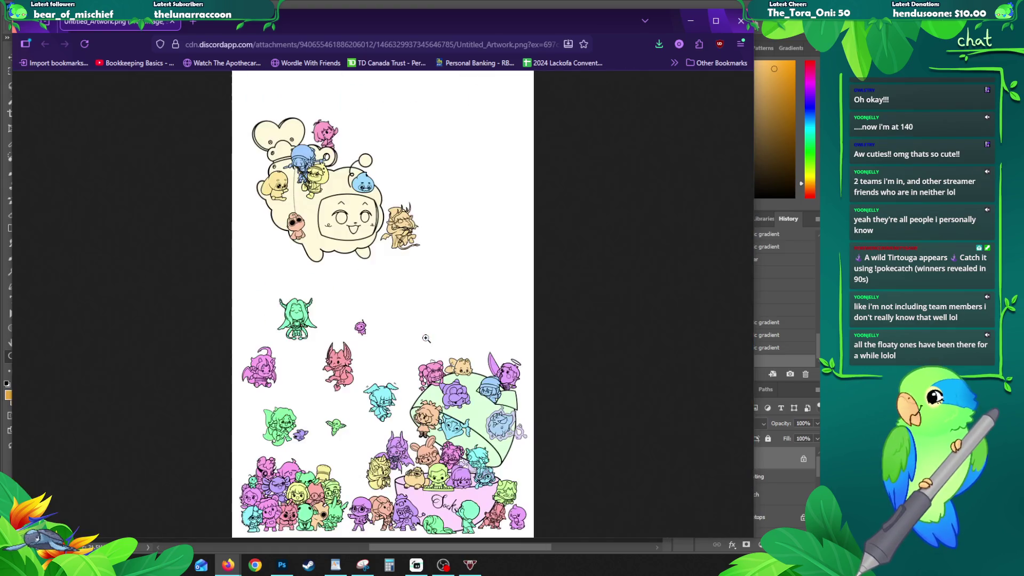
click(430, 469)
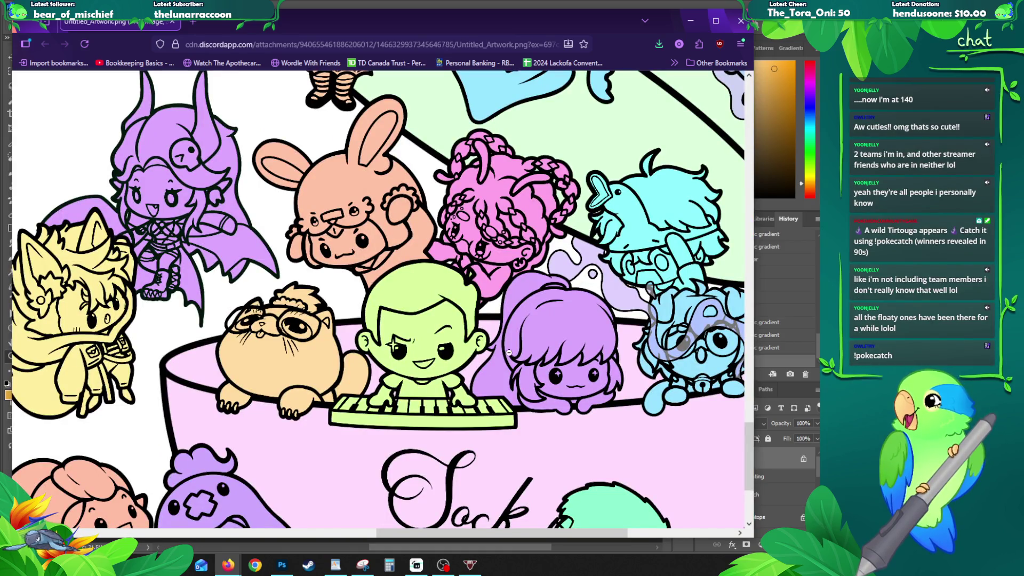
click(276, 294)
click(741, 20)
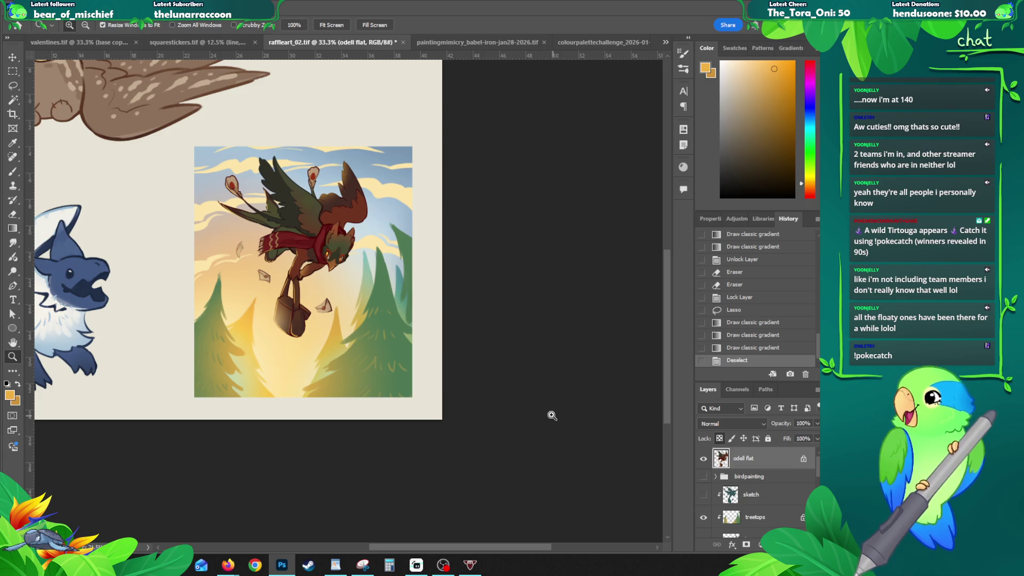
click(443, 565)
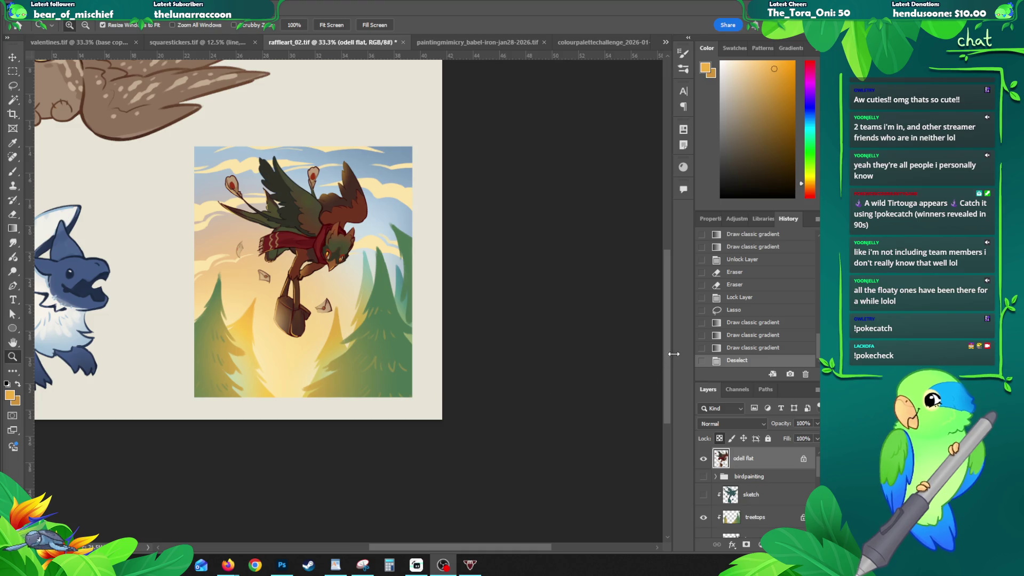
- Zoom to 50% and add a new layer named 'sig' above treetops
scroll(536, 345, down, 1)
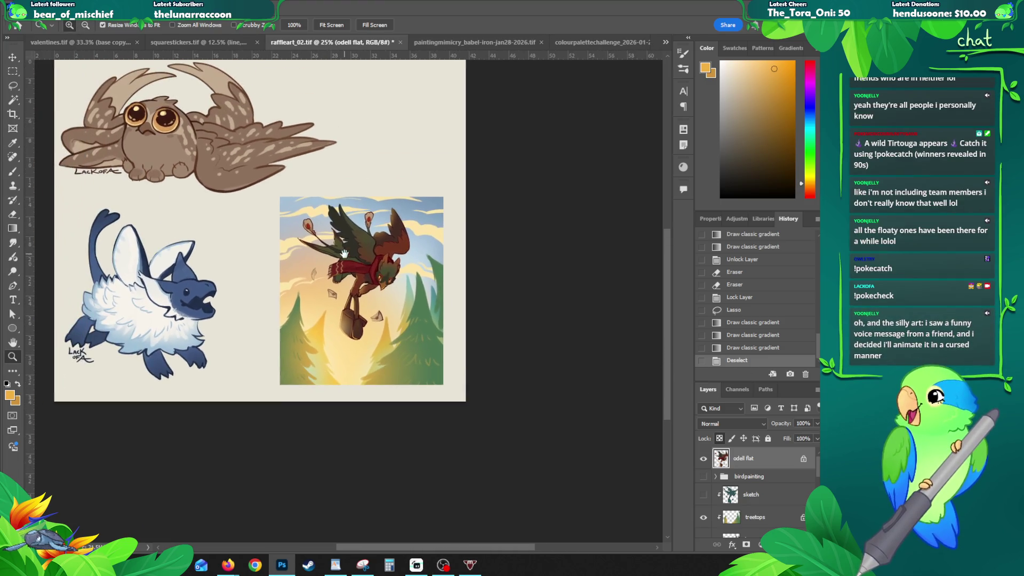
click(444, 378)
drag(239, 359, 279, 352)
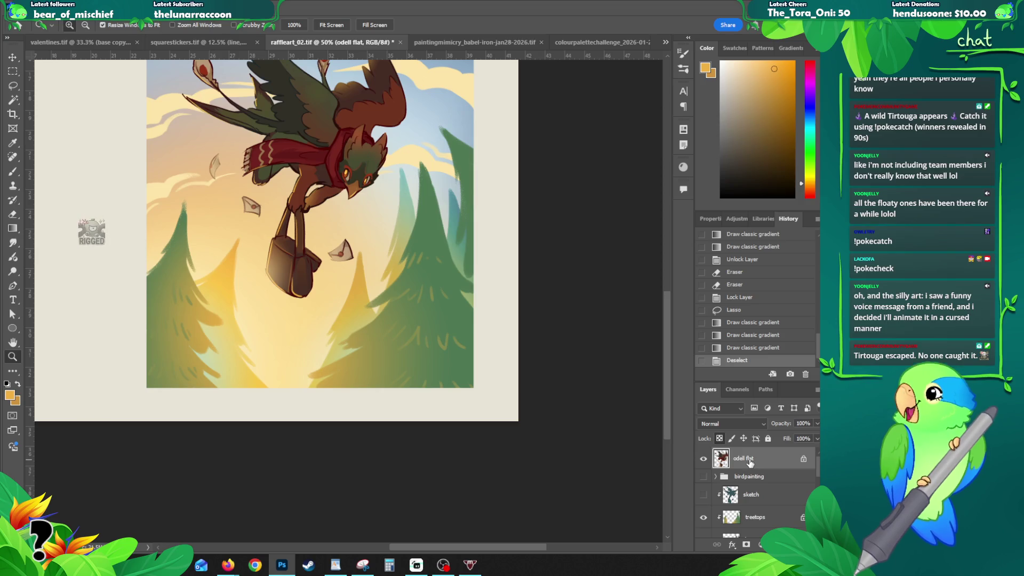
scroll(751, 463, down, 3)
scroll(752, 496, up, 2)
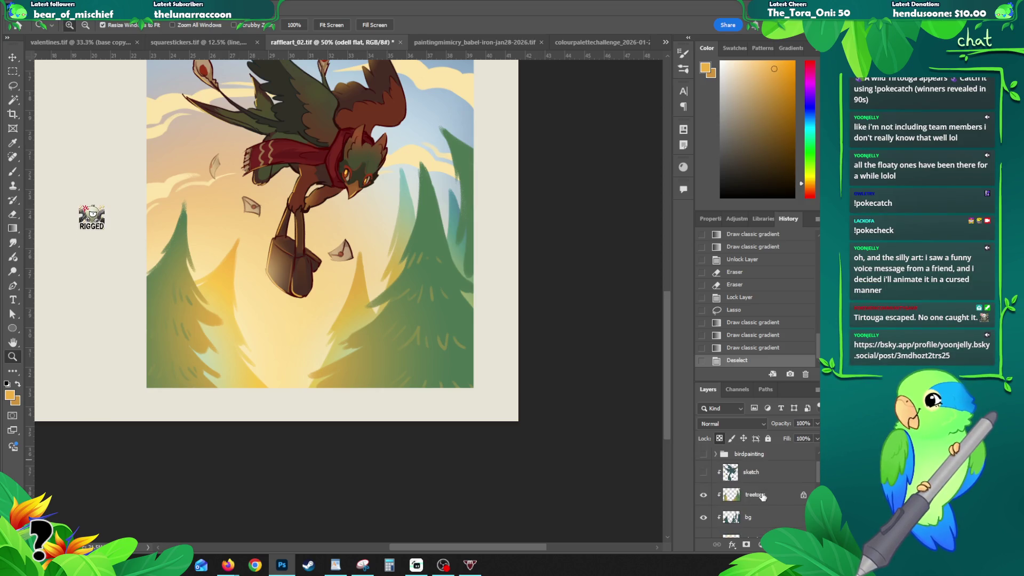
click(761, 496)
key(ctrl+shift+n)
text(sig)
key(Return)
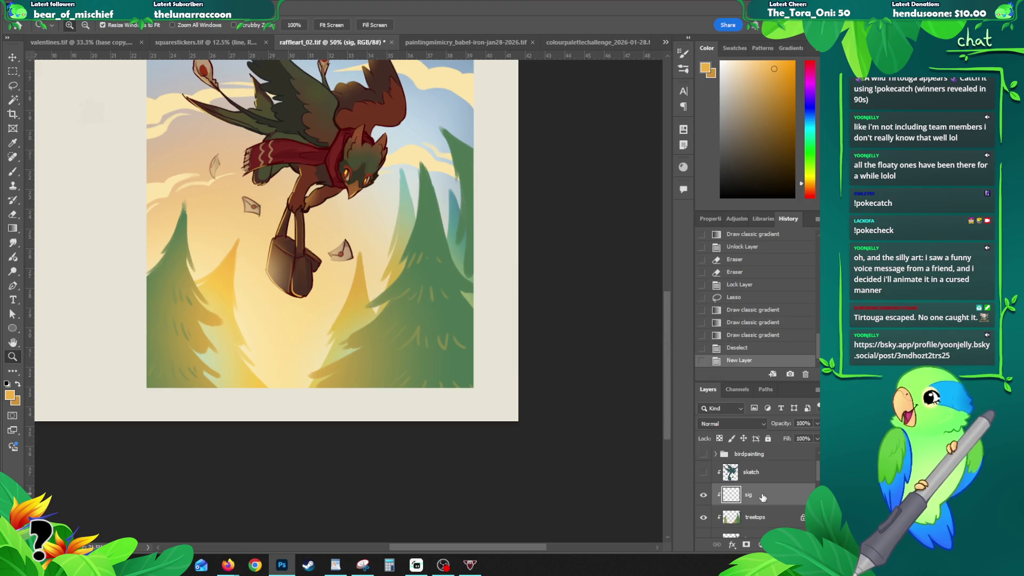
- Bring the Firefox window with the Bluesky post forward and move it right
key(b)
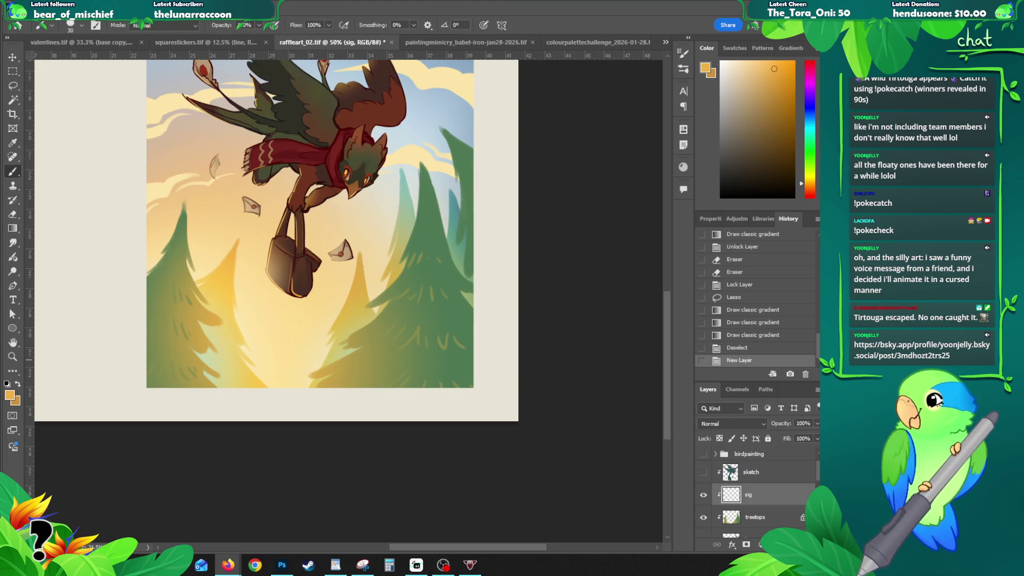
click(227, 565)
mouse_move(53, 32)
mouse_down()
mouse_move(72, 55)
mouse_move(282, 32)
mouse_up()
- Unmute and restart the Bluesky video, pause it, and like the post
mouse_move(220, 357)
click(496, 352)
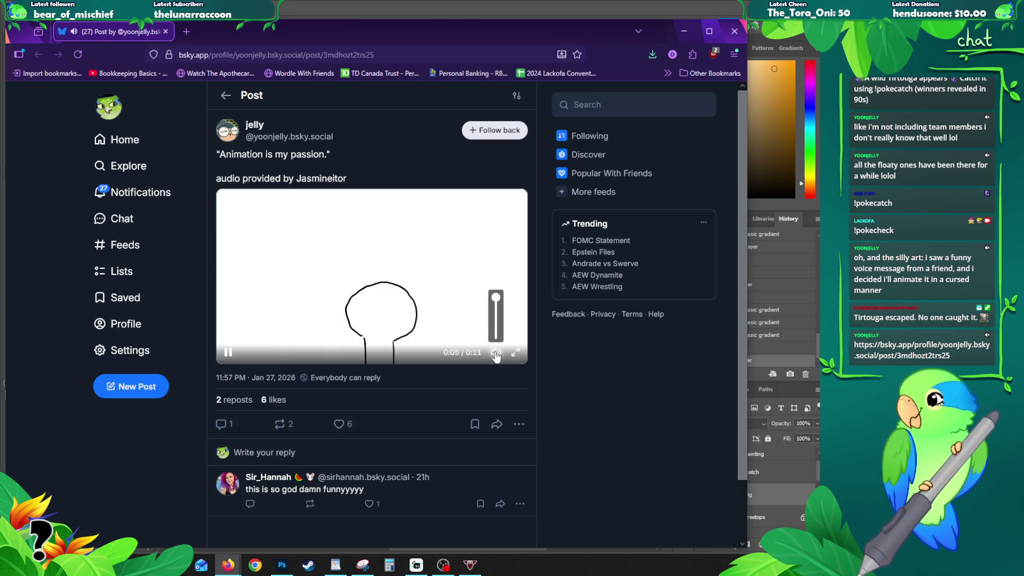
click(223, 339)
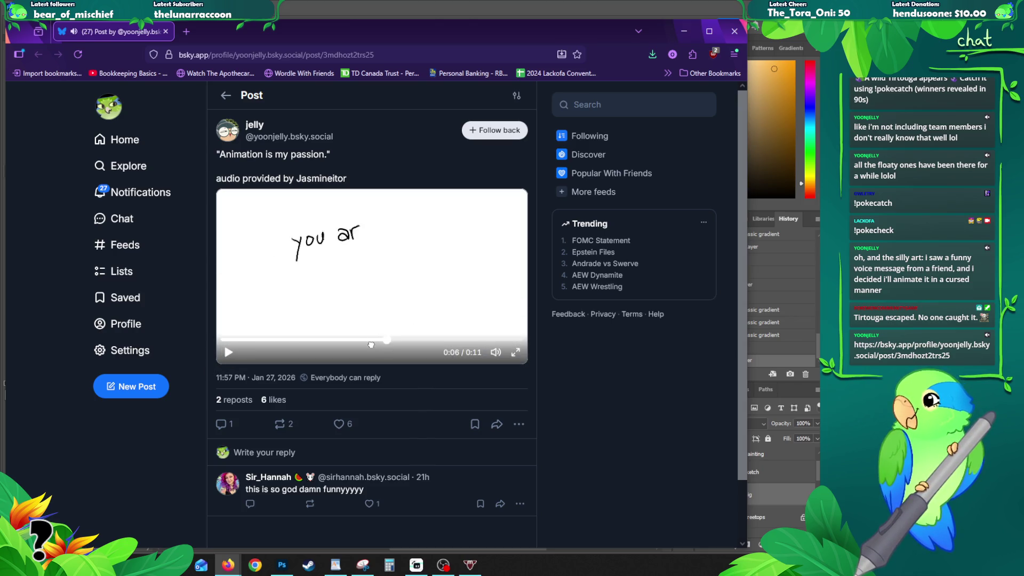
click(230, 351)
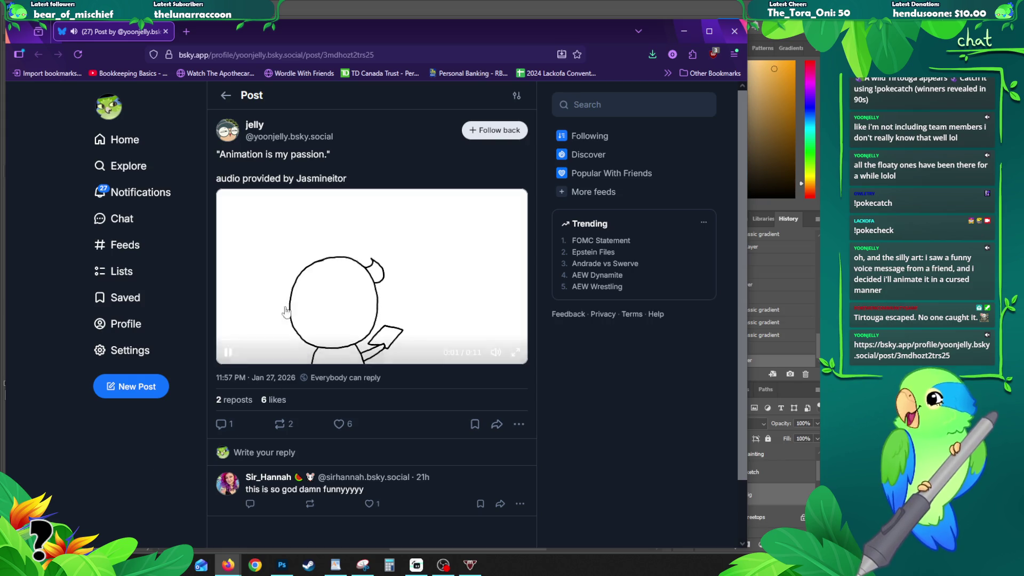
click(229, 353)
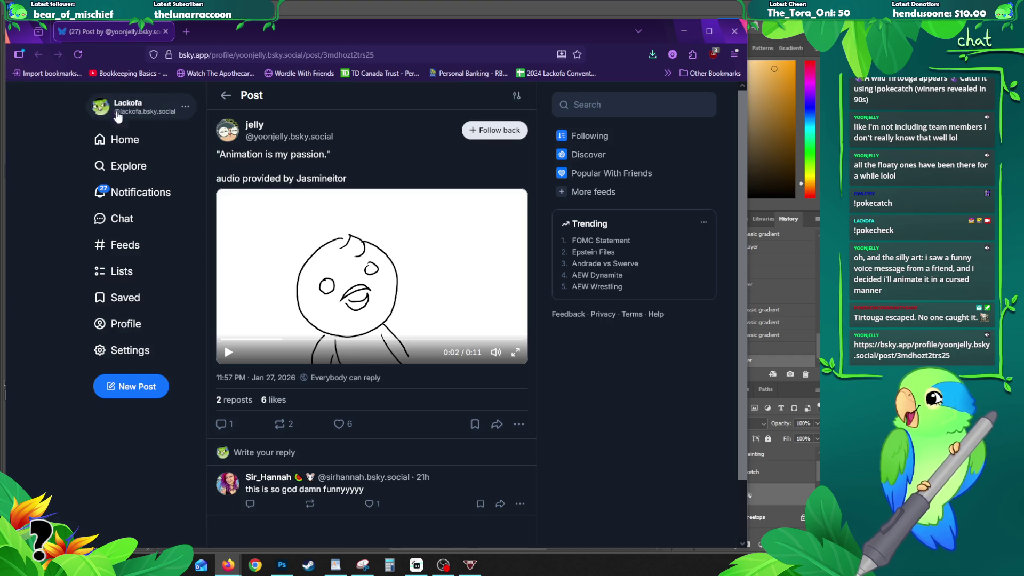
drag(306, 37, 315, 28)
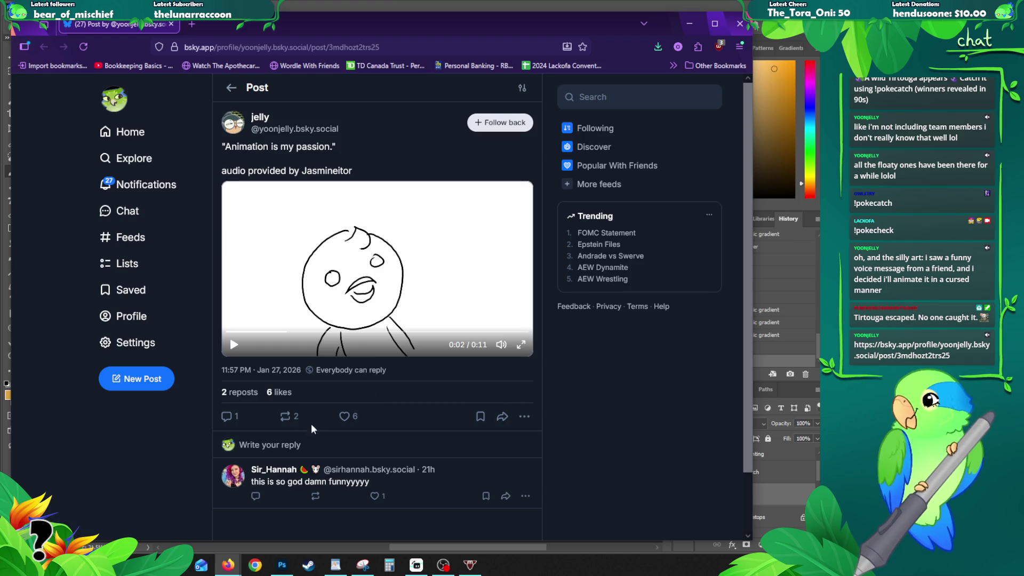
click(344, 416)
mouse_move(417, 24)
mouse_down()
mouse_move(219, 125)
mouse_move(0, 122)
mouse_up()
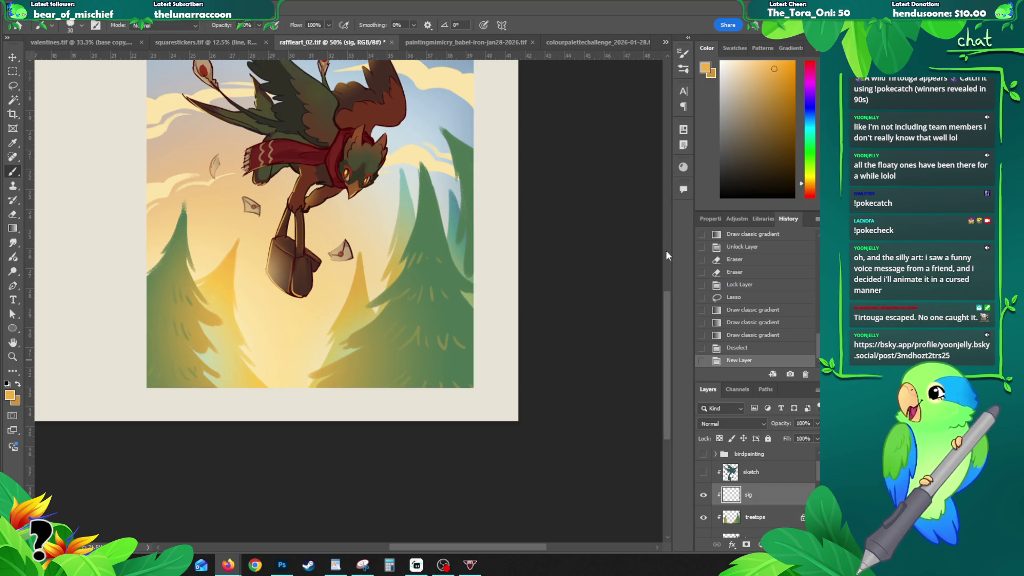
drag(666, 300, 665, 279)
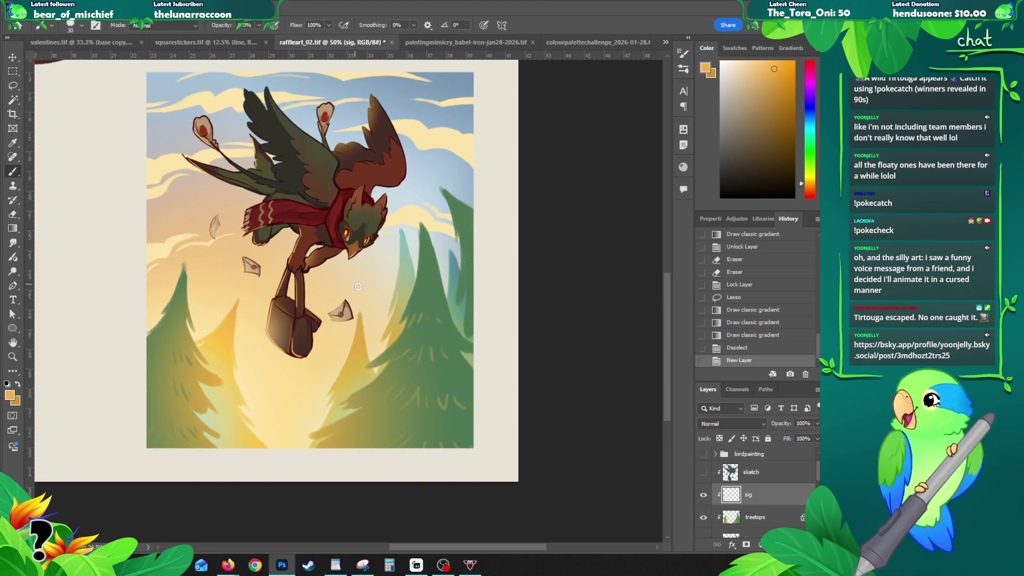
key(z)
alt+click(335, 298)
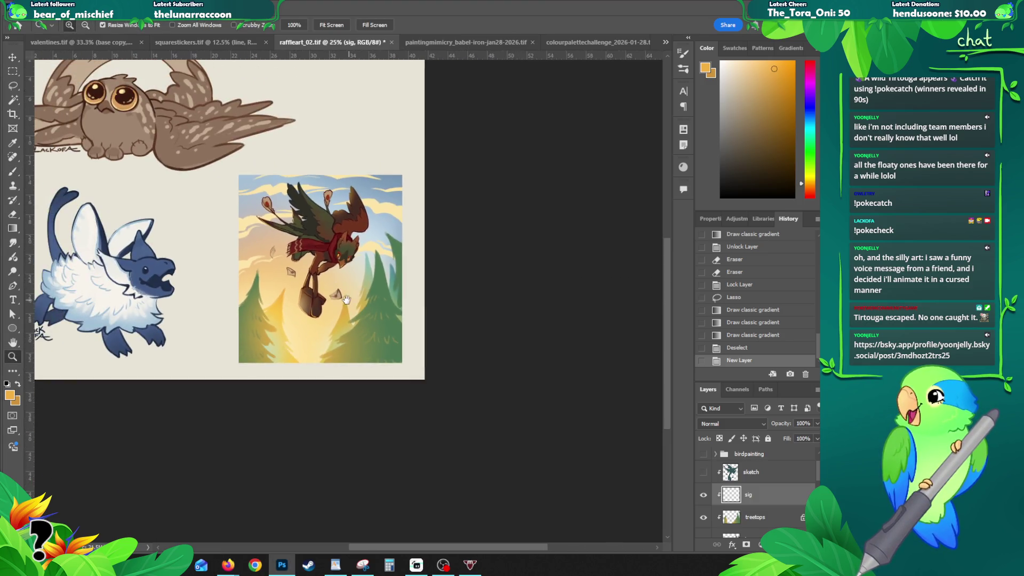
alt+click(355, 307)
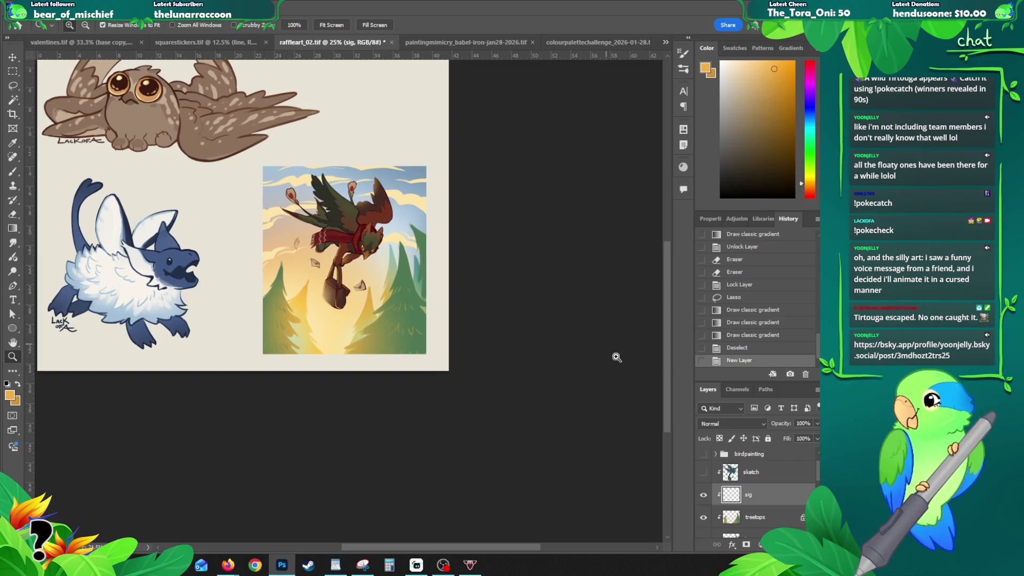
drag(377, 231, 355, 252)
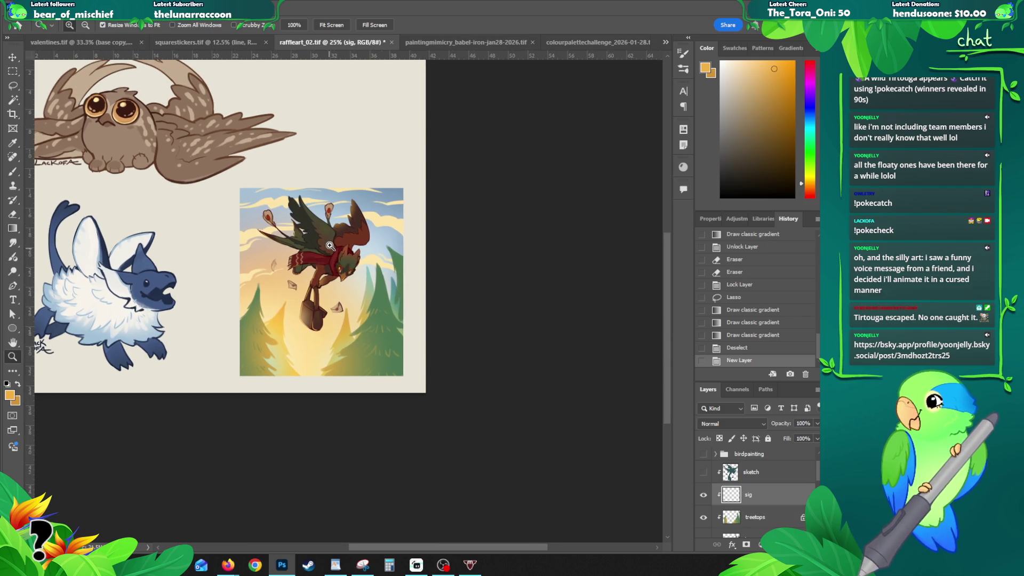
click(344, 266)
click(397, 326)
click(400, 393)
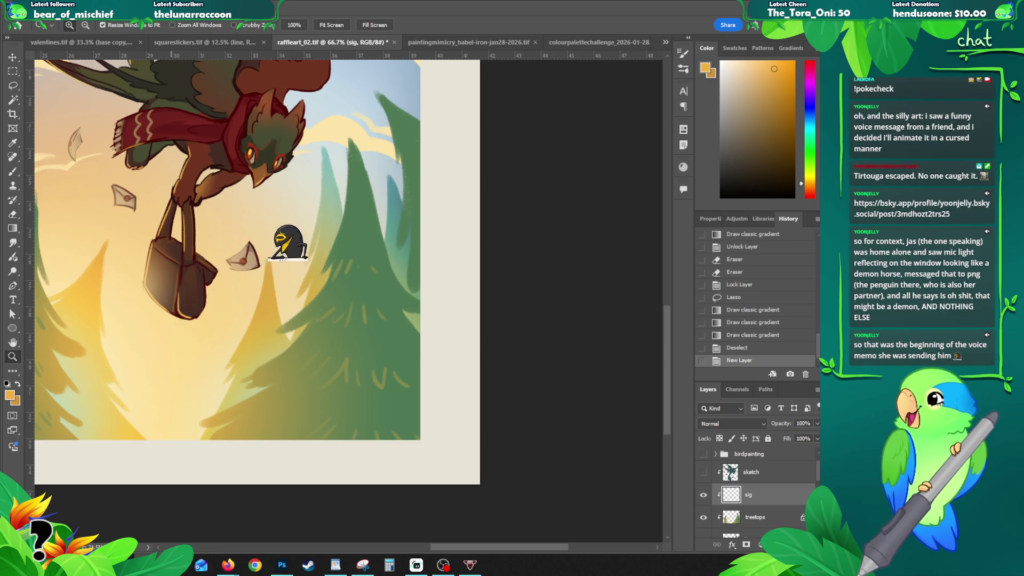
- Place both signature files into the painting and hide signature2025
drag(2, 427, 217, 356)
key(Return)
key(z)
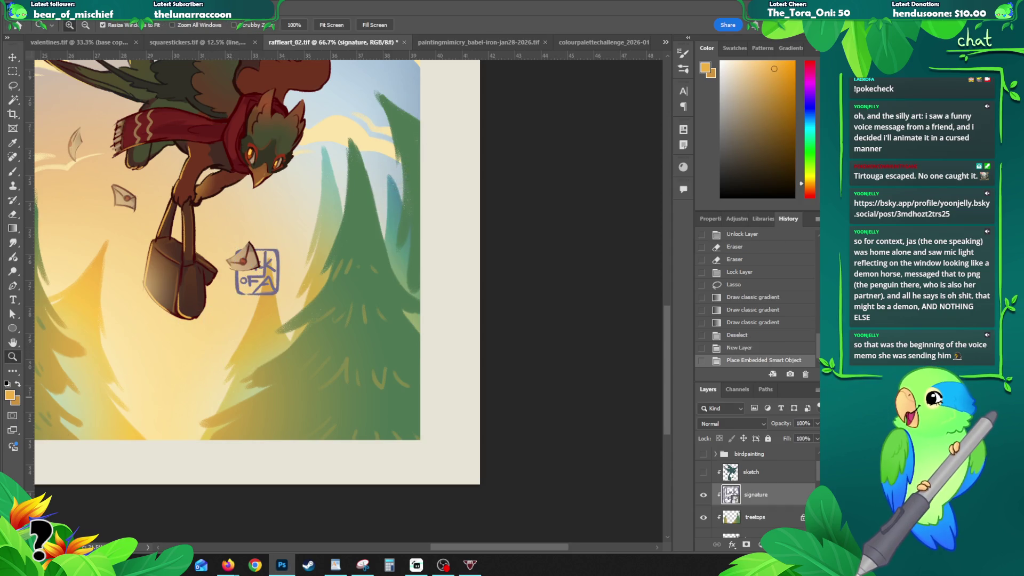
mouse_move(2, 373)
mouse_down()
mouse_move(208, 337)
mouse_move(217, 353)
mouse_up()
key(Return)
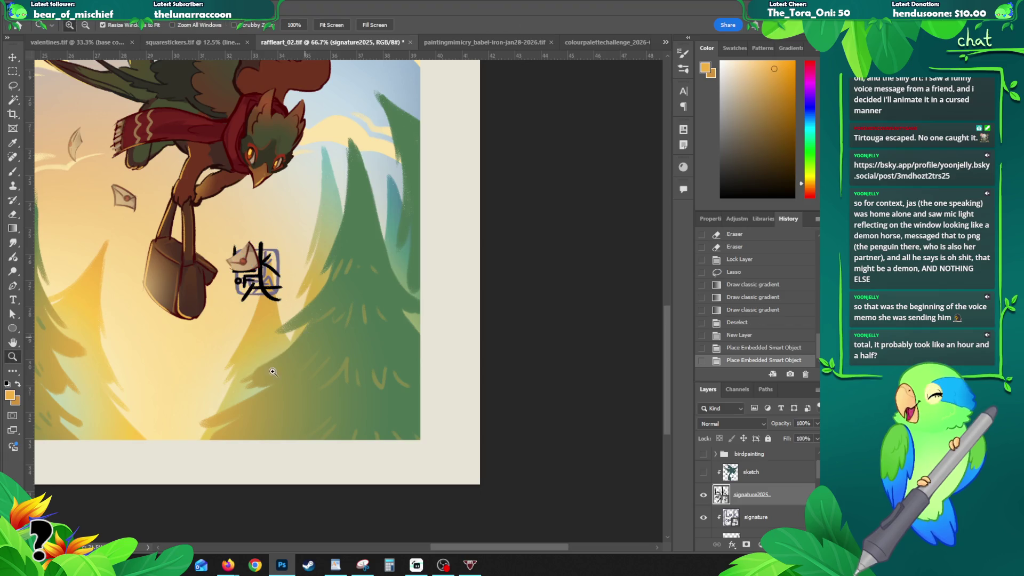
alt+click(249, 323)
alt+click(249, 323)
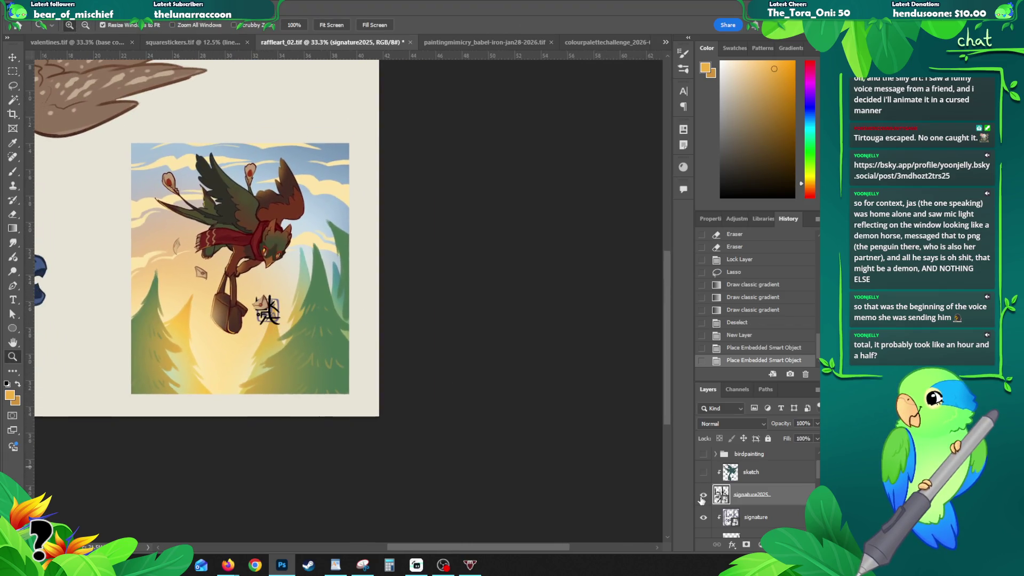
click(703, 495)
- Move the signature to the bottom-right corner and scale it down
key(v)
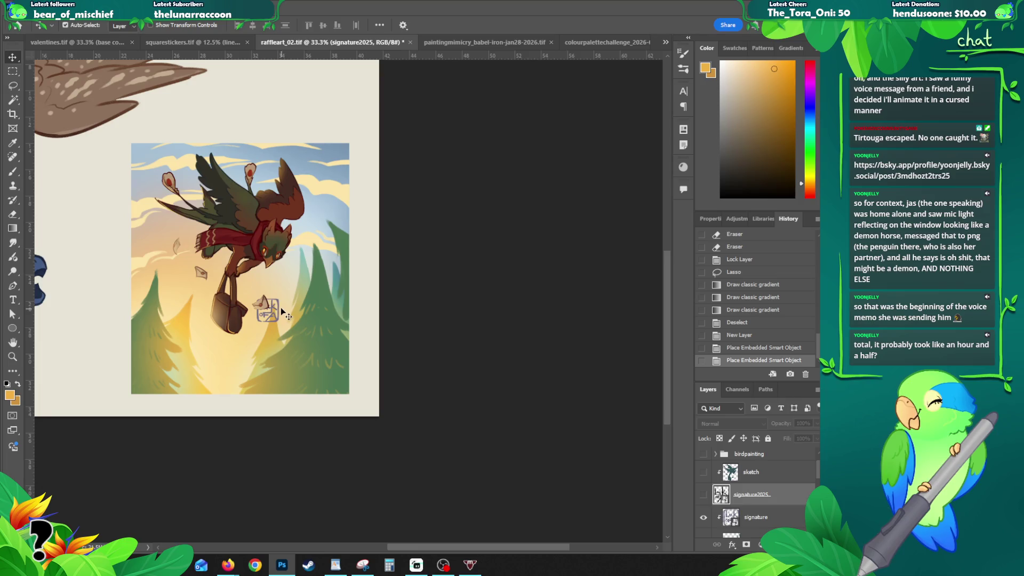
mouse_move(278, 302)
mouse_down()
mouse_move(346, 371)
mouse_move(339, 379)
mouse_move(344, 373)
mouse_up()
key(ctrl+t)
key(Return)
scroll(335, 380, up, 1)
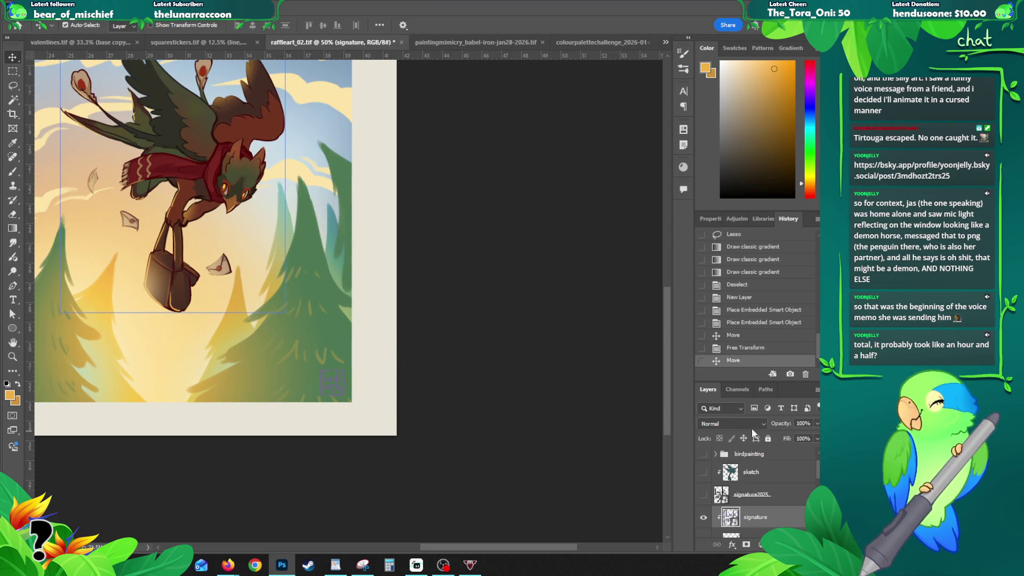
right_click(748, 521)
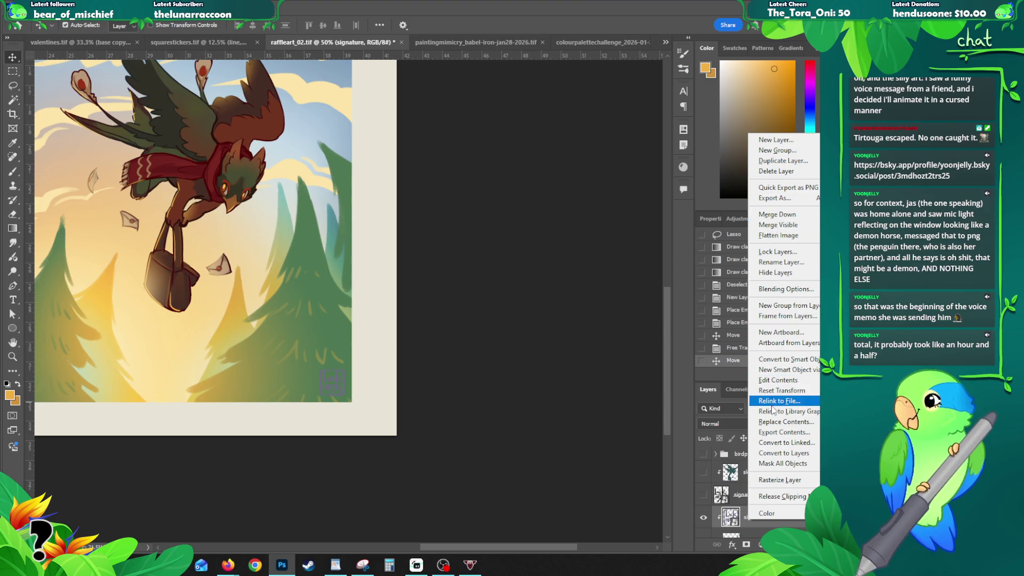
- Rasterize the signature layer and lock its transparent pixels
right_click(733, 521)
right_click(732, 521)
right_click(733, 522)
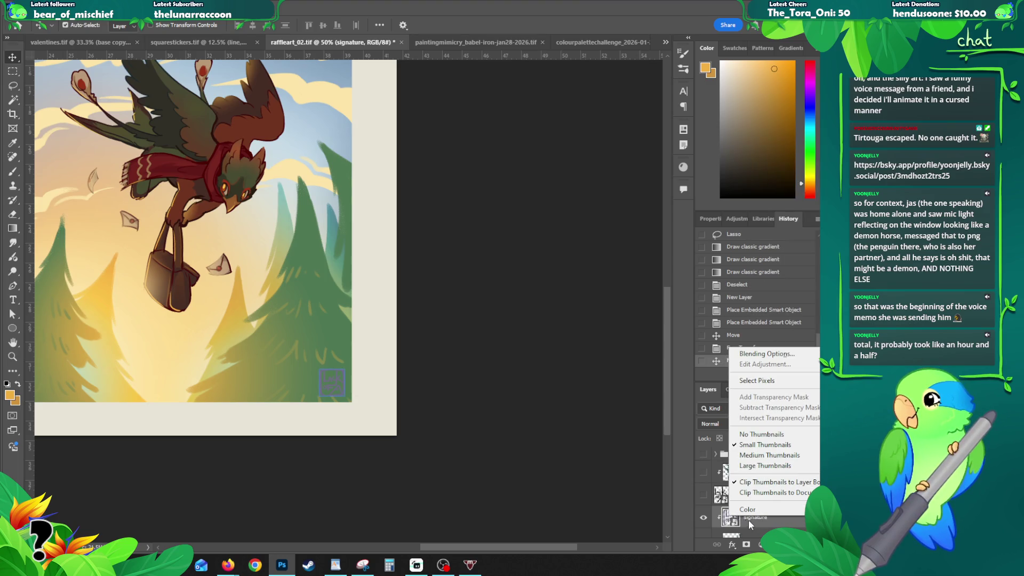
right_click(752, 516)
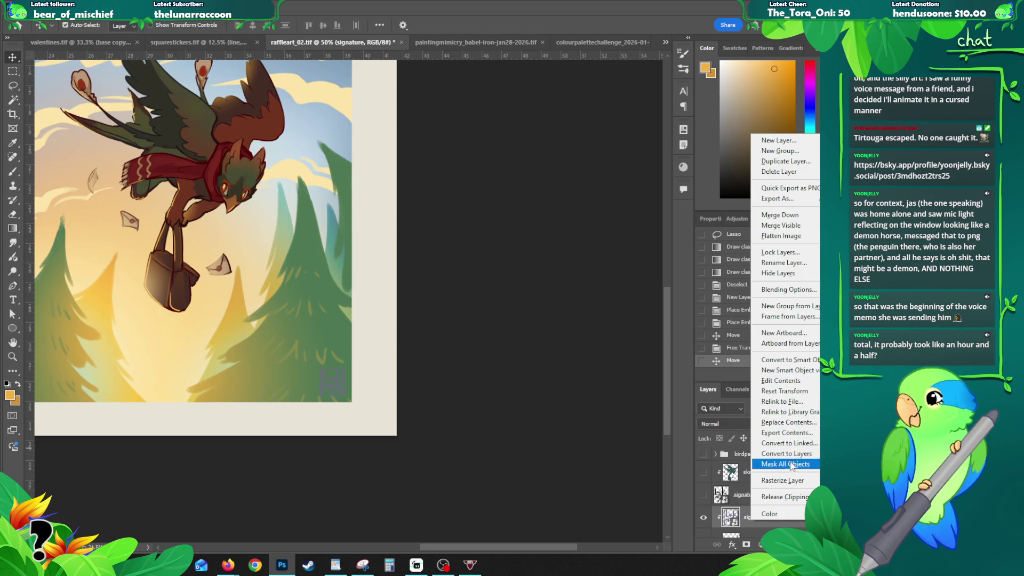
click(792, 480)
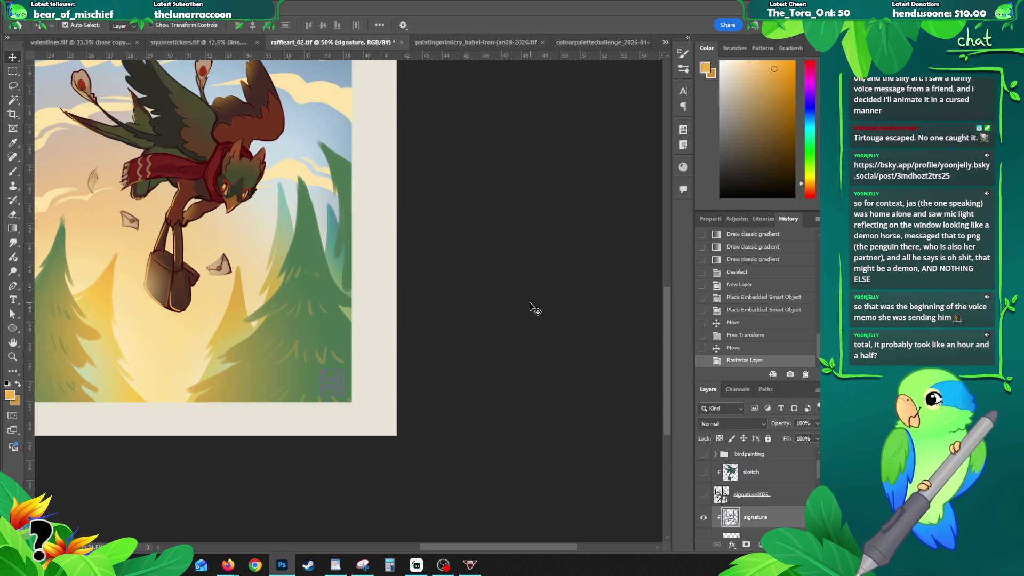
click(727, 438)
- Fill the signature with a green sampled from the trees
key(b)
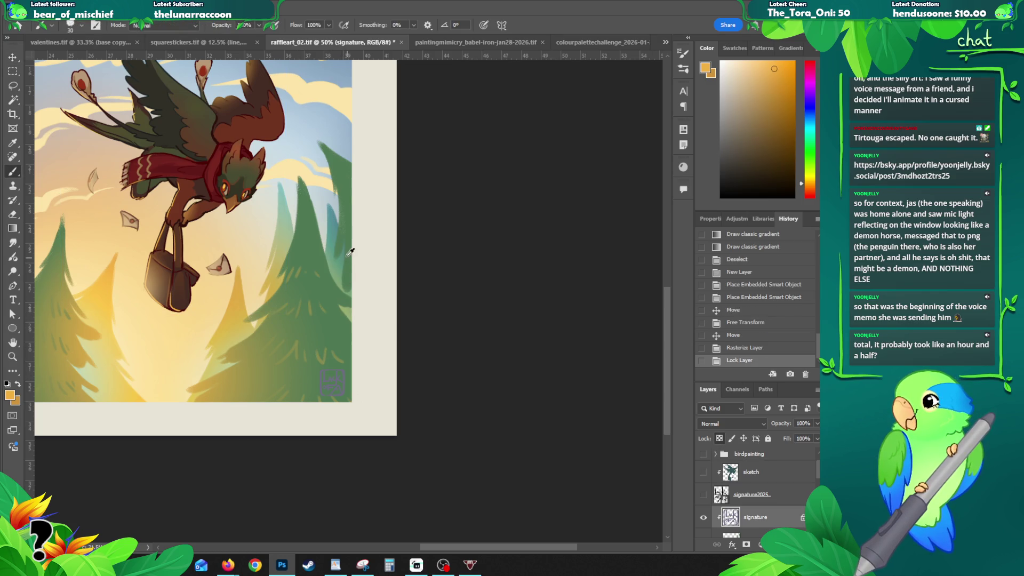
alt+click(338, 234)
key(alt+BackSpace)
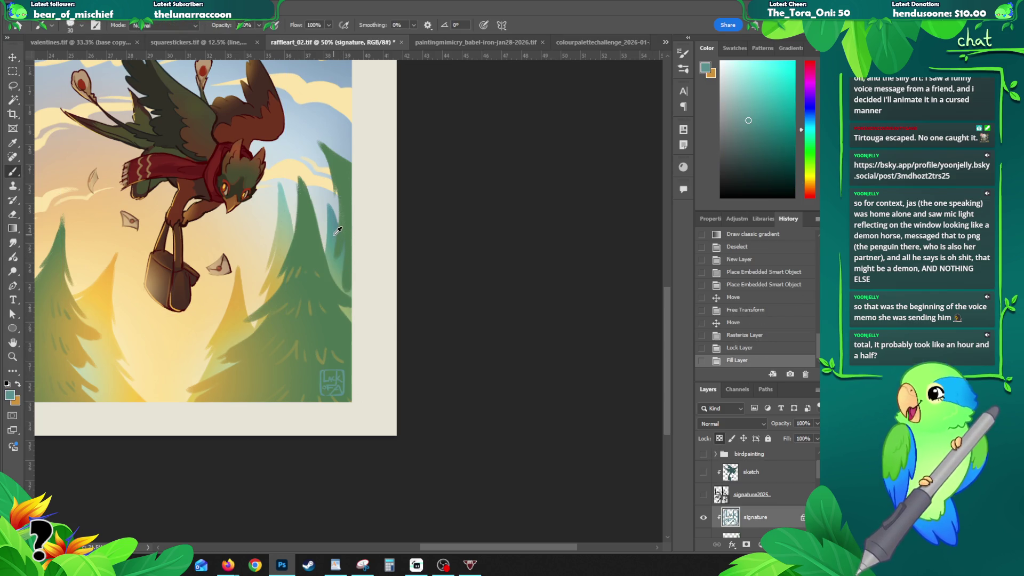
alt+click(333, 294)
key(alt+BackSpace)
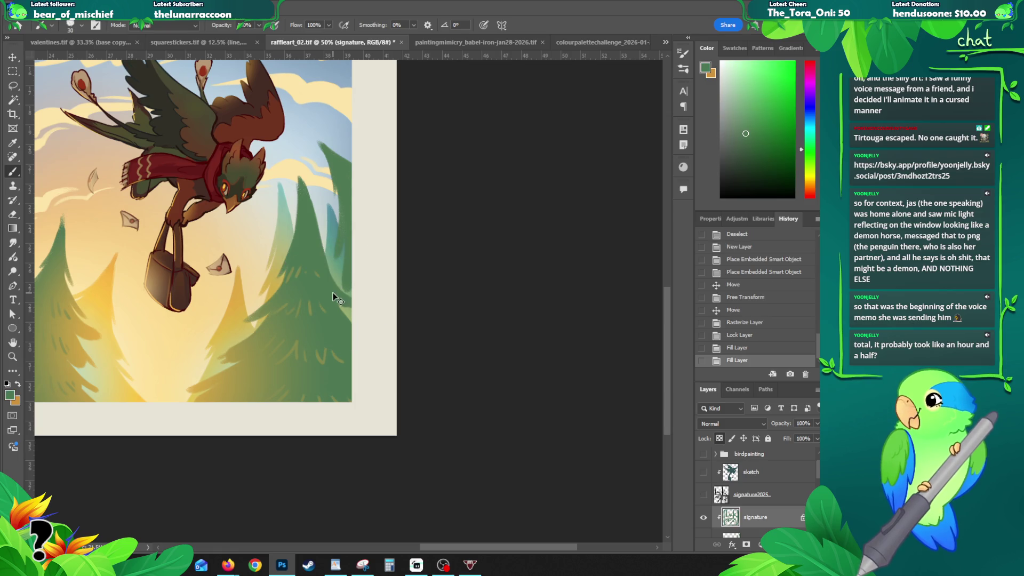
- Darken the signature's green with Hue/Saturation lightness -14
key(ctrl+u)
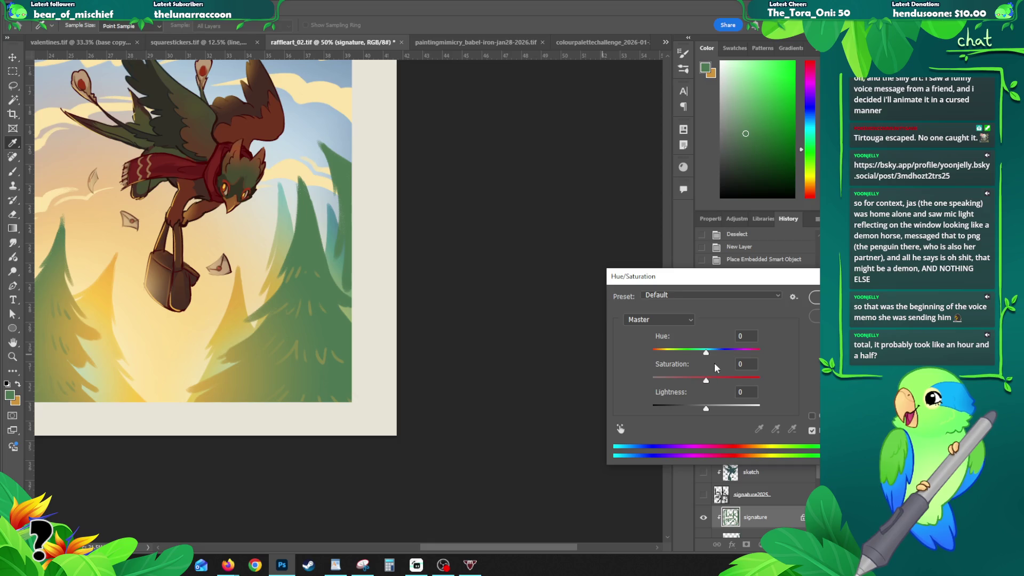
drag(702, 410, 699, 411)
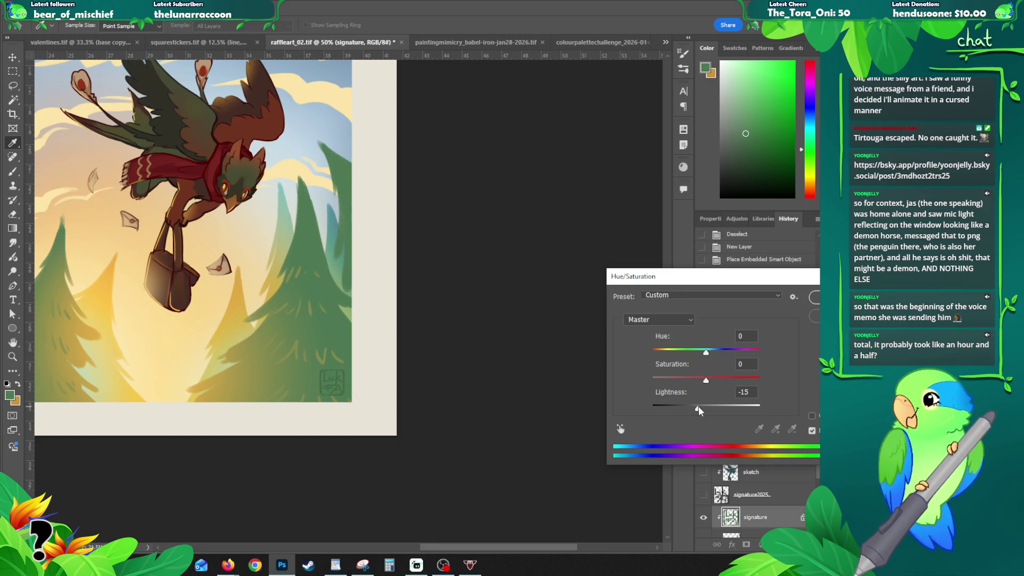
drag(698, 411, 700, 412)
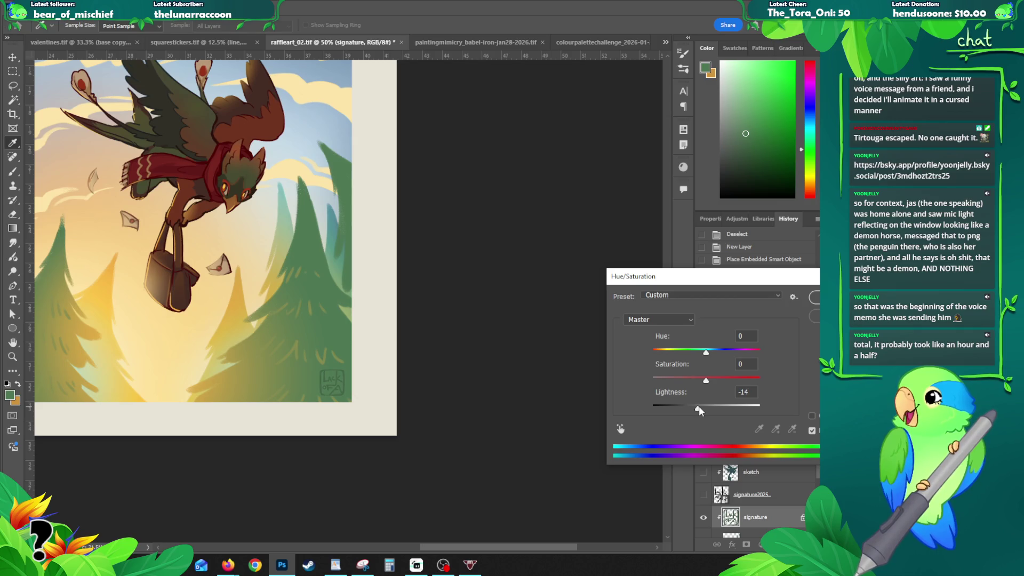
click(814, 301)
key(z)
alt+click(224, 323)
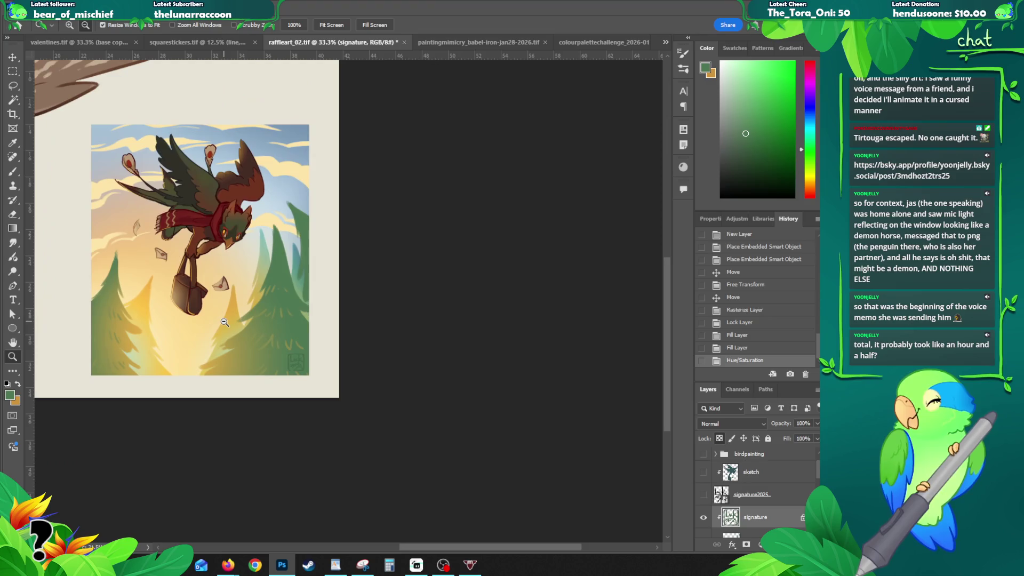
- Hide the green corner signature, show the second signature and move it onto the bird painting
click(703, 518)
click(703, 496)
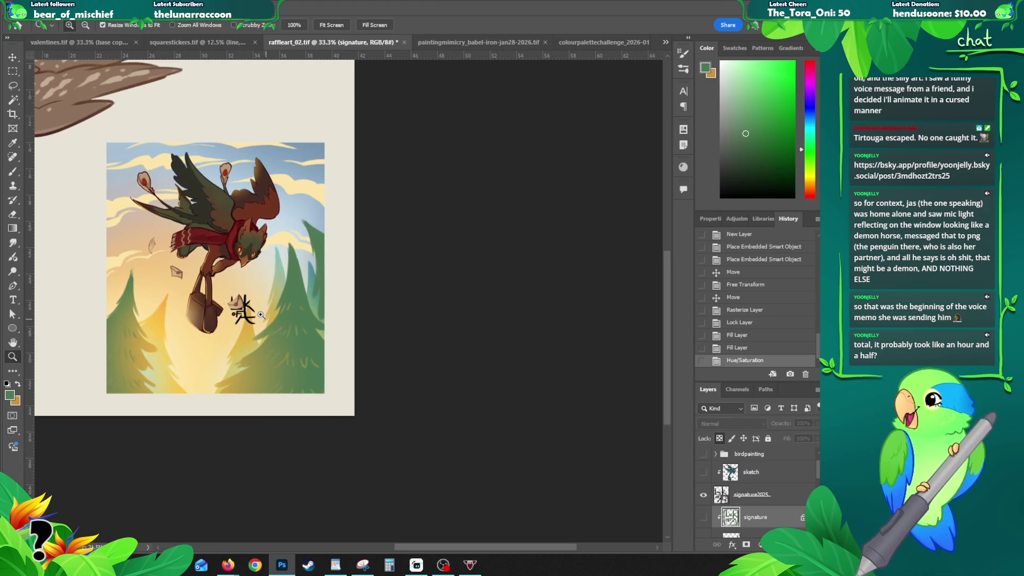
key(v)
mouse_move(247, 309)
mouse_down()
mouse_move(308, 372)
mouse_move(320, 367)
mouse_move(314, 382)
mouse_up()
key(ctrl+t)
key(Return)
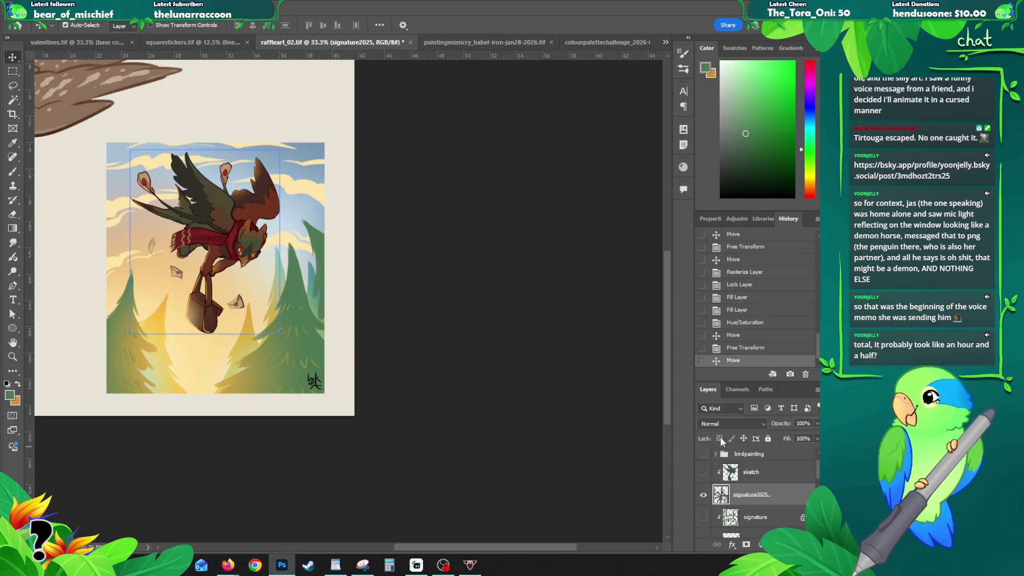
- Rasterize the second signature, lock its transparency, fill it green and darken it to -22 lightness
right_click(744, 501)
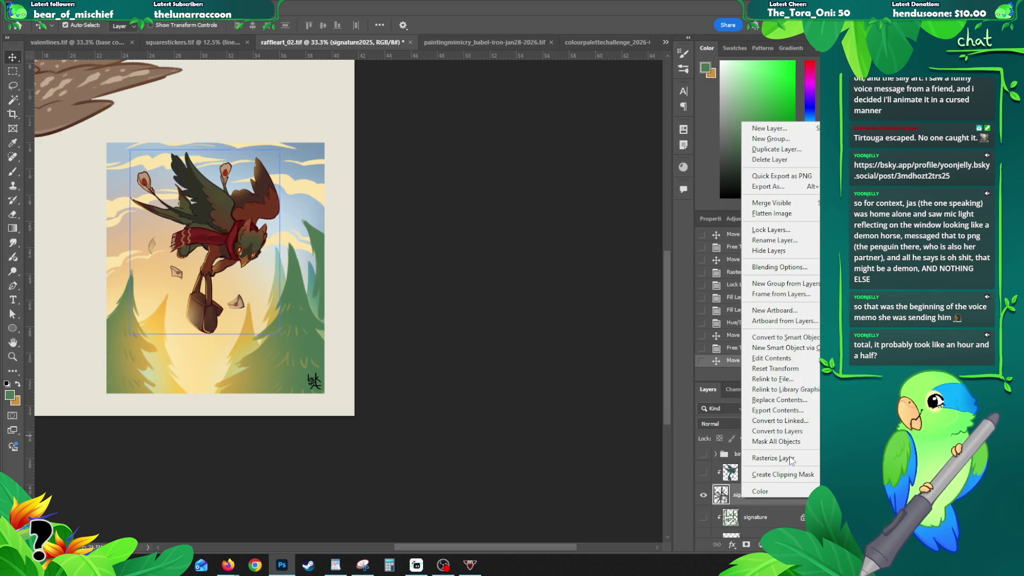
click(768, 458)
key(alt+BackSpace)
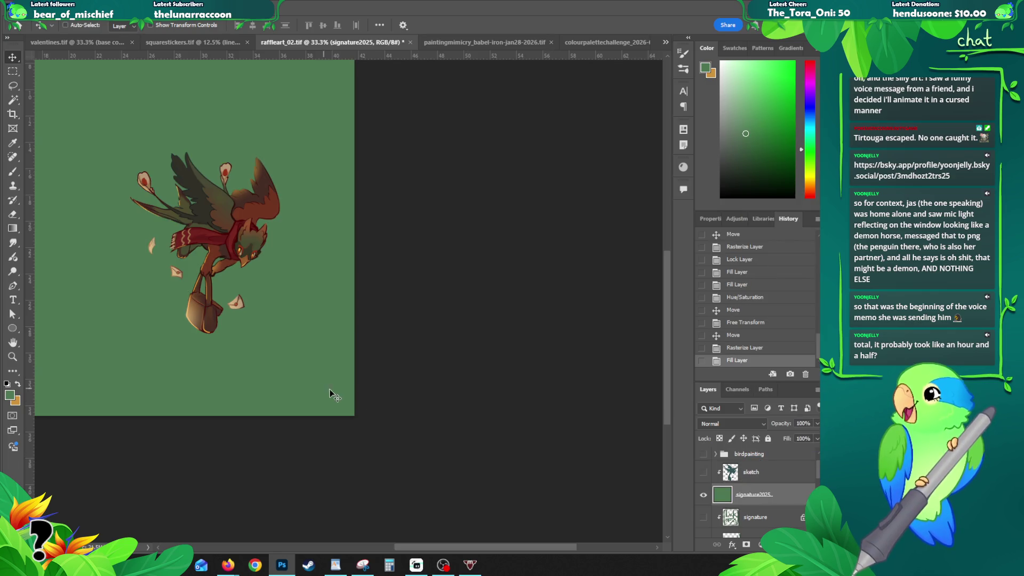
key(ctrl+z)
click(720, 439)
key(alt+BackSpace)
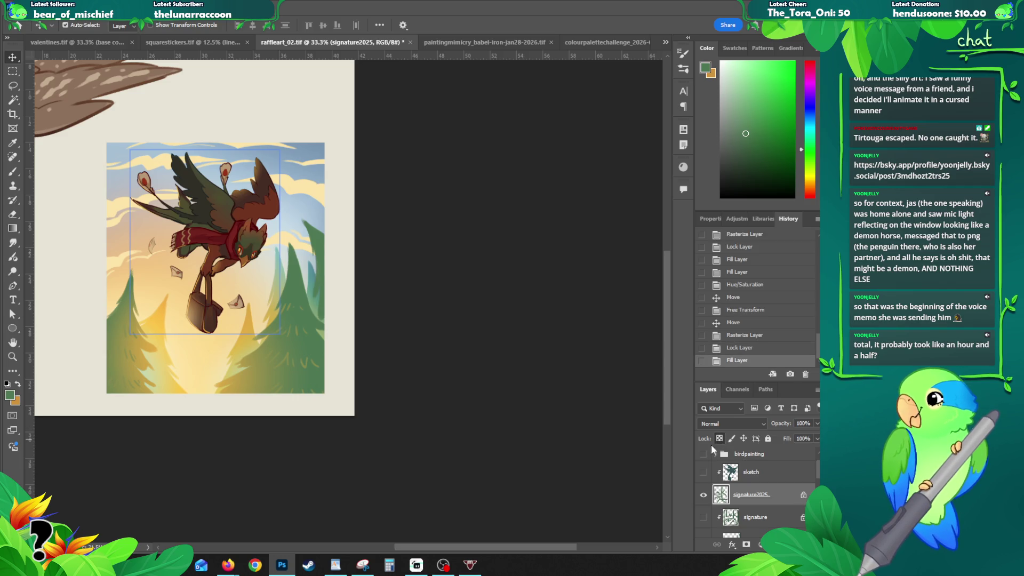
key(ctrl+u)
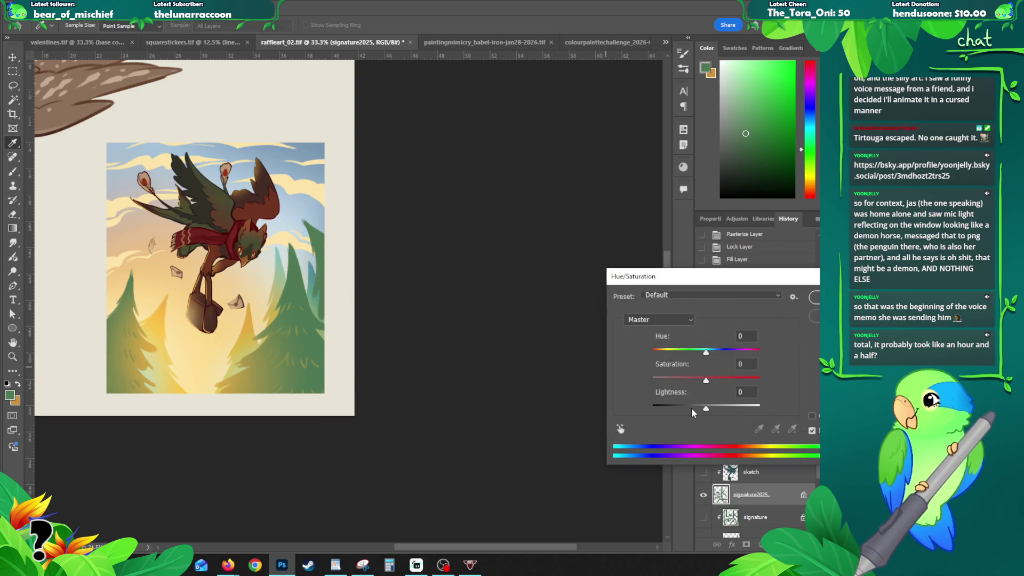
click(695, 407)
click(812, 299)
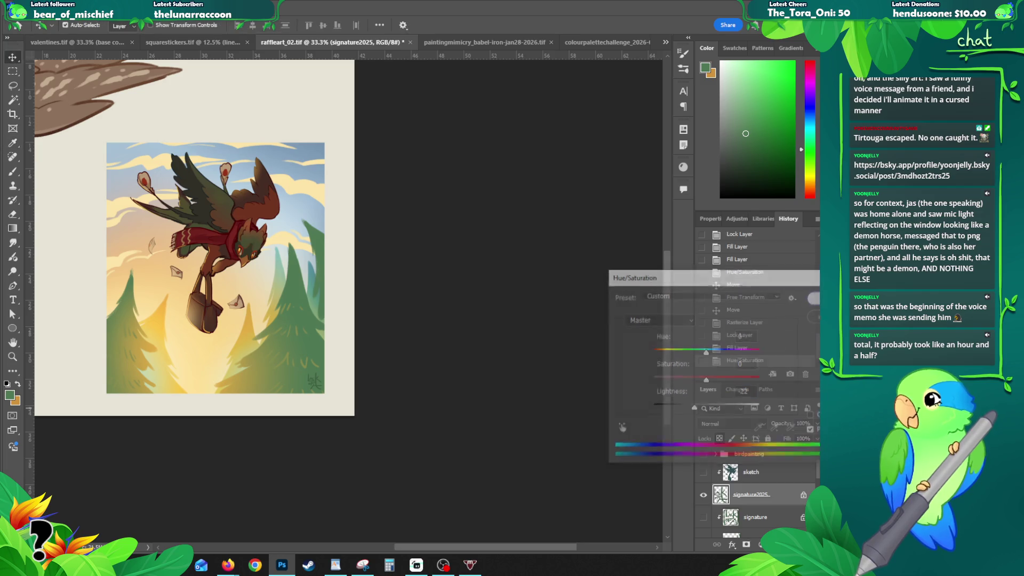
- Put the signature in the bottom-left corner, refill it green and show the first signature again
drag(318, 383, 119, 379)
key(ctrl+z)
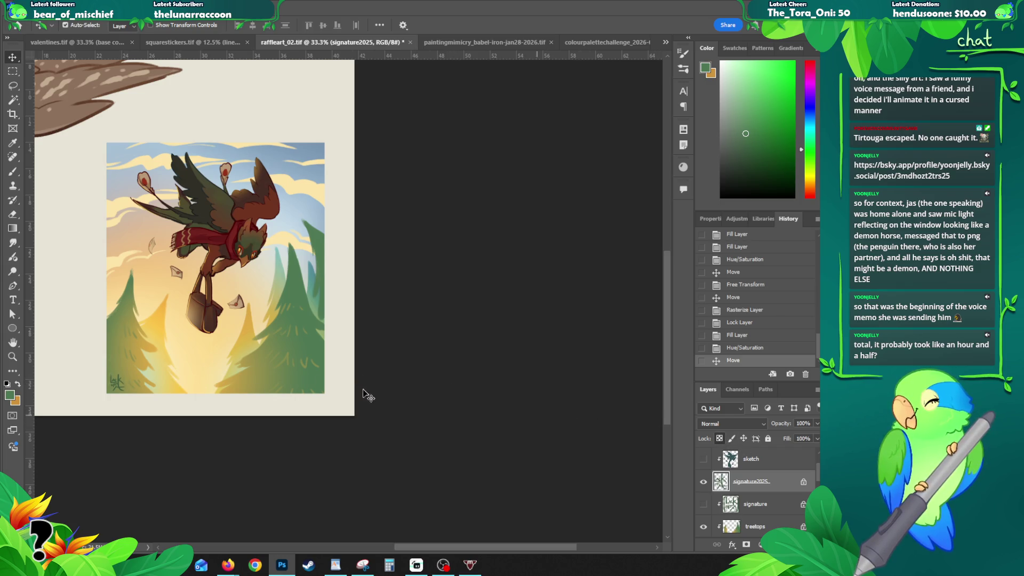
key(b)
key(alt+BackSpace)
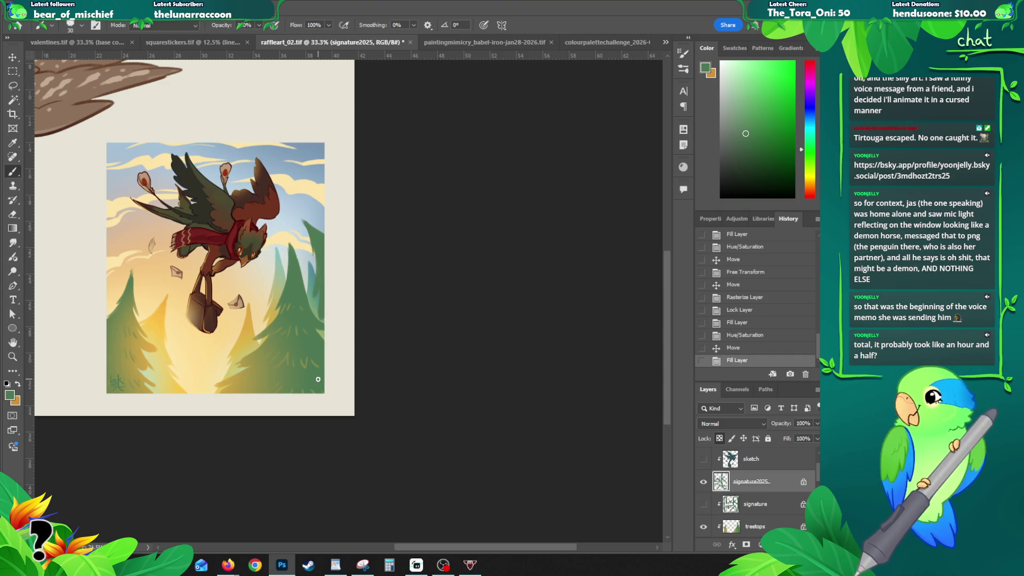
click(703, 505)
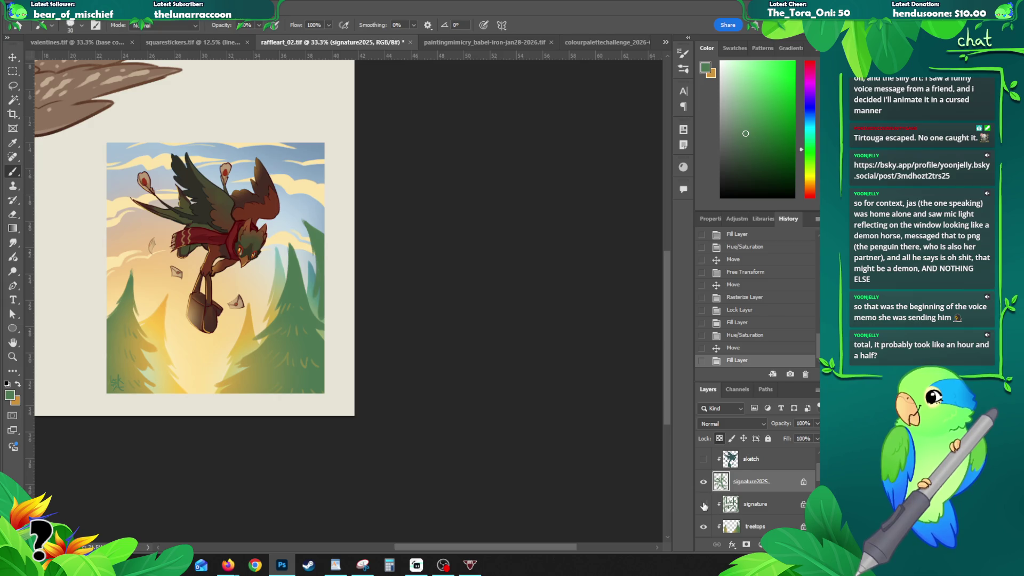
key(z)
scroll(753, 490, up, 1)
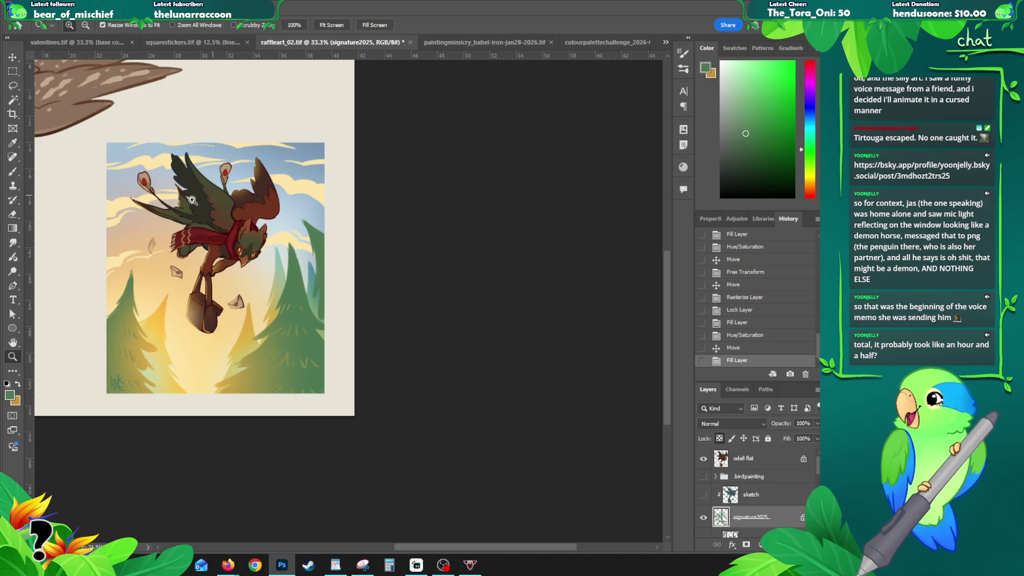
- Select the bird painting's layers from the top down to sk and group them as Group 1
click(174, 206)
drag(204, 234, 216, 213)
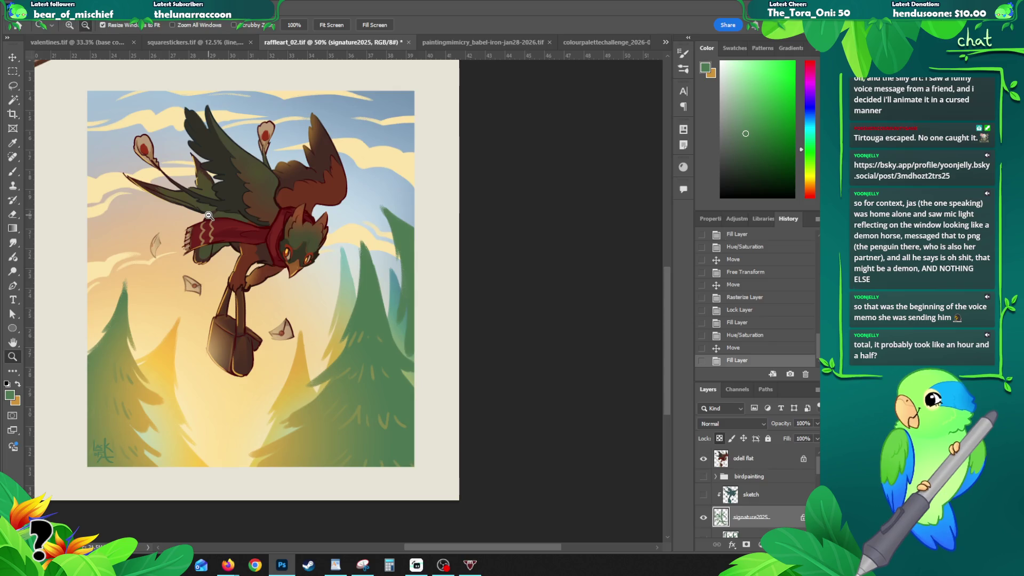
alt+click(217, 235)
click(216, 256)
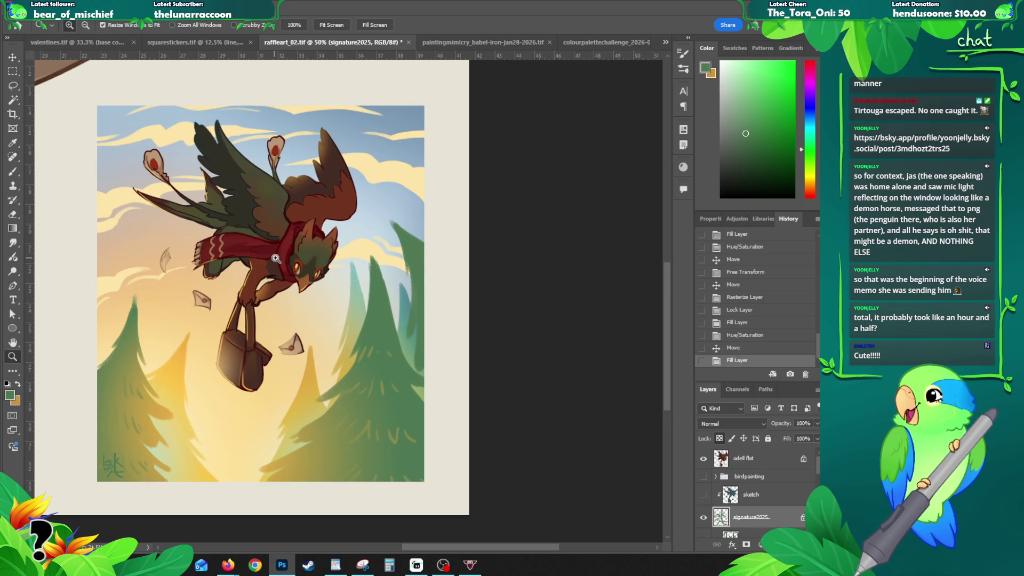
alt+click(265, 198)
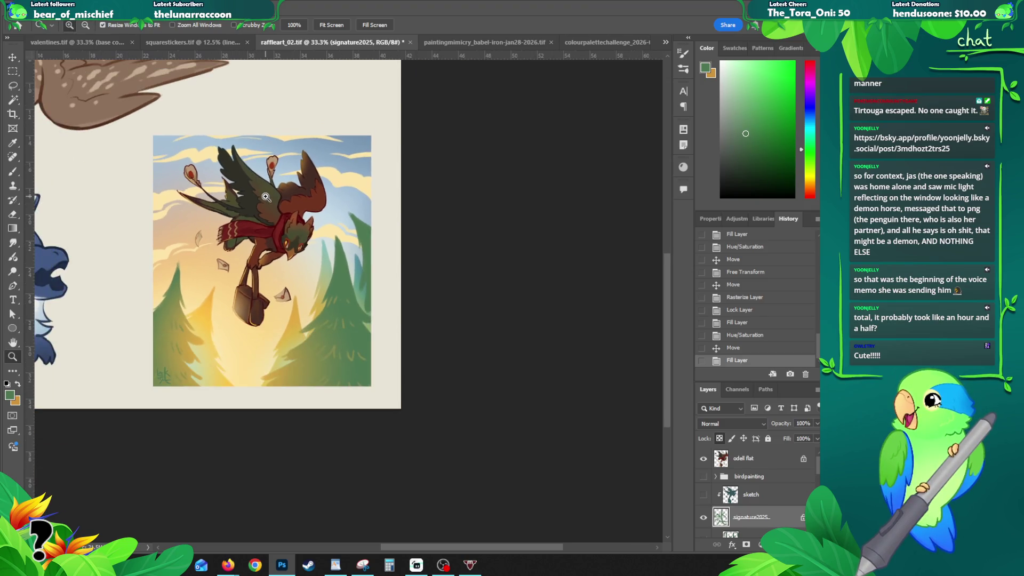
key(alt+bracketright)
scroll(750, 491, down, 3)
shift+click(739, 502)
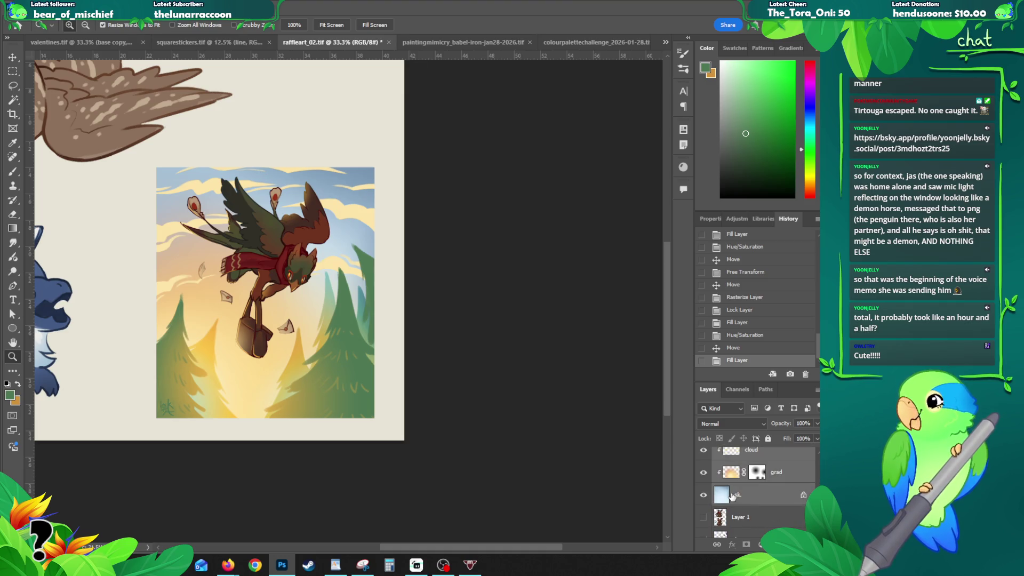
key(ctrl+g)
- Make a merged copy of Group 1, hide the original group and delete the leftover Layer 1
key(ctrl+j)
key(ctrl+e)
click(705, 477)
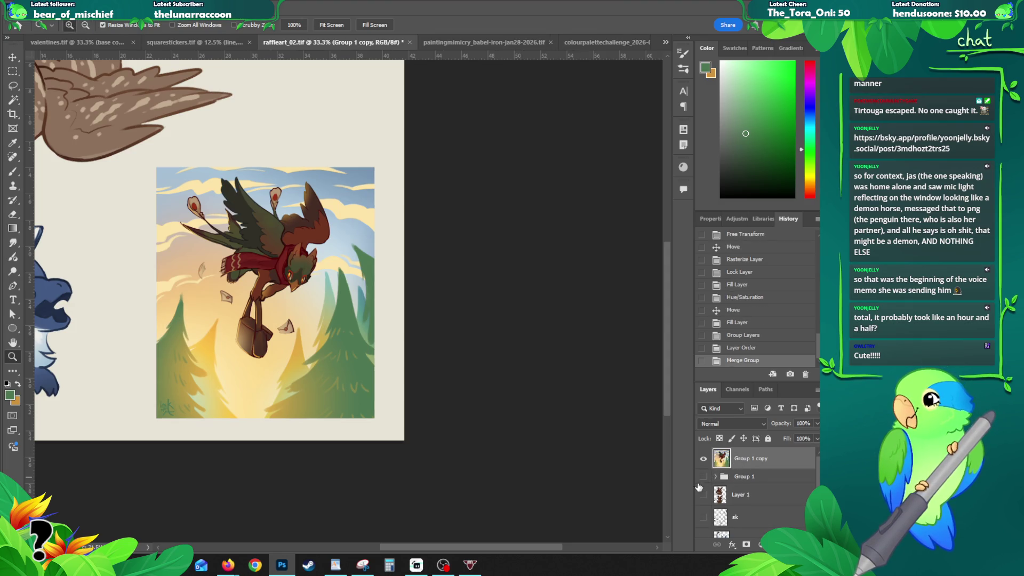
click(741, 495)
key(Delete)
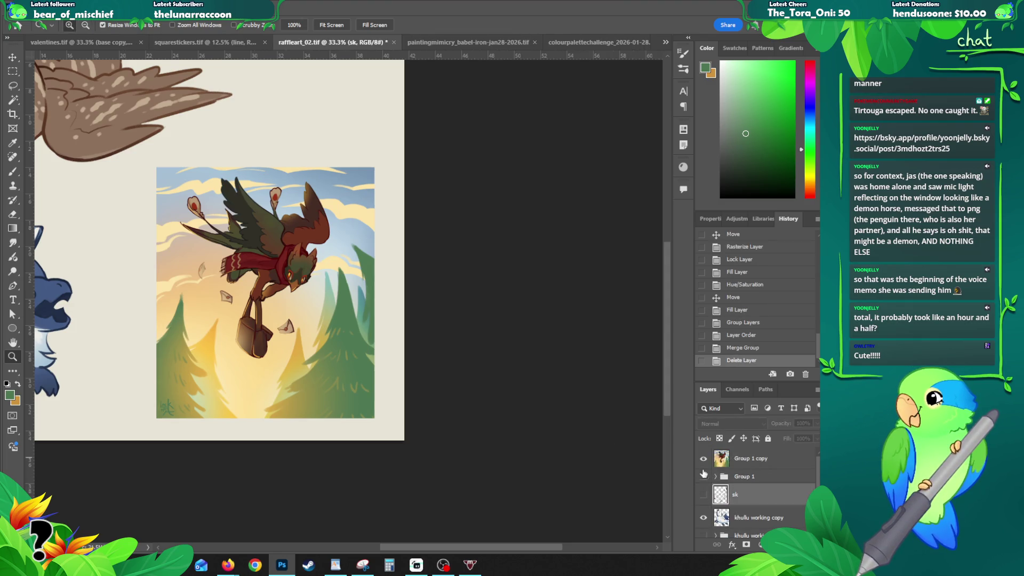
- Save the raffle art sheet and bring up the paintingmimicry Babel tower document
alt+click(190, 289)
mouse_move(190, 289)
mouse_down()
mouse_move(341, 334)
mouse_move(333, 350)
mouse_up()
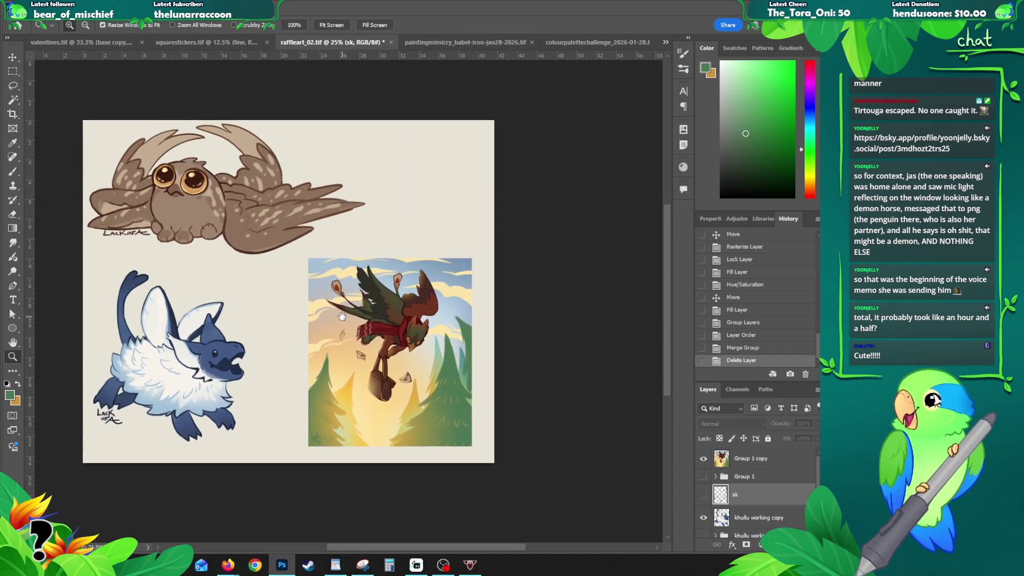
key(ctrl+s)
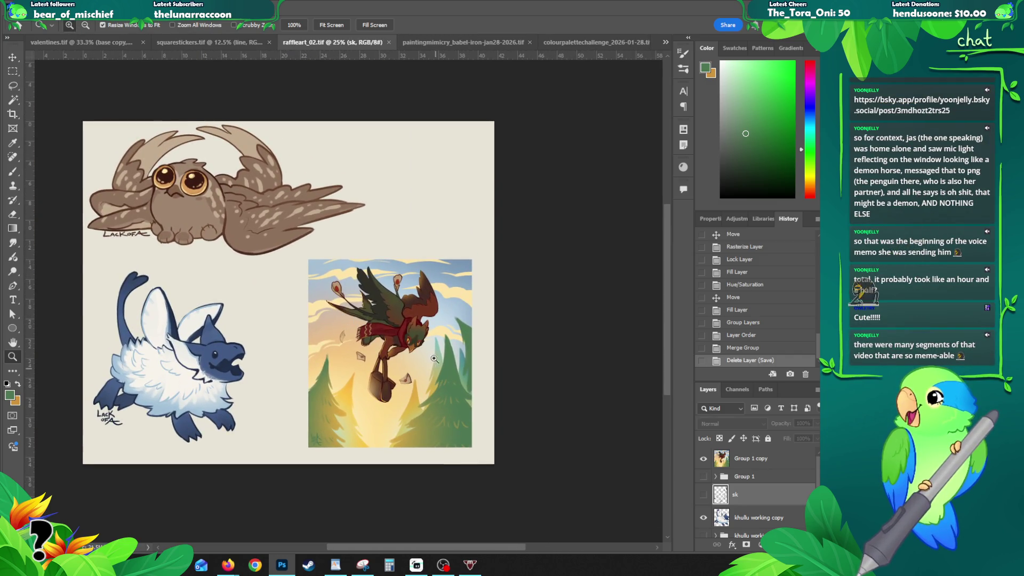
drag(411, 354, 378, 371)
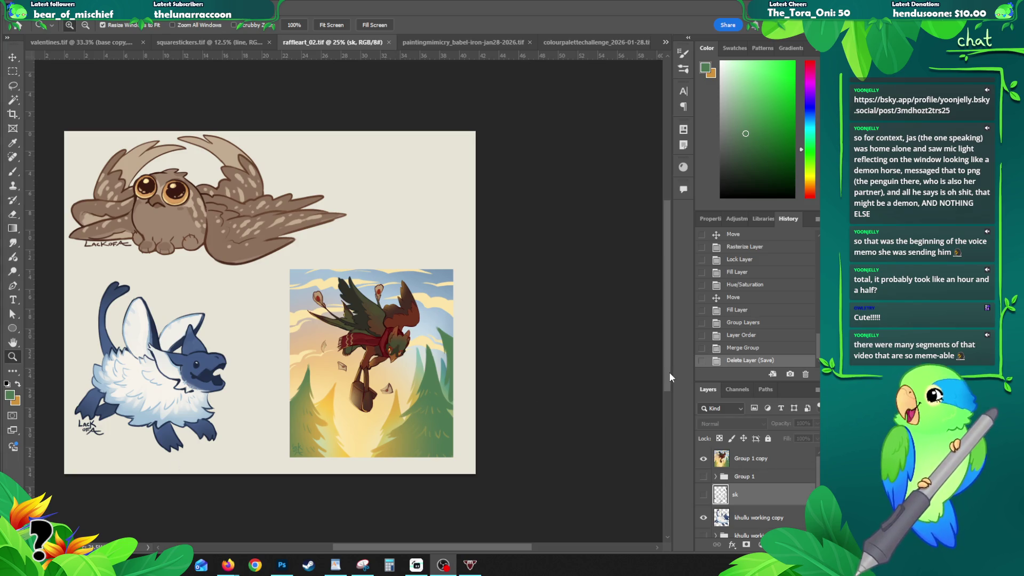
click(587, 42)
click(390, 41)
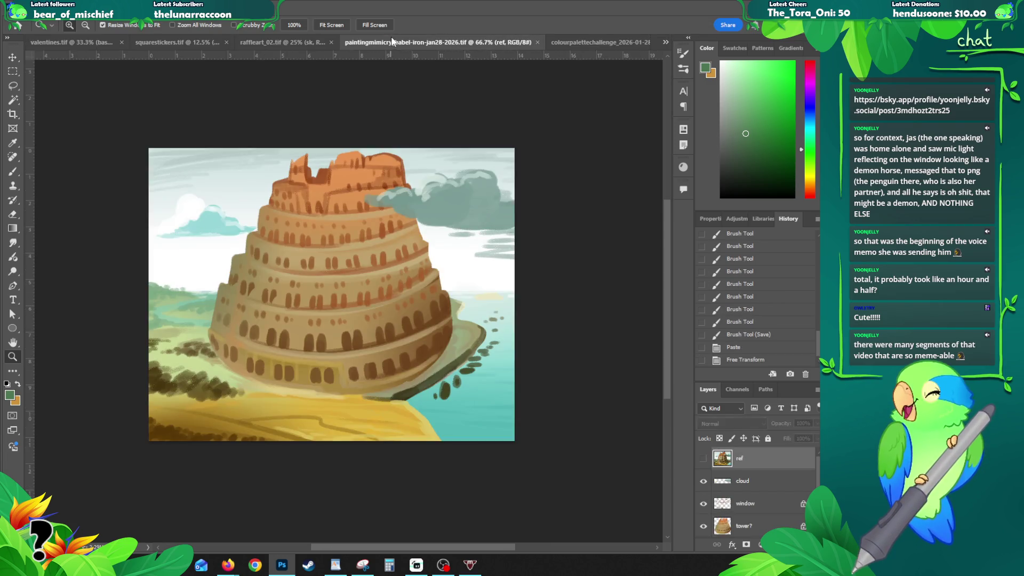
- Back in raffleart_02, hide the merged Group 1 copy layer and select the ricardo owl layer
click(278, 42)
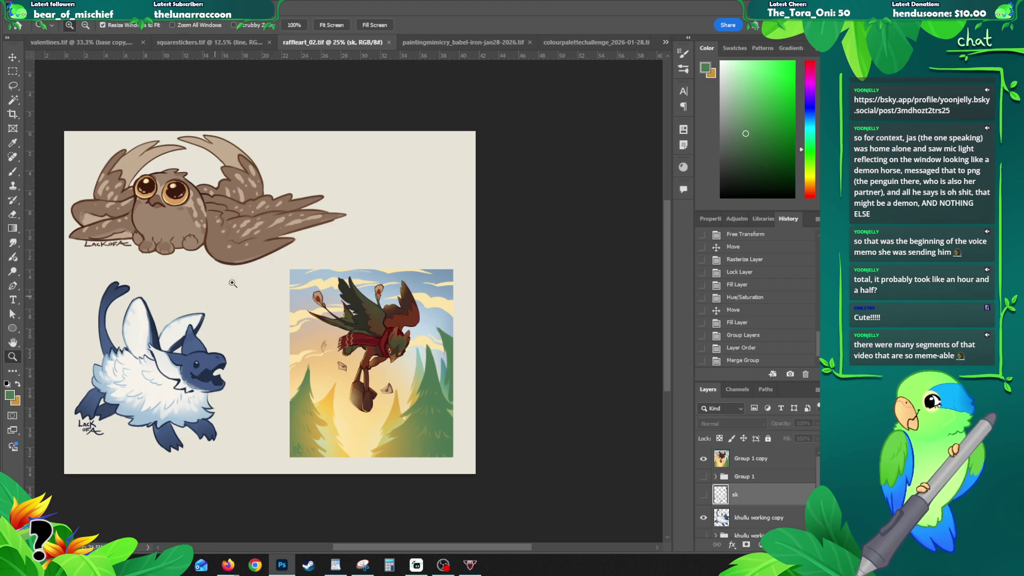
key(v)
click(714, 459)
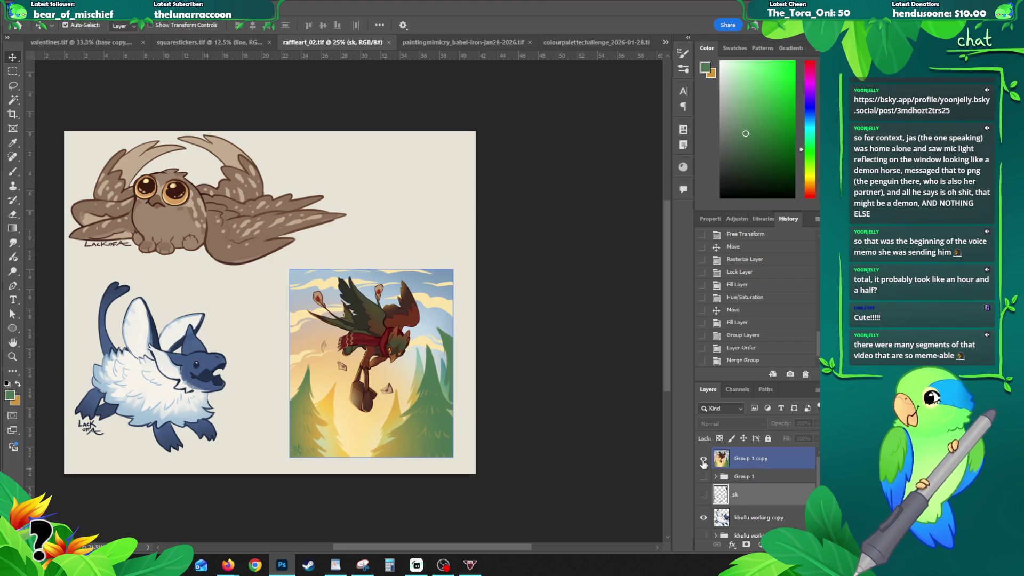
click(703, 460)
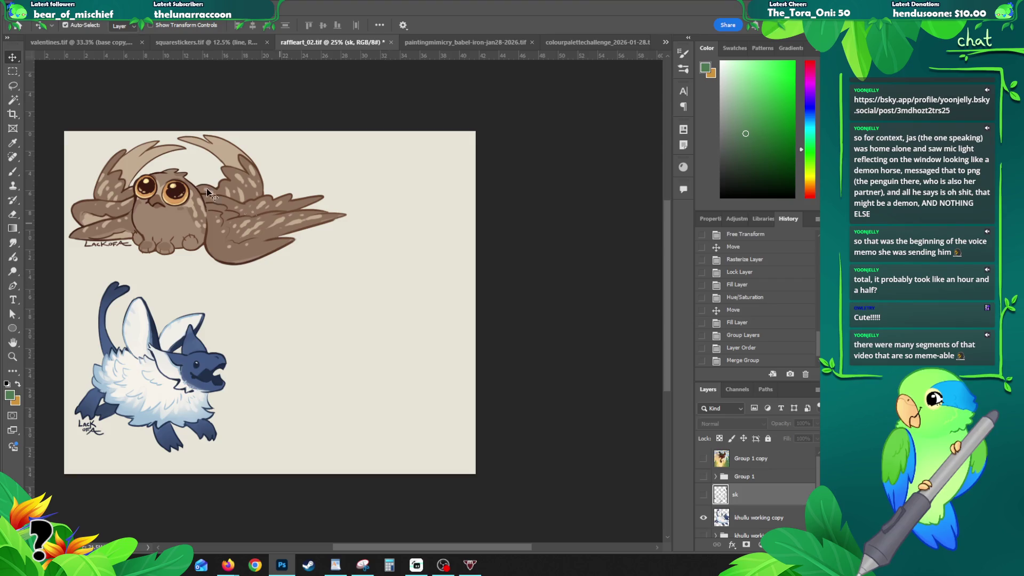
scroll(737, 501, down, 2)
click(744, 504)
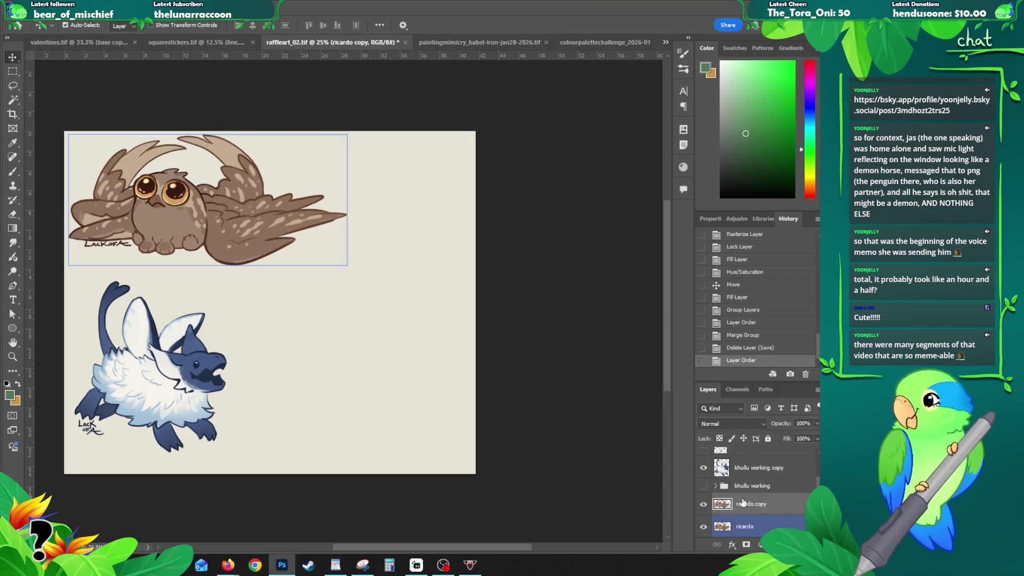
- Alt-drag a copy of the owl to the right and down, then zoom in on it
drag(201, 202, 308, 234)
key(z)
click(261, 183)
- Select a rectangle behind the owl's upper body and sample pale blue from the creature's wing
key(m)
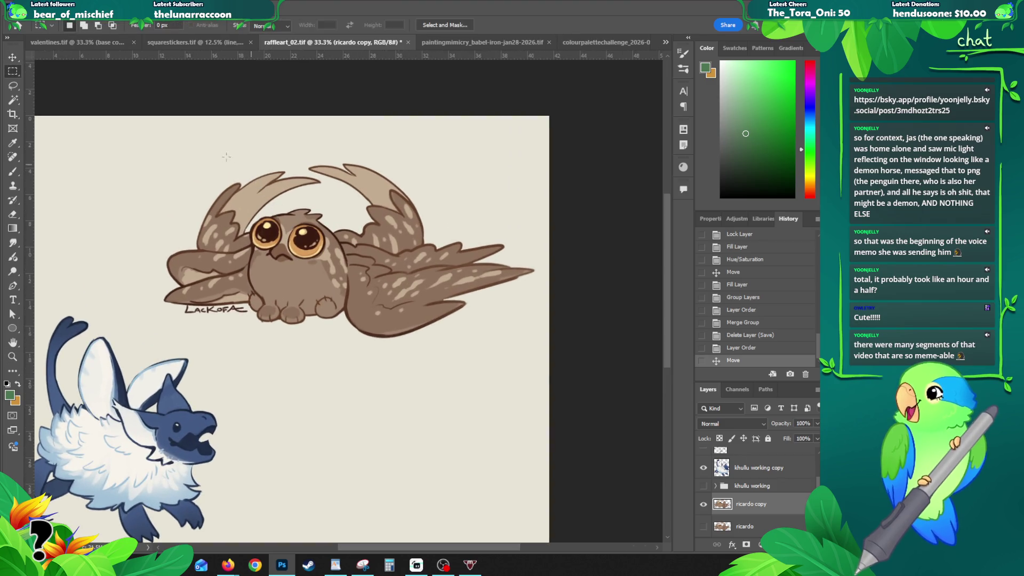
mouse_move(157, 139)
mouse_down()
mouse_move(275, 251)
mouse_move(470, 291)
mouse_move(501, 283)
mouse_move(476, 285)
mouse_up()
drag(424, 243, 435, 243)
key(b)
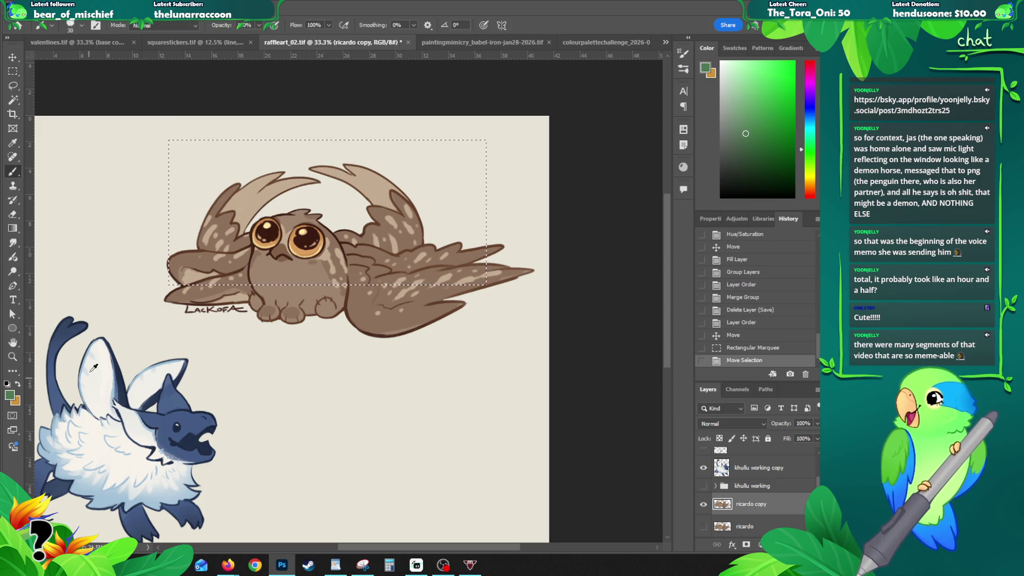
alt+click(83, 368)
- Fill the rectangle with pale blue on a new 'bg' layer below the owl, then deselect
key(alt+BackSpace)
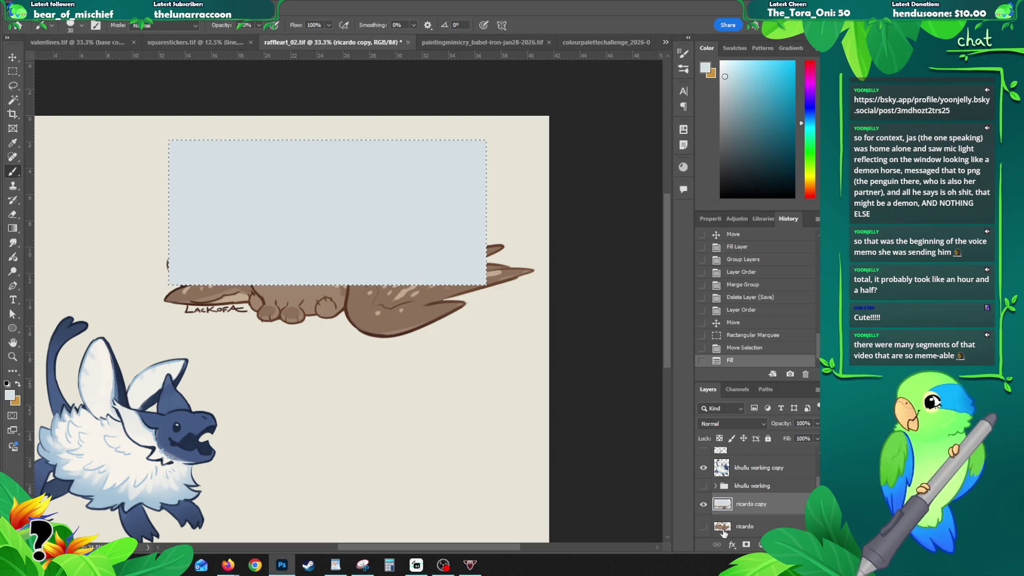
key(ctrl+z)
click(758, 527)
key(ctrl+shift+n)
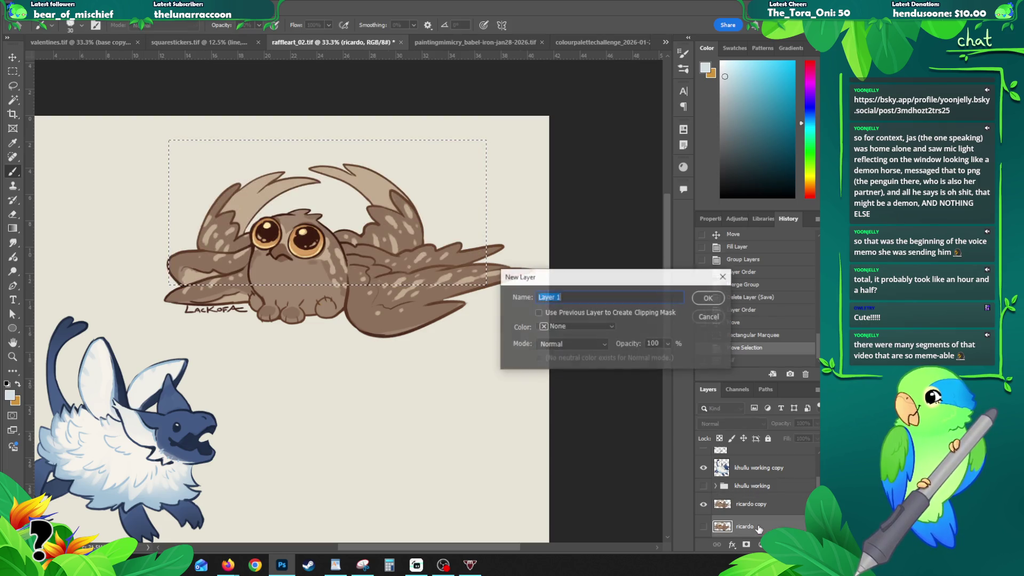
text(bg)
key(Return)
key(alt+BackSpace)
key(ctrl+d)
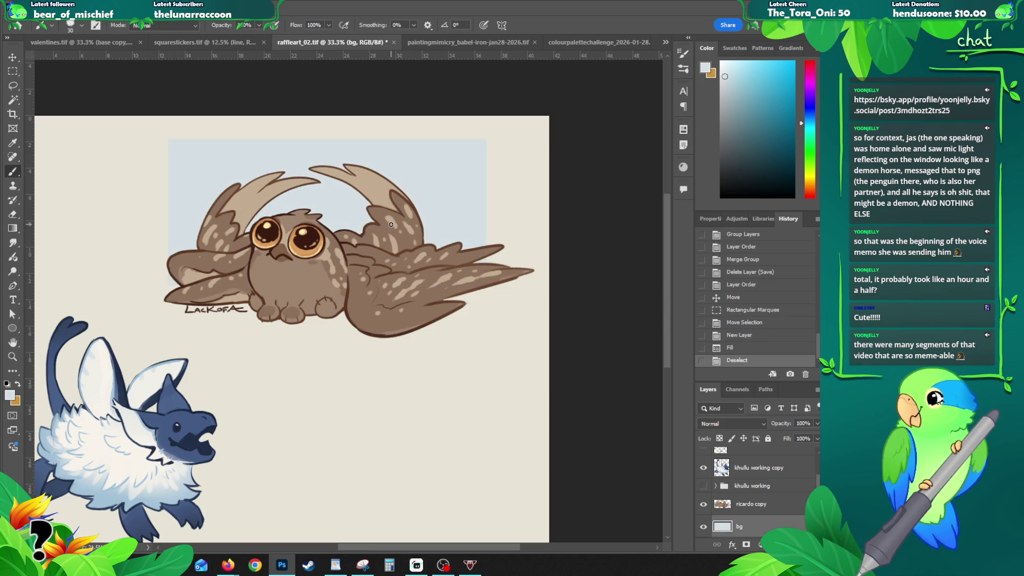
- Lock the bg layer's transparency and try bluer gradients across the panel, then undo them
click(719, 439)
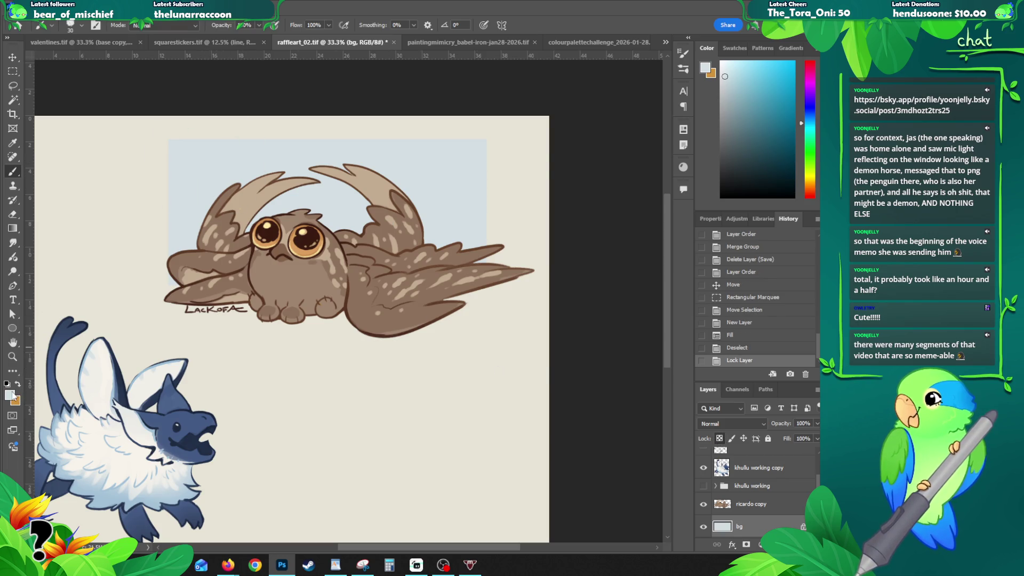
click(10, 395)
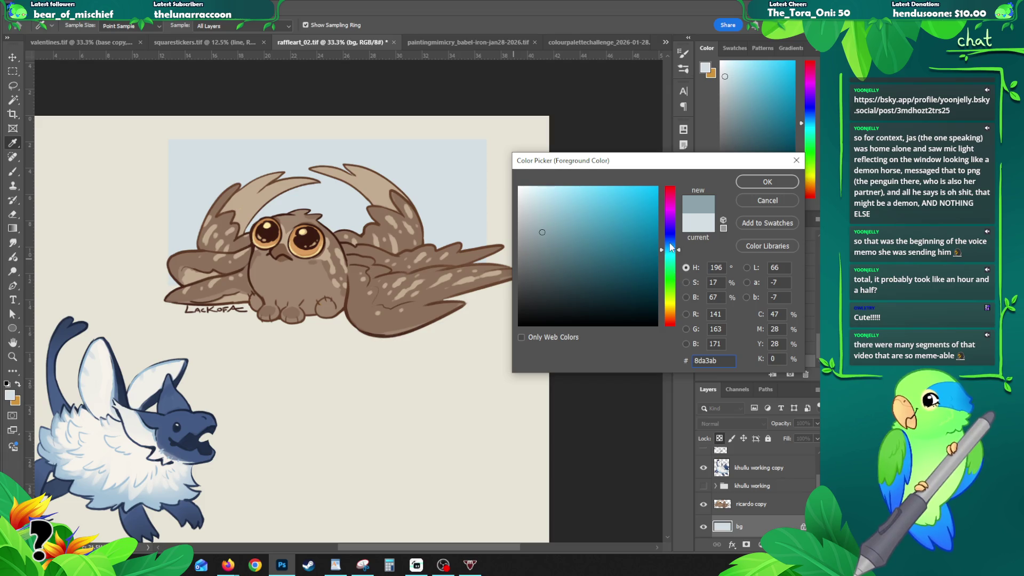
click(670, 241)
click(768, 182)
key(g)
mouse_move(153, 131)
mouse_down()
mouse_move(188, 183)
mouse_move(256, 237)
mouse_up()
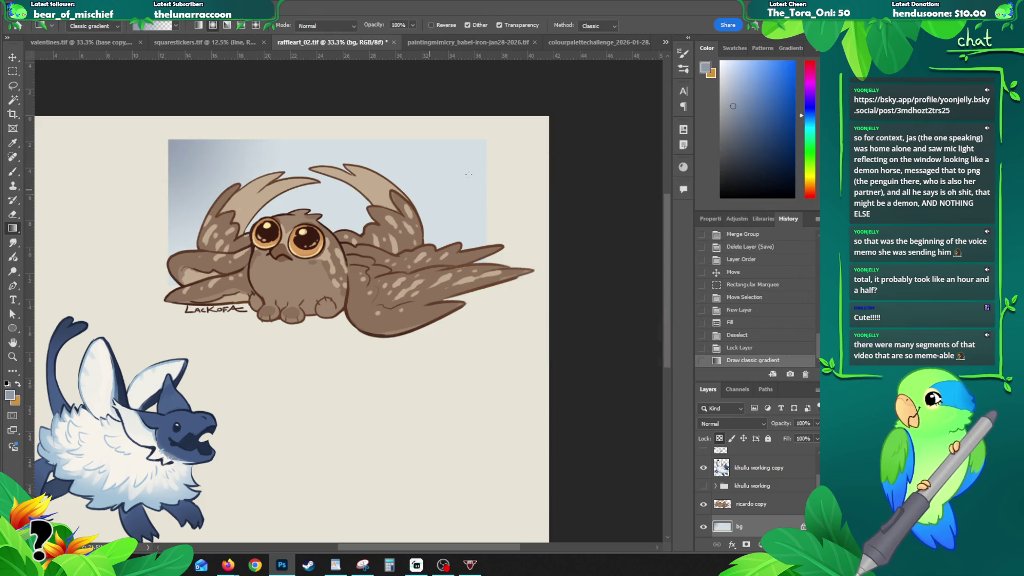
drag(477, 172, 475, 174)
key(ctrl+alt+z)
key(ctrl+alt+z)
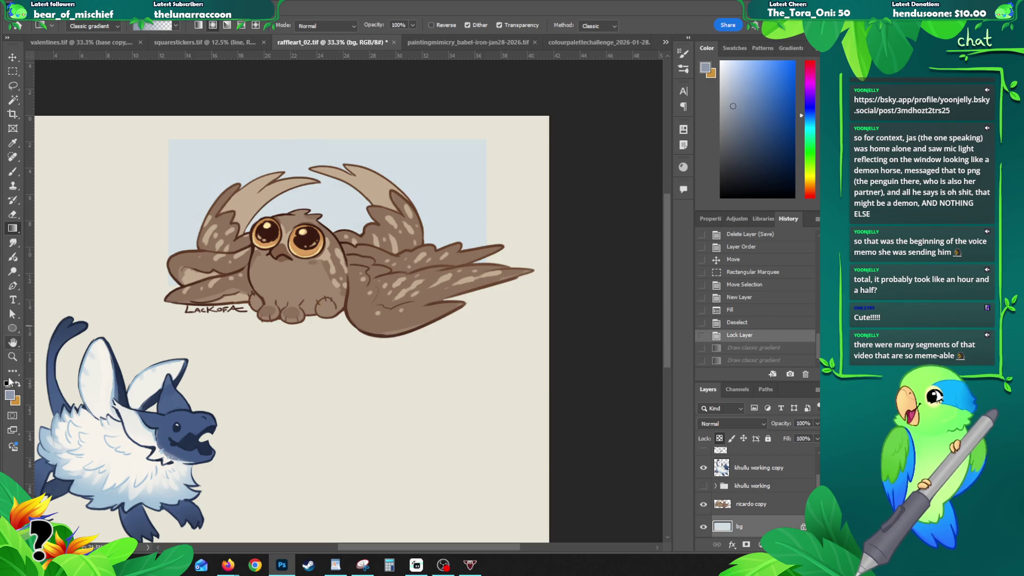
- Shade the pale blue panel with several blue gradients, darkening its top-left, top and right side
alt+click(58, 433)
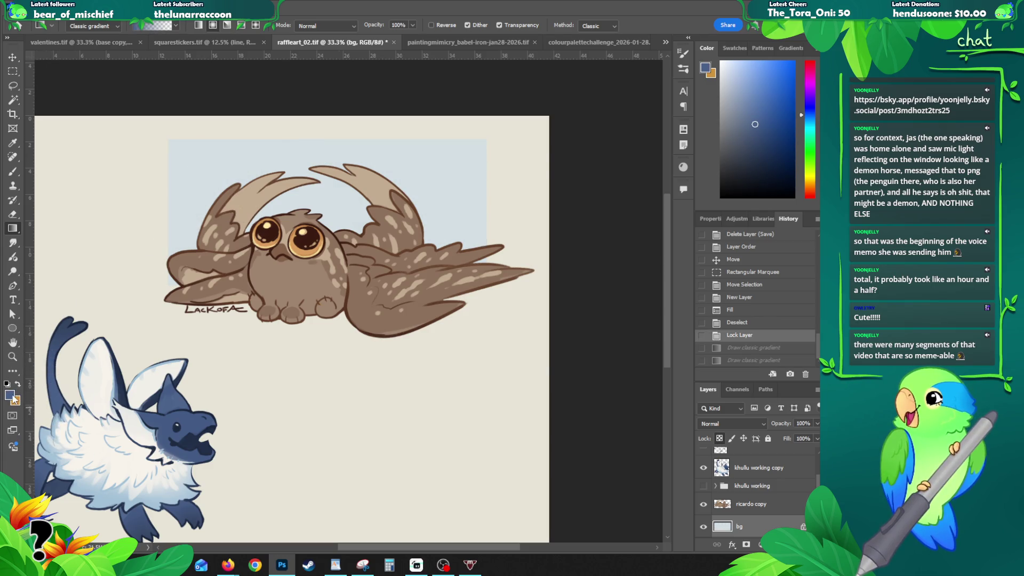
click(9, 394)
click(561, 227)
click(759, 181)
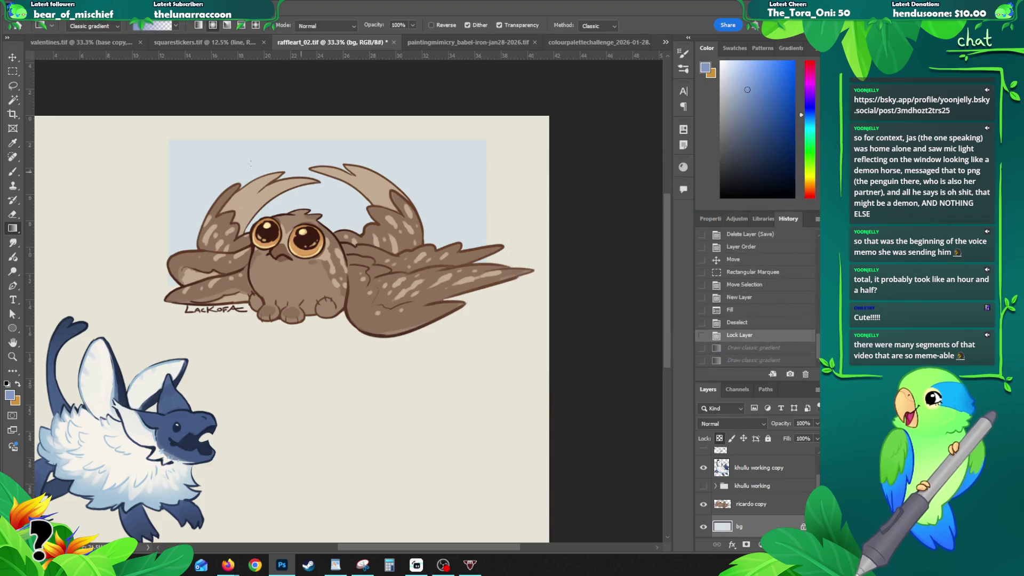
drag(165, 160, 191, 197)
drag(241, 284, 180, 256)
mouse_move(126, 228)
mouse_down()
mouse_move(229, 112)
mouse_move(324, 249)
mouse_up()
drag(486, 105, 495, 251)
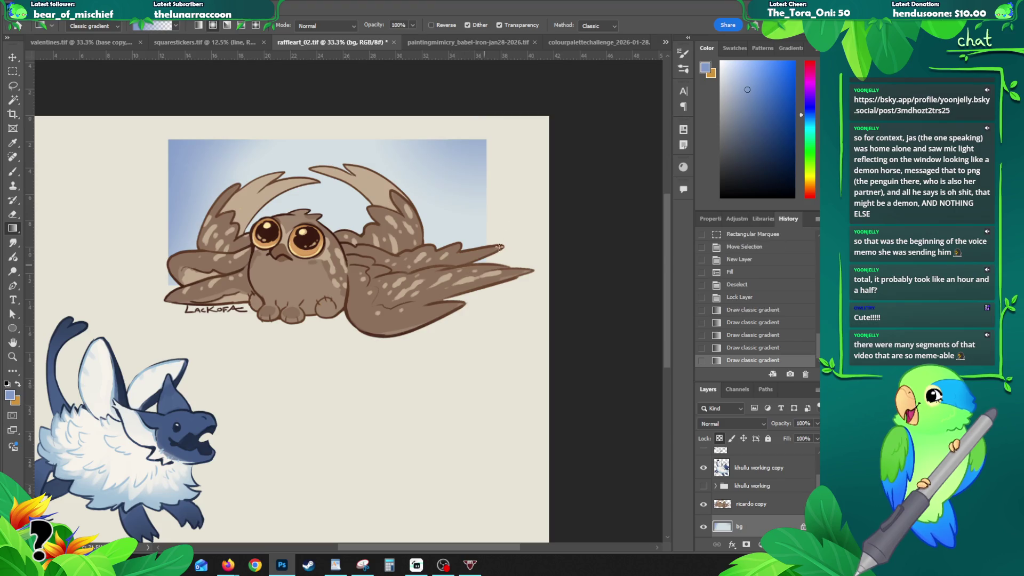
drag(397, 100, 384, 227)
drag(496, 160, 395, 306)
mouse_move(530, 287)
mouse_down()
mouse_move(410, 208)
mouse_move(443, 212)
mouse_move(434, 214)
mouse_up()
- Nudge the blue sky panel left, return to the brush and begin a new layer
key(v)
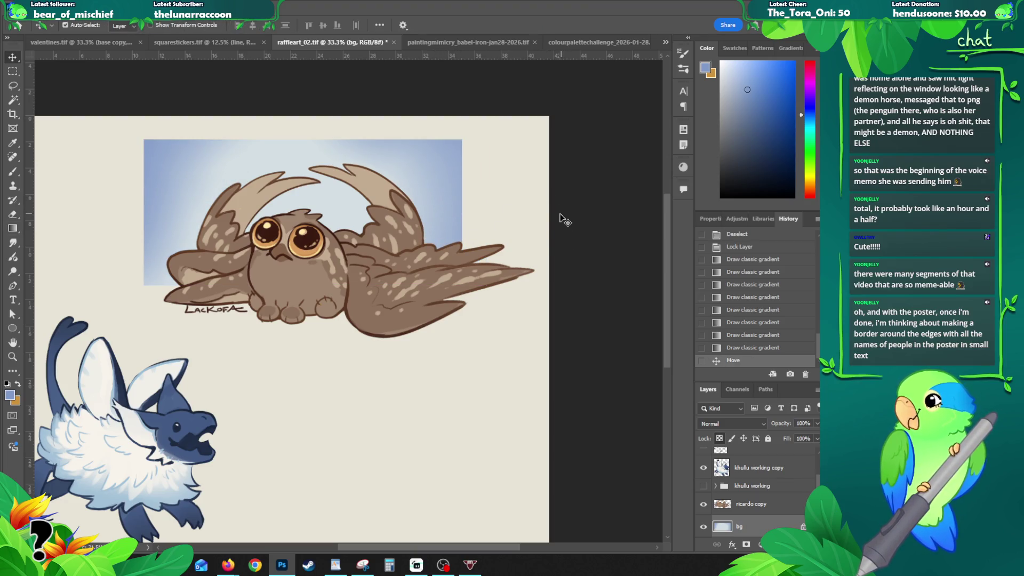
key(b)
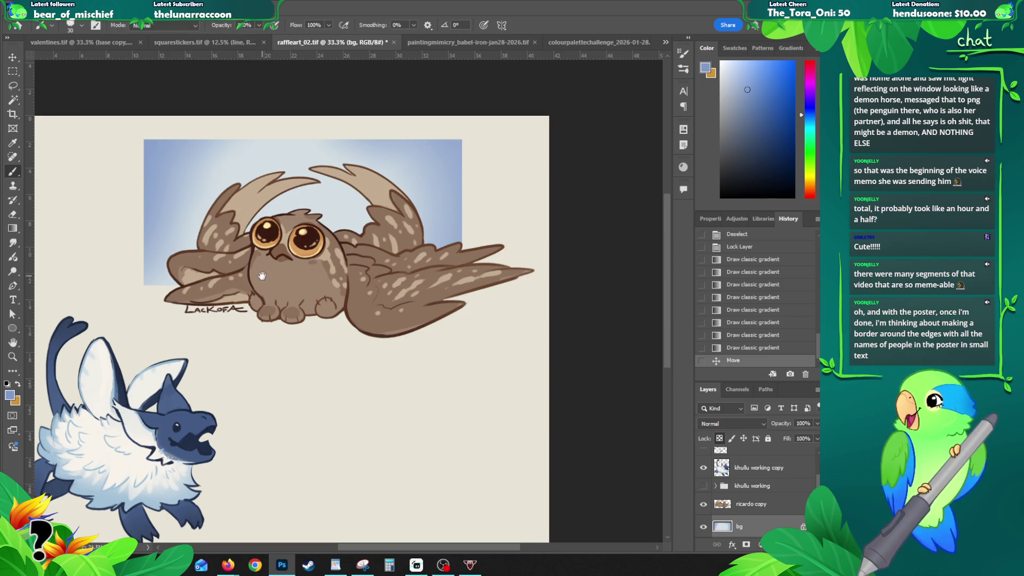
drag(262, 276, 260, 287)
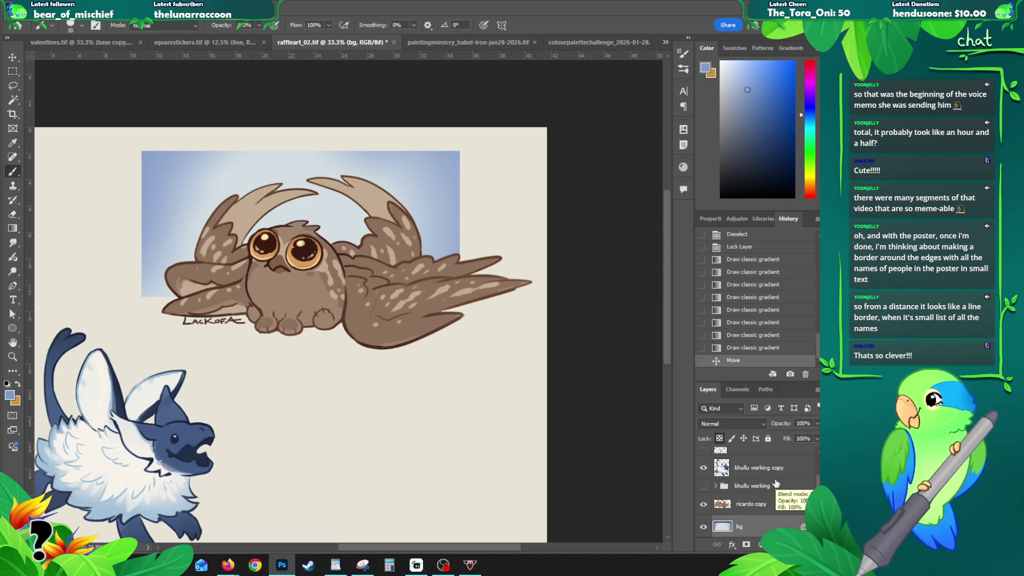
key(ctrl+shift+n)
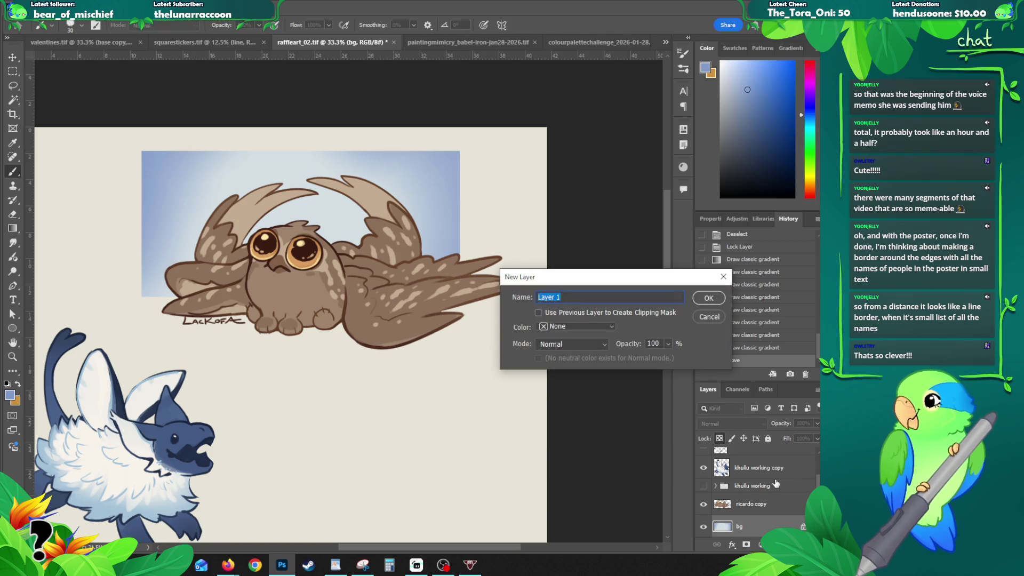
- Confirm the new layer and set orange as the painting colour with a size 90 brush
key(Return)
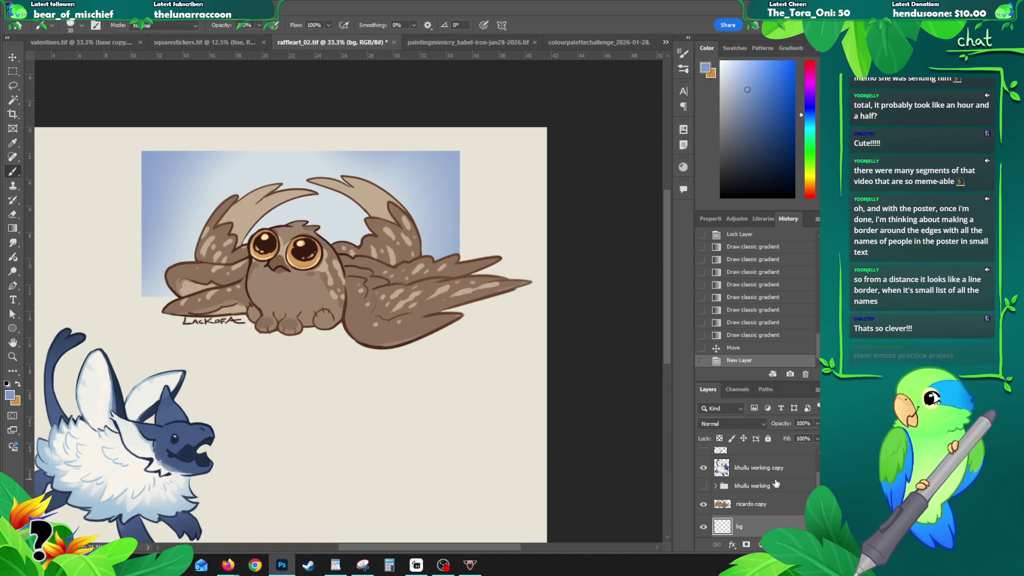
click(9, 395)
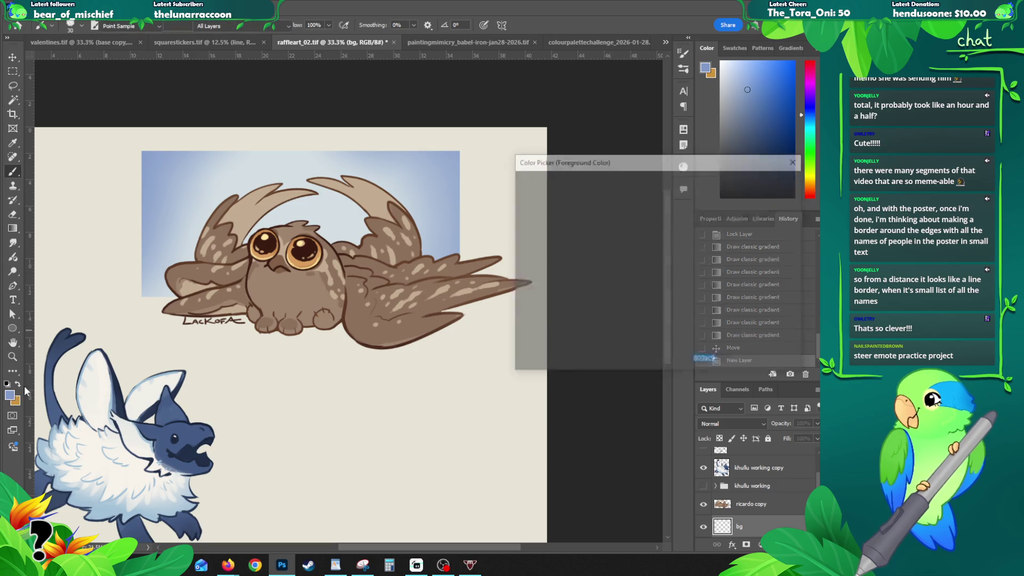
click(745, 201)
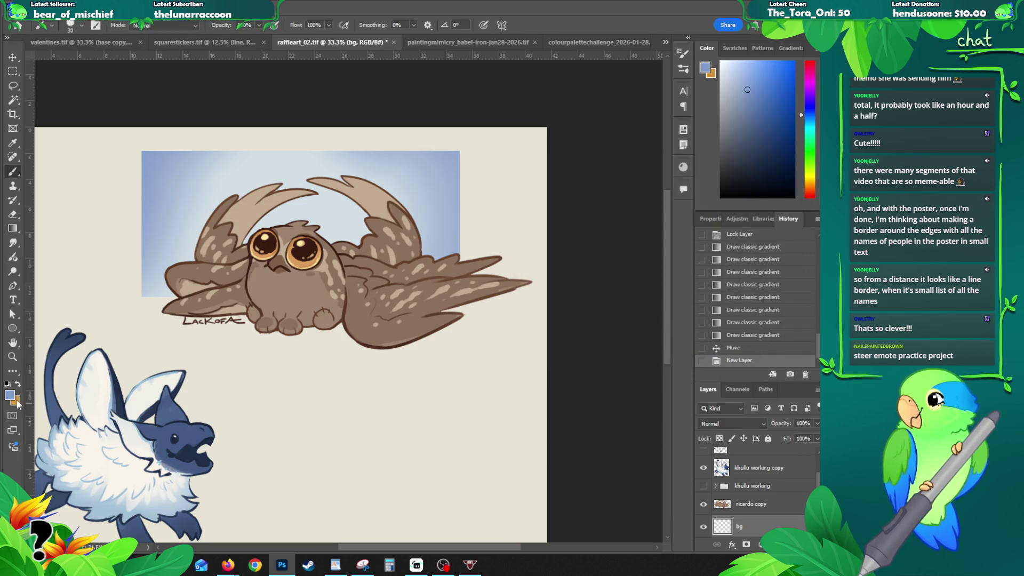
click(16, 401)
click(744, 200)
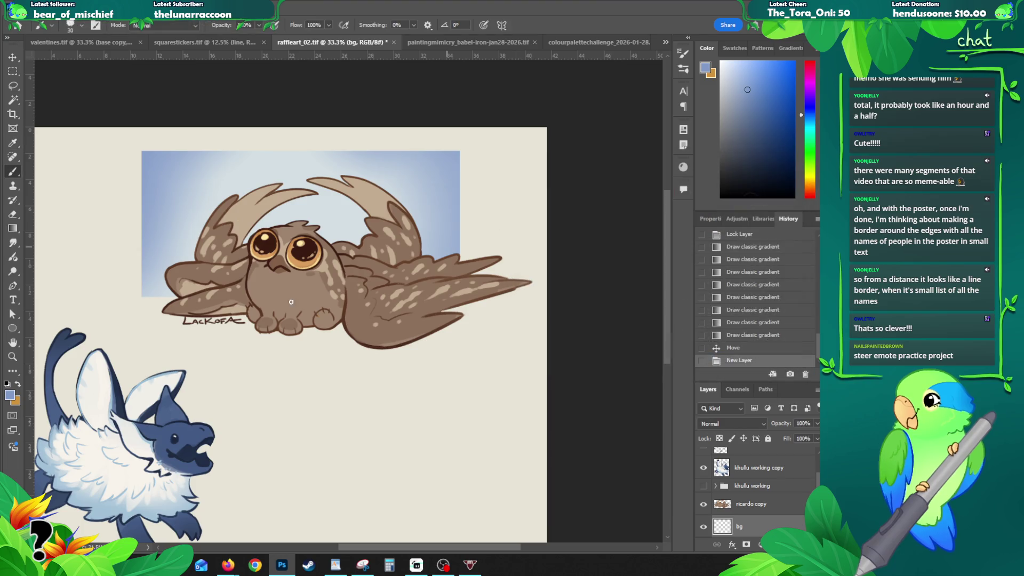
click(18, 384)
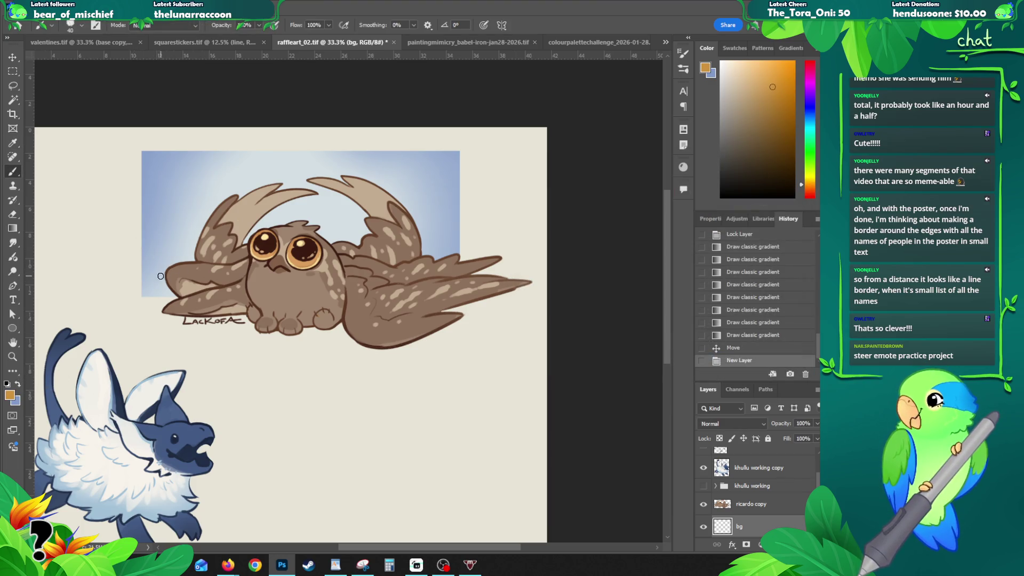
mouse_move(121, 283)
mouse_down()
mouse_move(165, 285)
mouse_move(144, 300)
mouse_move(180, 298)
mouse_move(230, 315)
mouse_move(181, 312)
mouse_move(286, 316)
mouse_move(263, 333)
mouse_move(342, 324)
mouse_move(363, 341)
mouse_move(355, 331)
mouse_up()
key(ctrl+z)
key(ctrl+z)
- Paint the orange ground shadow under the owl's right wing and lock the layer's transparency
drag(425, 314, 491, 304)
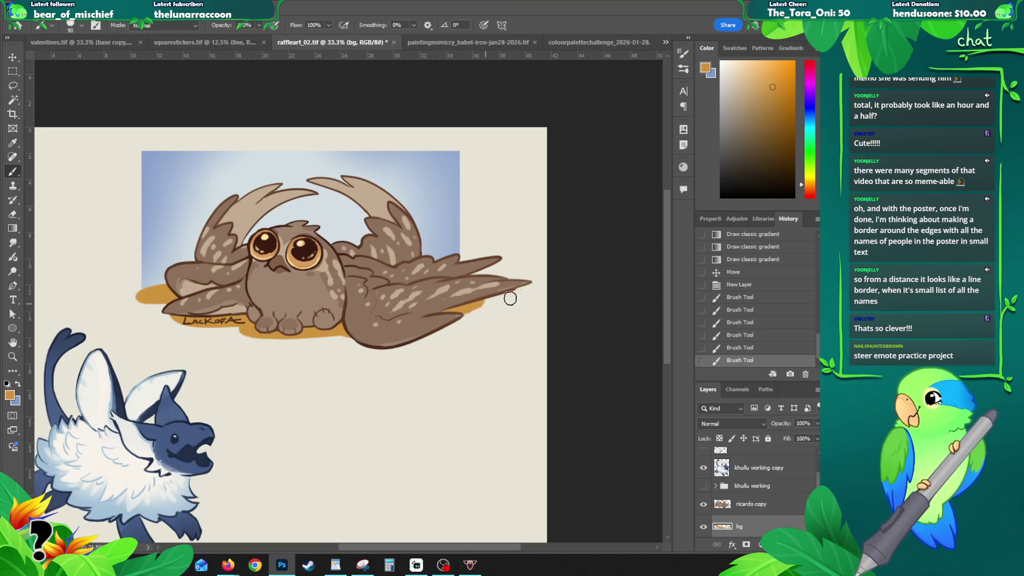
key(ctrl+z)
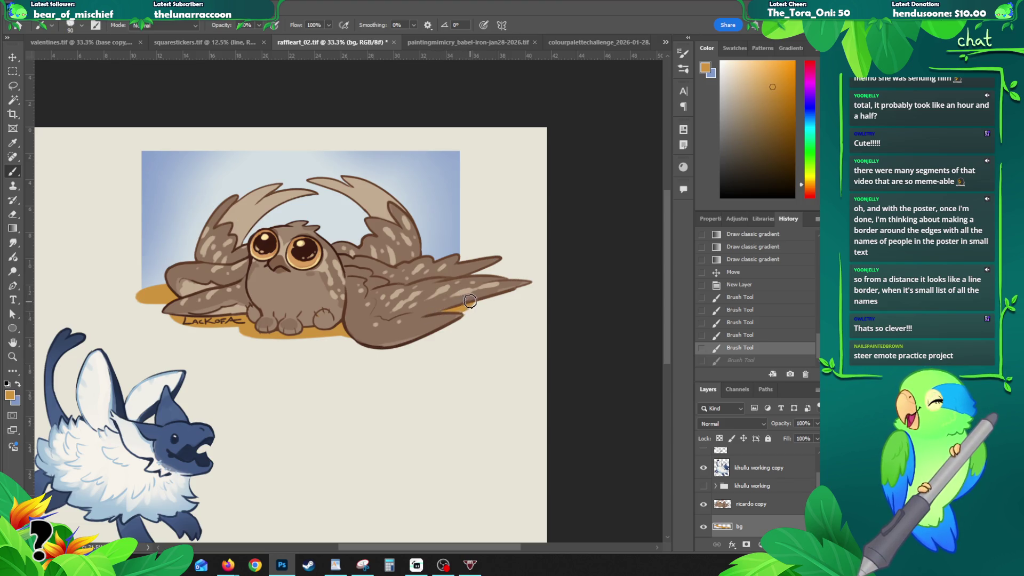
drag(461, 307, 453, 312)
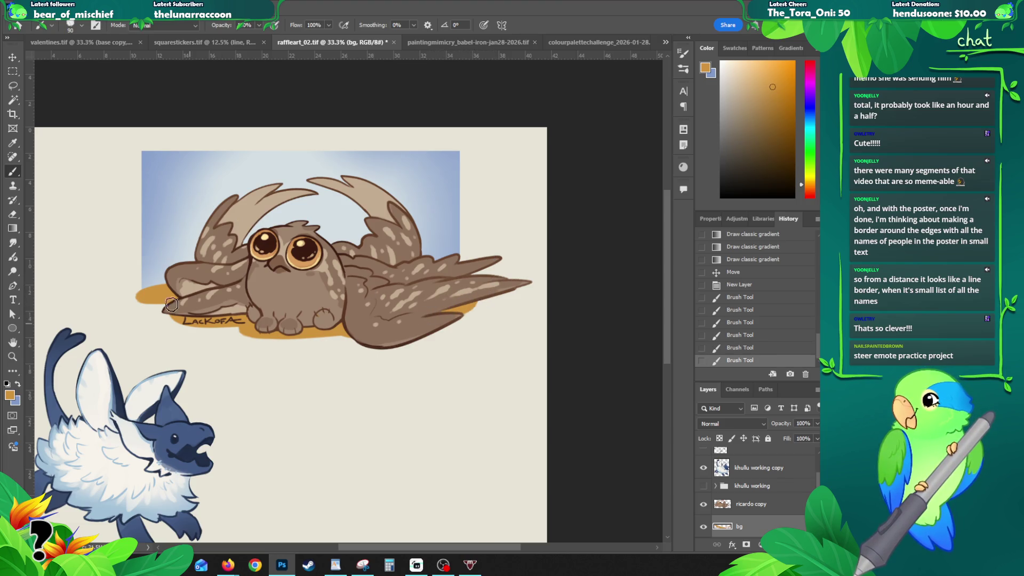
mouse_move(162, 289)
mouse_down()
mouse_move(142, 297)
mouse_move(181, 280)
mouse_up()
key(ctrl+z)
click(720, 439)
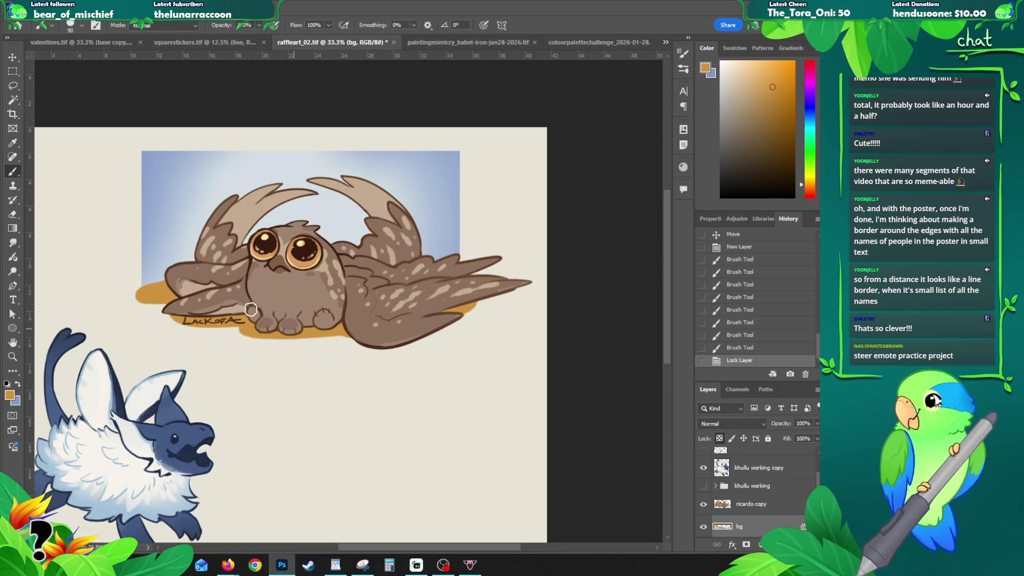
- Sample pale yellow and fade the orange ground patch into it with several gradients
alt+click(255, 259)
key(g)
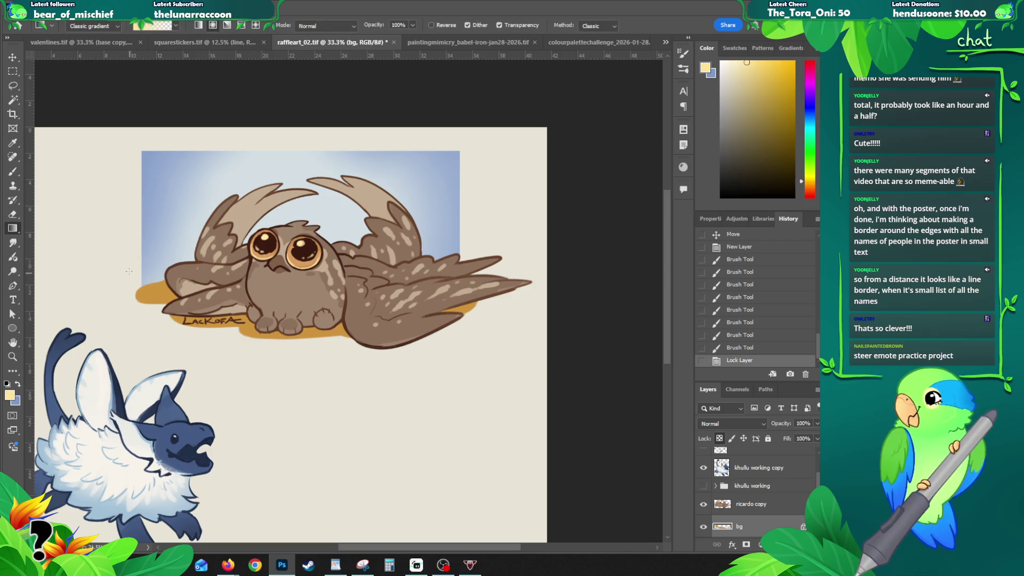
drag(133, 282, 172, 345)
drag(180, 305, 180, 306)
drag(285, 274, 287, 373)
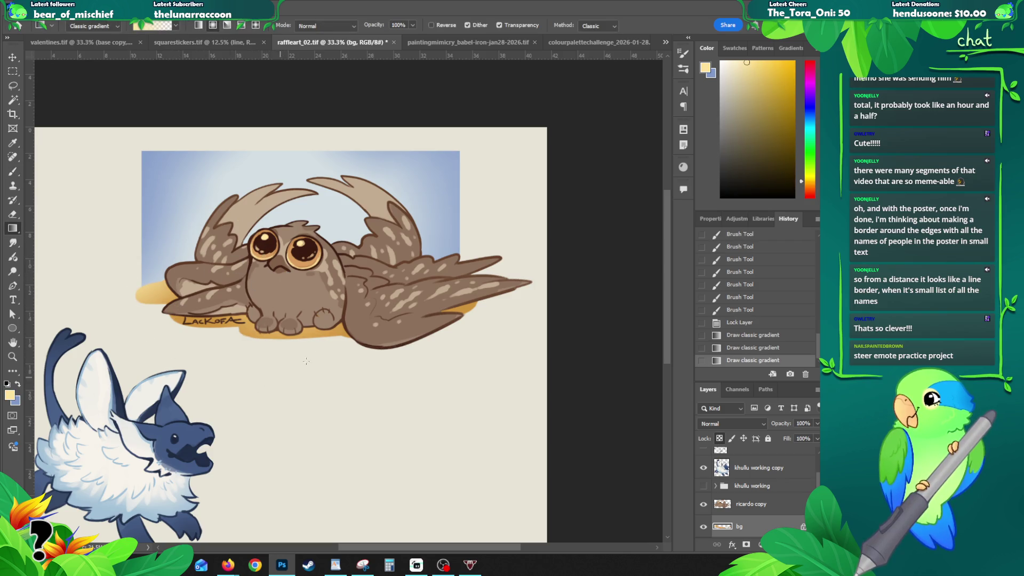
key(ctrl+z)
key(ctrl+shift+z)
key(ctrl+z)
key(ctrl+shift+z)
drag(253, 278, 303, 272)
- Switch back to the brush and start another new layer
key(b)
drag(281, 306, 267, 333)
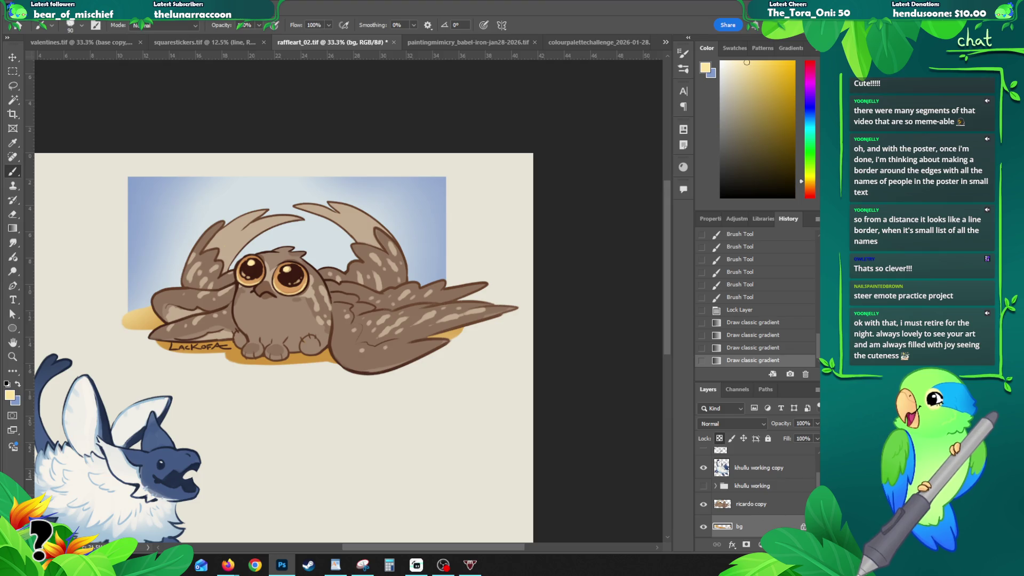
scroll(751, 520, down, 2)
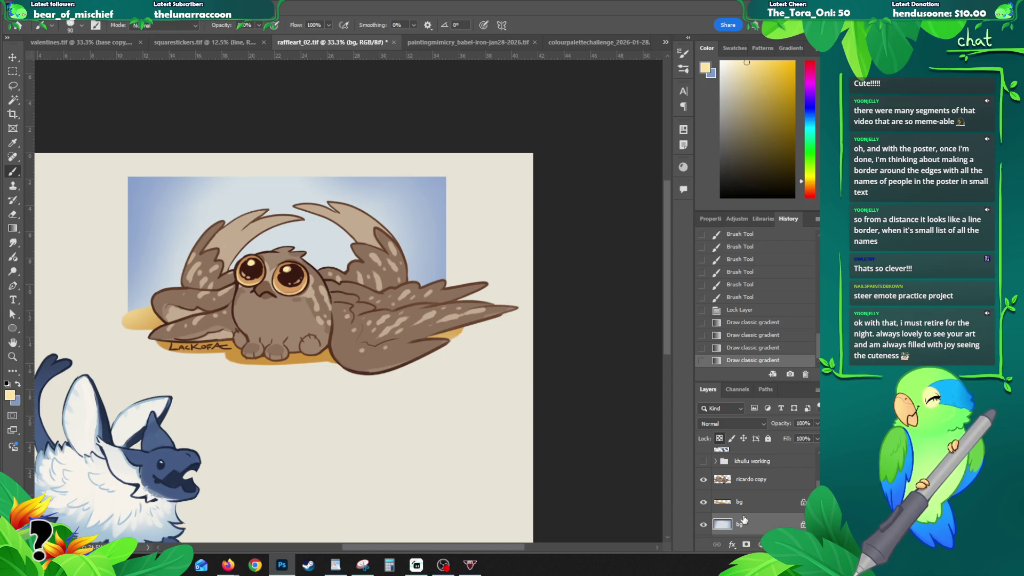
key(ctrl+shift+n)
- Name the new layer 'test' and try, then undo, a stroke at the sky's left edge
text(test)
key(Return)
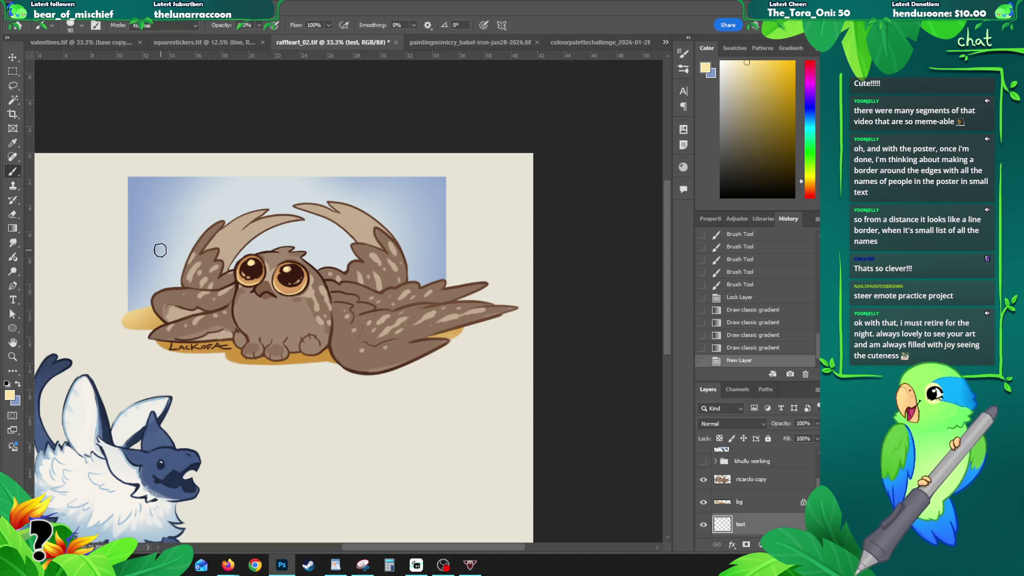
drag(166, 248, 180, 267)
drag(164, 234, 165, 334)
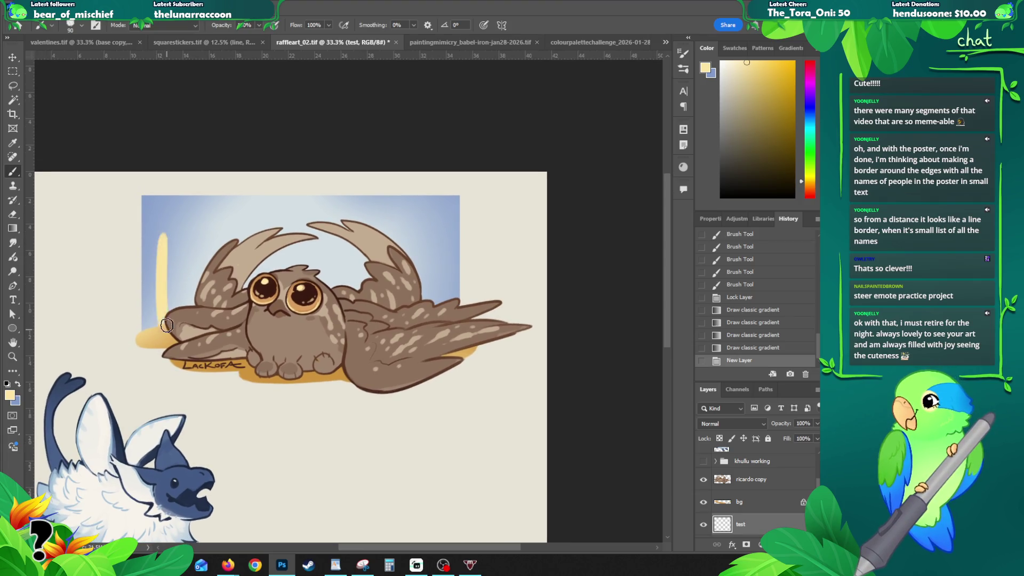
key(ctrl+z)
key(ctrl+z)
key(ctrl+z)
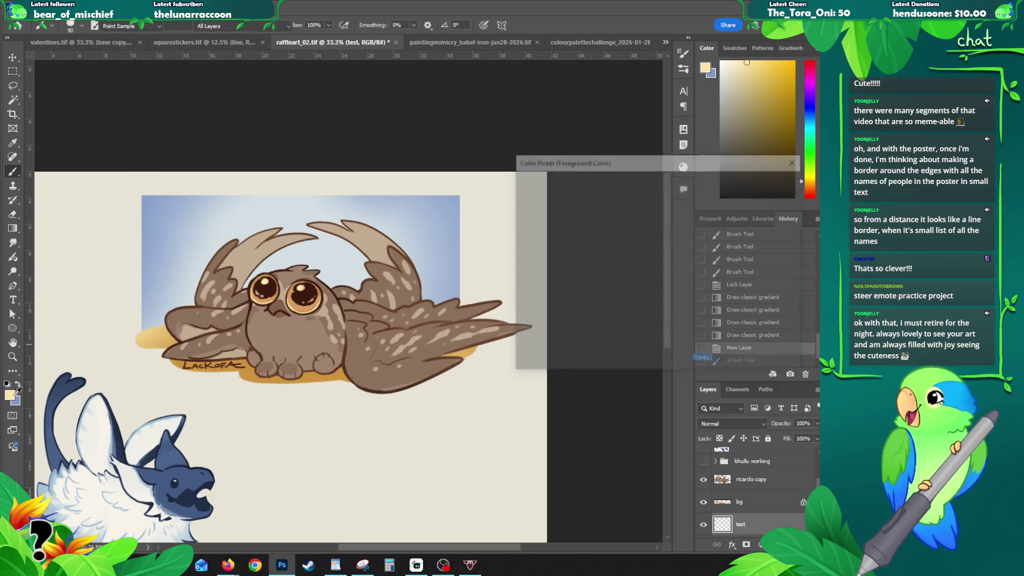
- Pick green in the Color Picker and paint cacti on the left and right of the sky
click(11, 396)
click(572, 221)
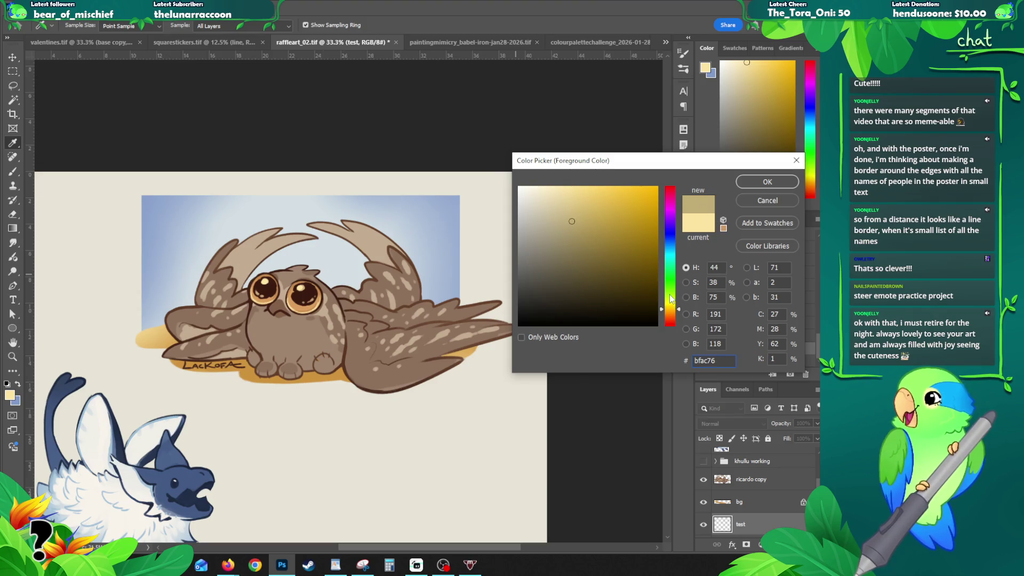
drag(672, 300, 675, 294)
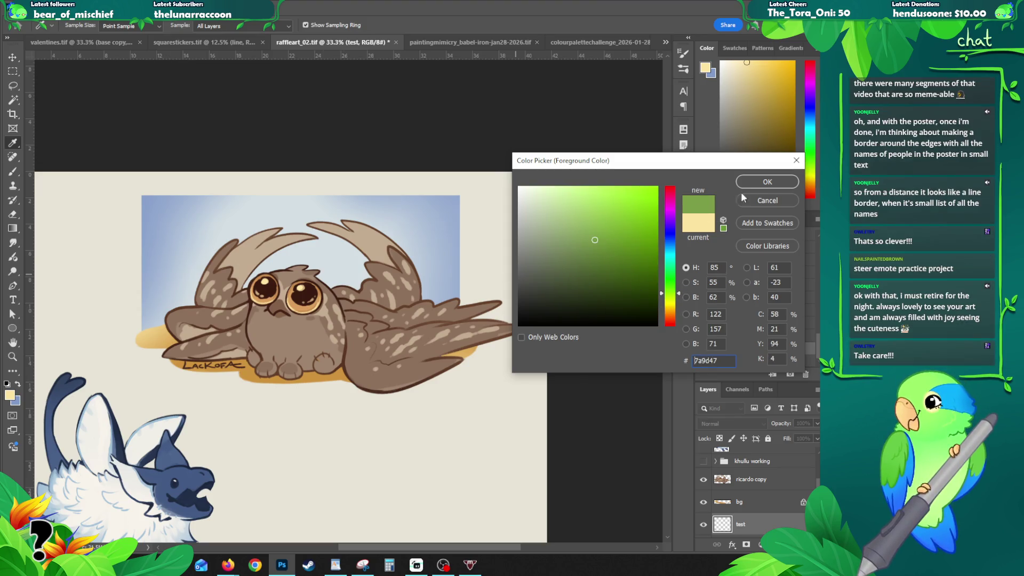
click(767, 182)
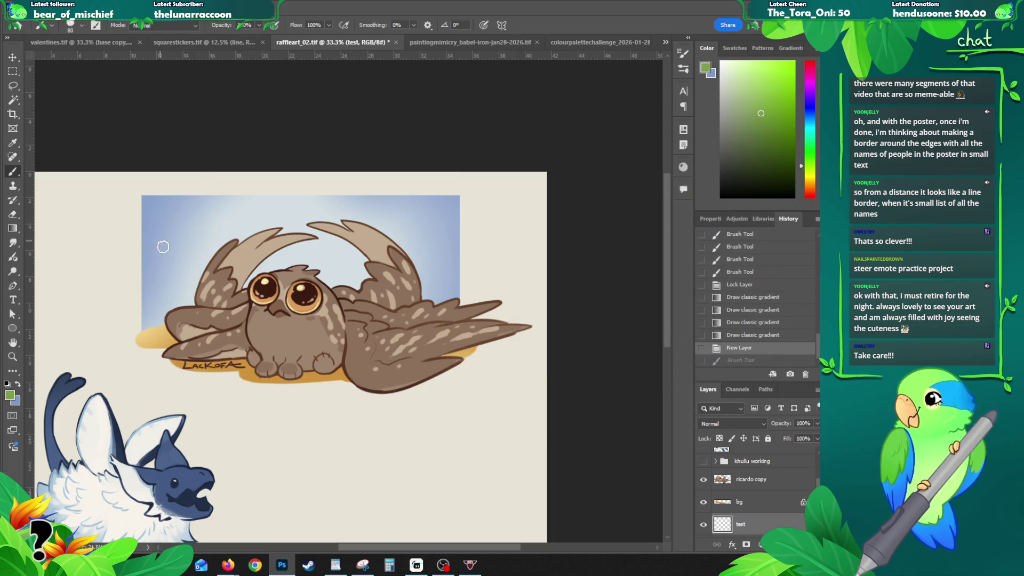
mouse_move(157, 332)
mouse_down()
mouse_move(135, 267)
mouse_move(159, 327)
mouse_up()
mouse_move(151, 269)
mouse_down()
mouse_move(160, 304)
mouse_move(161, 281)
mouse_move(159, 292)
mouse_move(136, 254)
mouse_move(145, 279)
mouse_move(126, 283)
mouse_move(145, 291)
mouse_up()
key(ctrl+z)
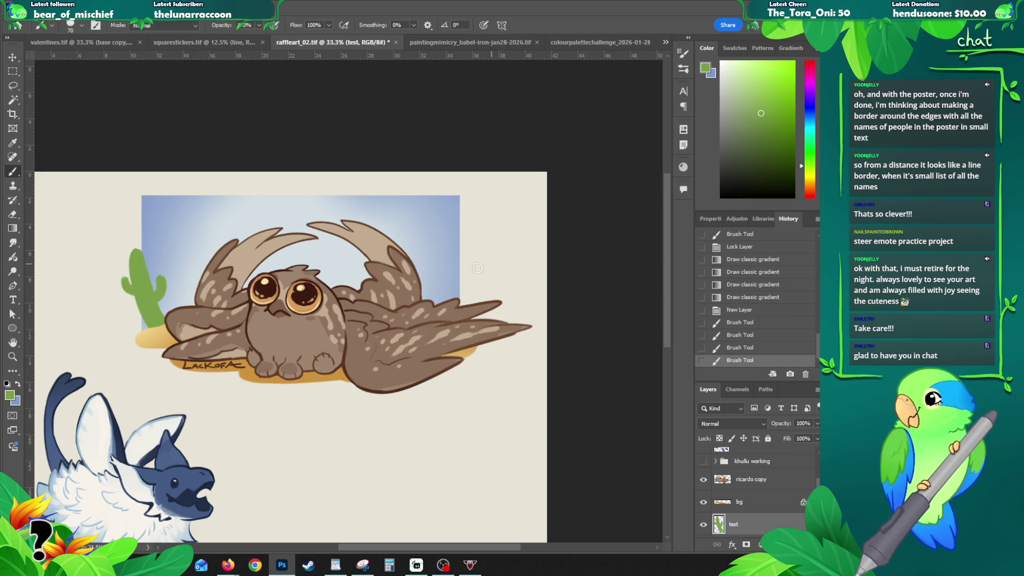
mouse_move(454, 268)
mouse_down()
mouse_move(440, 302)
mouse_move(451, 248)
mouse_up()
- Rework the right cactus's arm and top with brush strokes, undoing the unwanted attempts
key(ctrl+z)
mouse_move(438, 285)
mouse_down()
mouse_move(430, 267)
mouse_move(454, 272)
mouse_move(472, 258)
mouse_up()
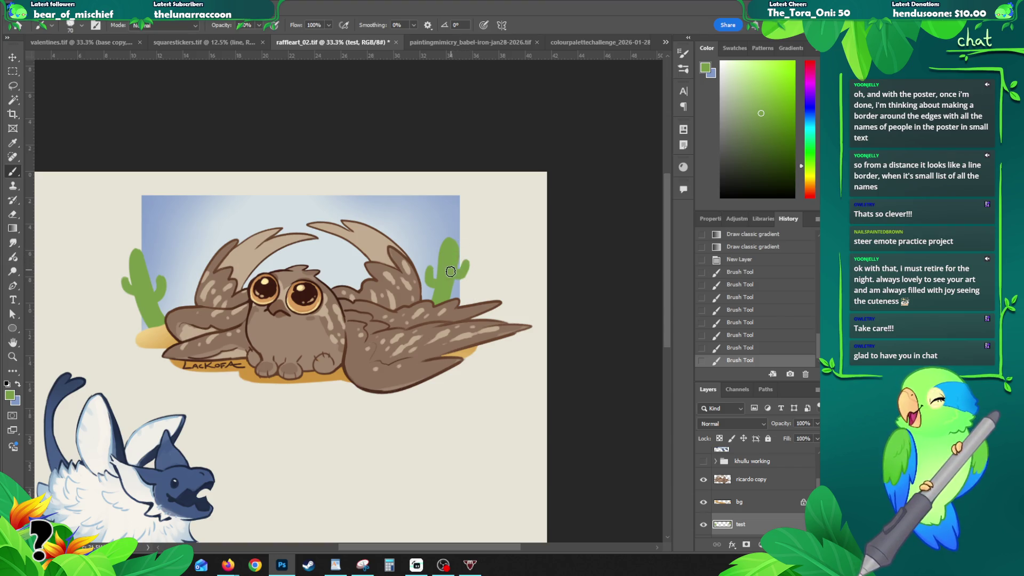
key(ctrl+z)
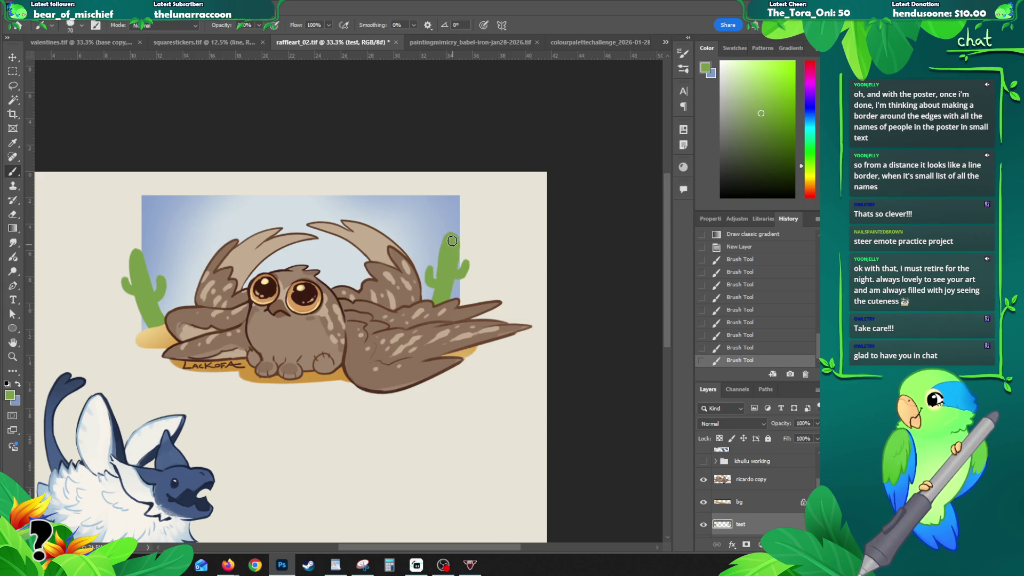
key(ctrl+z)
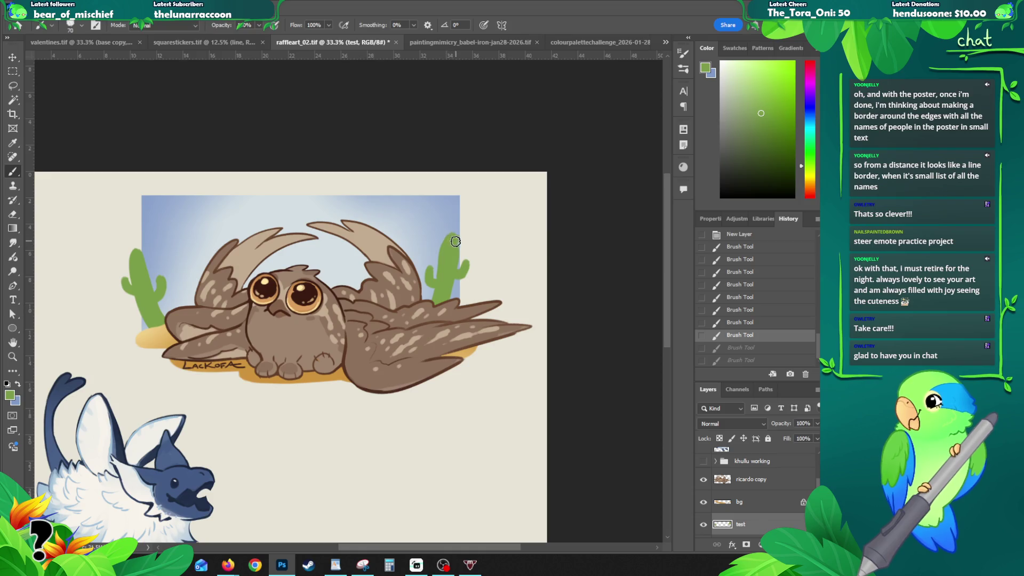
mouse_move(452, 239)
mouse_down()
mouse_move(445, 299)
mouse_move(470, 286)
mouse_move(458, 312)
mouse_move(465, 319)
mouse_up()
click(457, 250)
key(ctrl+z)
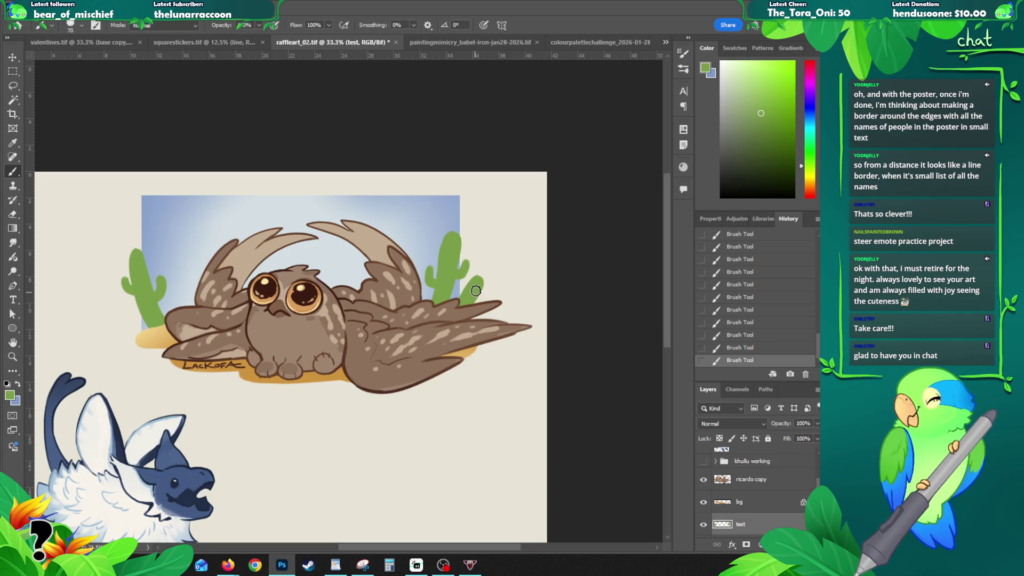
- Paint a tall cactus with an arm at the sky's upper left and refine its shape
mouse_move(190, 307)
mouse_down()
mouse_move(179, 216)
mouse_move(203, 297)
mouse_up()
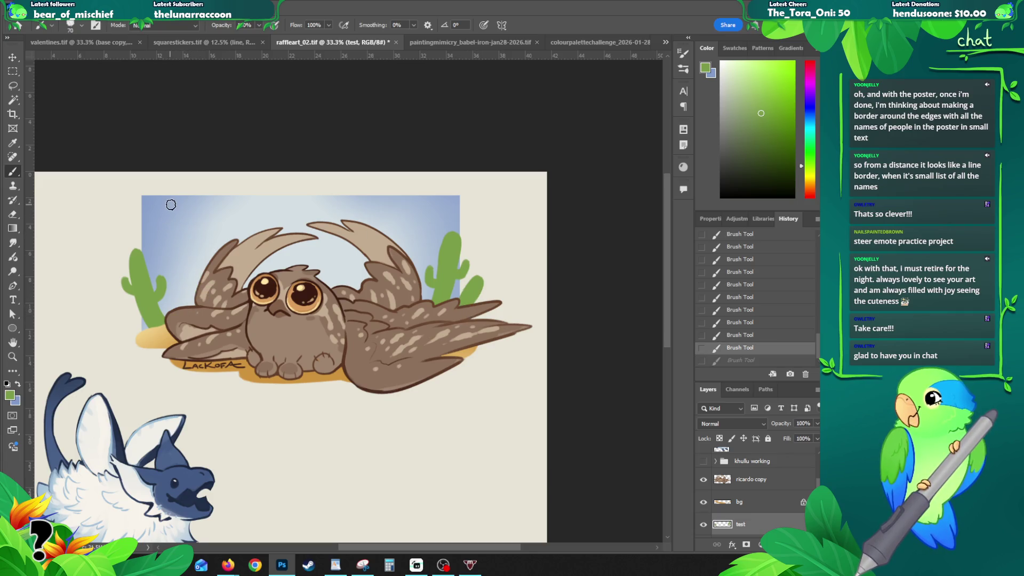
mouse_move(170, 205)
mouse_down()
mouse_move(197, 299)
mouse_move(173, 203)
mouse_move(205, 299)
mouse_up()
mouse_move(164, 248)
mouse_down()
mouse_move(169, 260)
mouse_move(201, 244)
mouse_move(164, 249)
mouse_up()
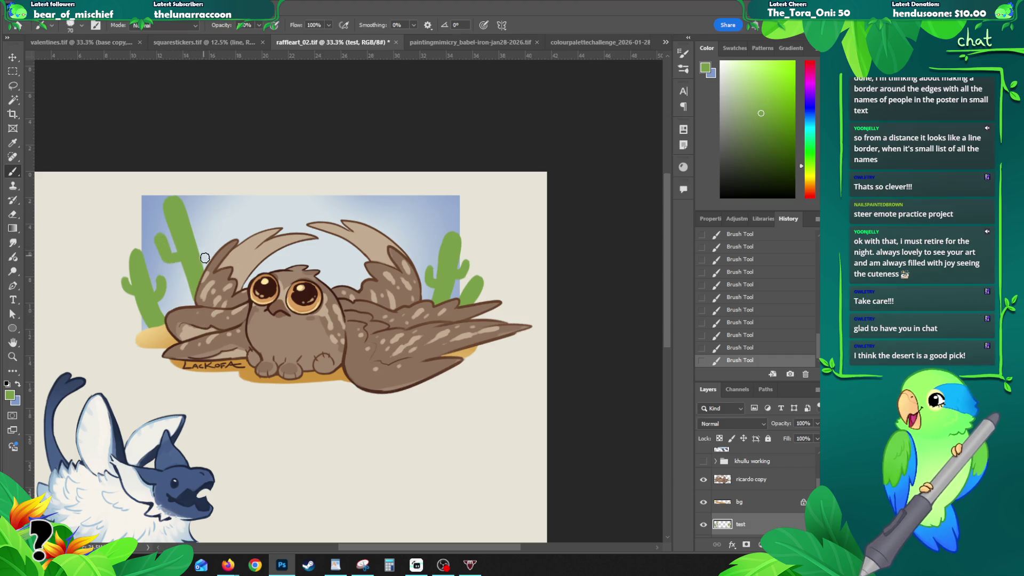
drag(206, 231, 212, 245)
drag(195, 291, 208, 250)
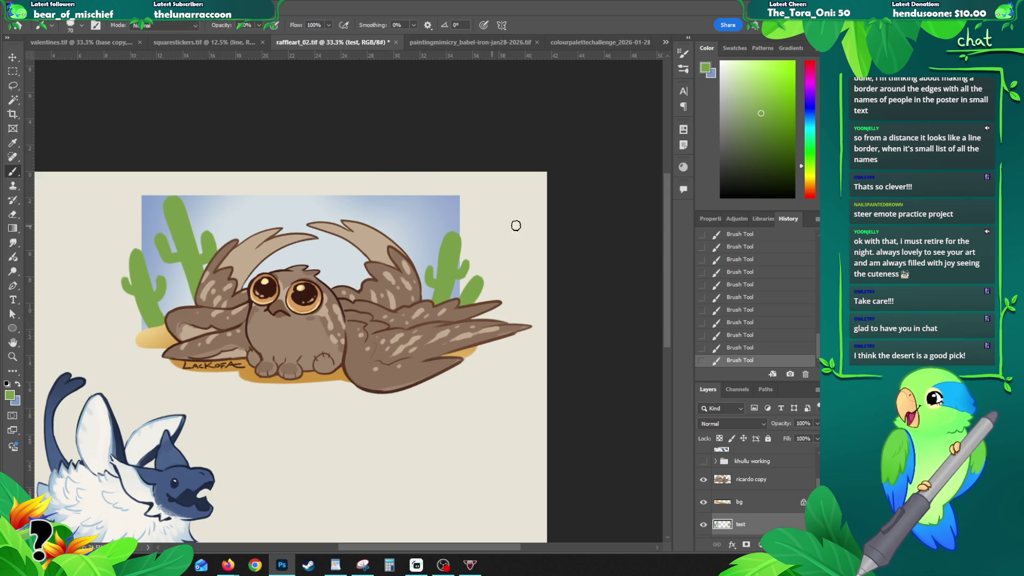
key(ctrl+z)
key(ctrl+z)
key(ctrl+z)
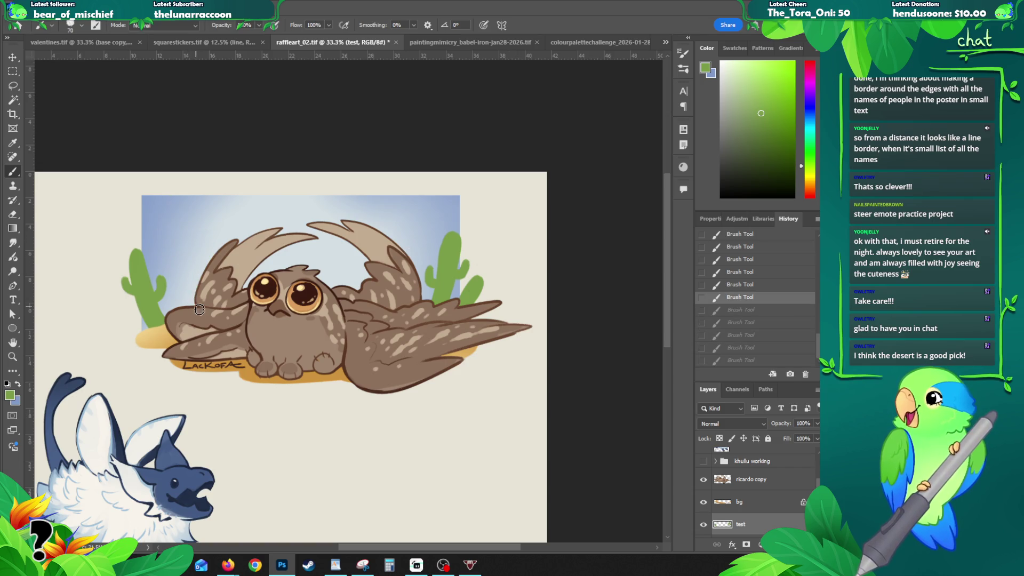
key(ctrl+shift+z)
key(ctrl+shift+z)
key(ctrl+shift+z)
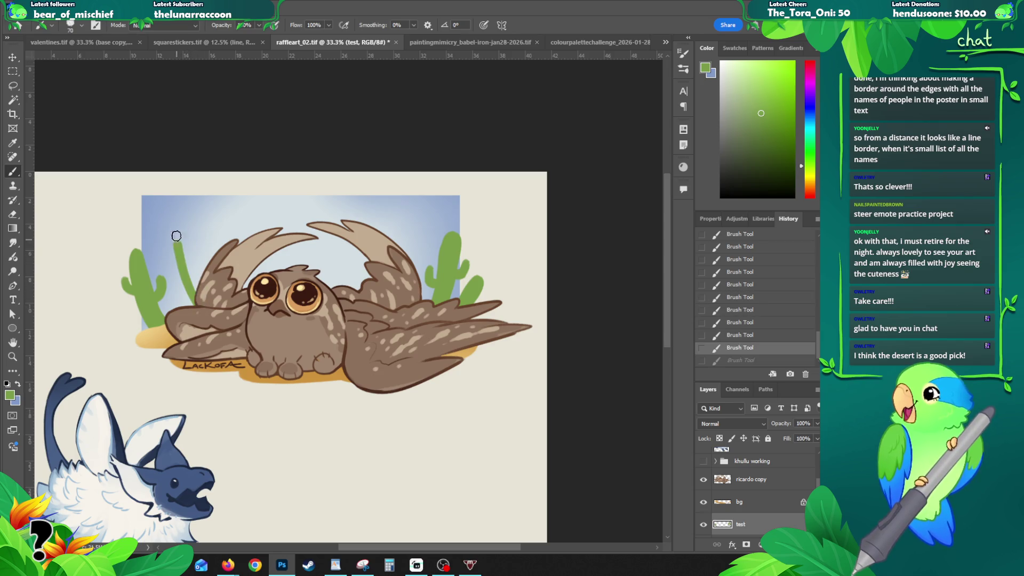
key(ctrl+shift+z)
key(ctrl+z)
- Paint cacti behind the owl's left and right wings and reshape the right wing tip
mouse_move(186, 274)
mouse_down()
mouse_move(187, 214)
mouse_move(200, 233)
mouse_move(193, 215)
mouse_move(163, 246)
mouse_move(176, 246)
mouse_move(165, 233)
mouse_up()
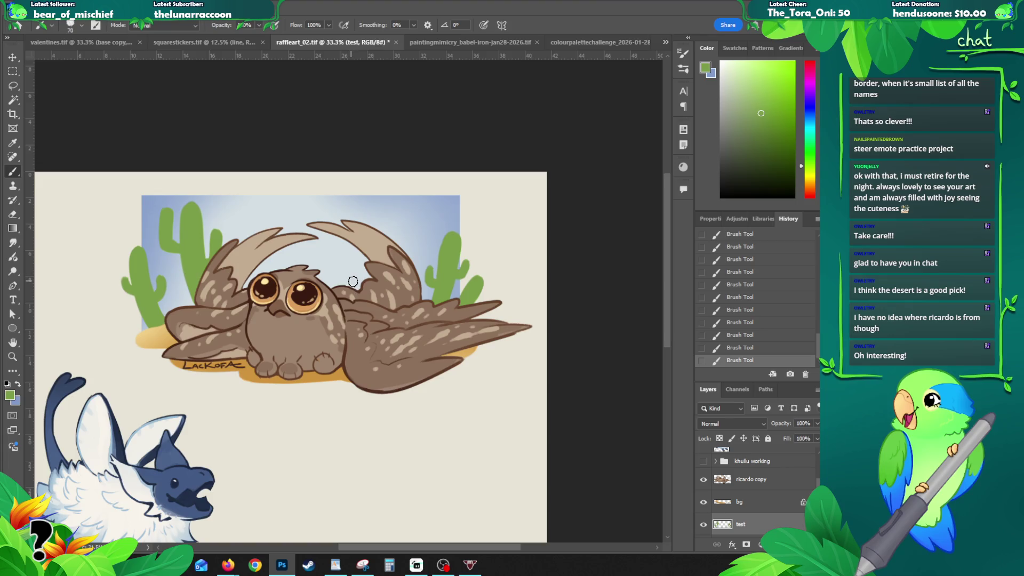
key(ctrl+z)
mouse_move(352, 293)
mouse_down()
mouse_move(357, 230)
mouse_move(357, 289)
mouse_move(369, 224)
mouse_move(355, 276)
mouse_up()
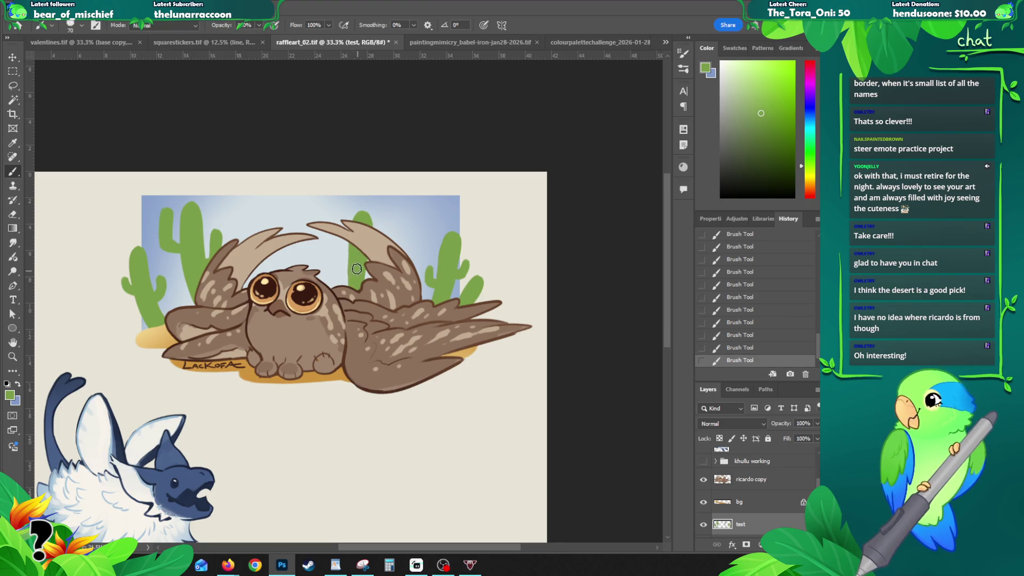
mouse_move(379, 236)
mouse_down()
mouse_move(362, 256)
mouse_move(378, 263)
mouse_up()
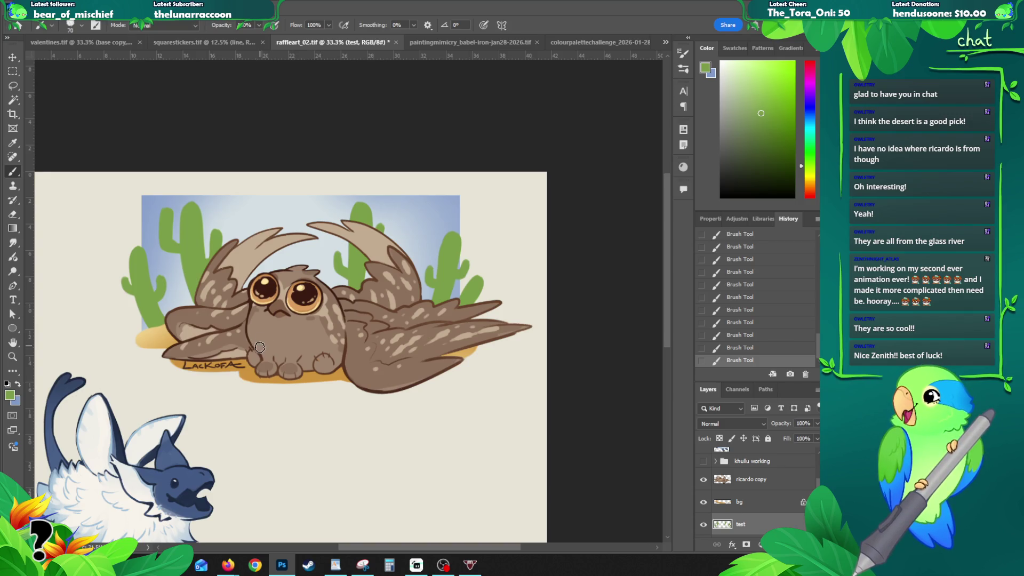
- On the bg layer, sample the orange sand and darken it to brown in the Color Picker. Brush that brown as shading on the sand under the owl
ctrl+click(250, 374)
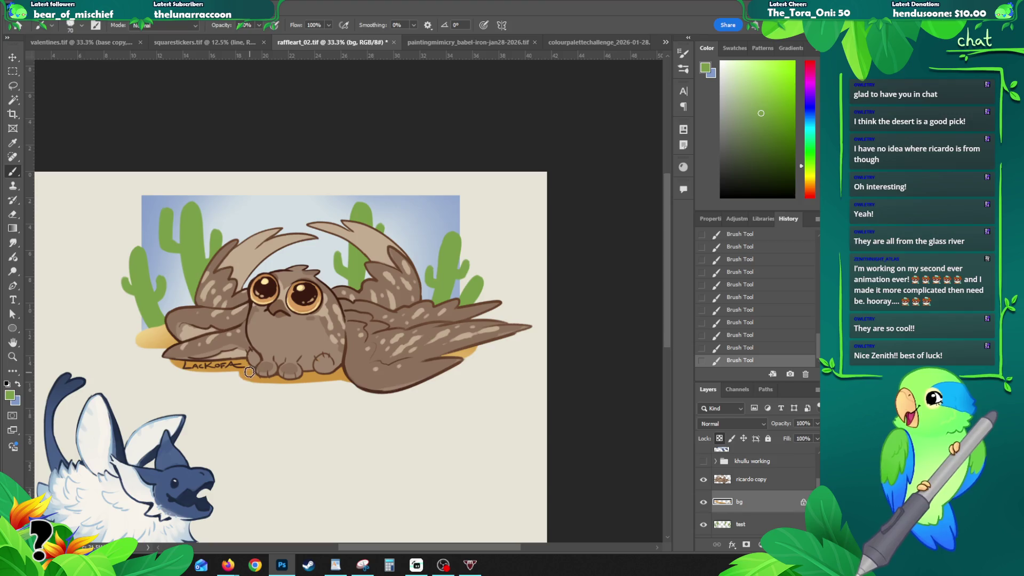
alt+click(251, 375)
click(10, 395)
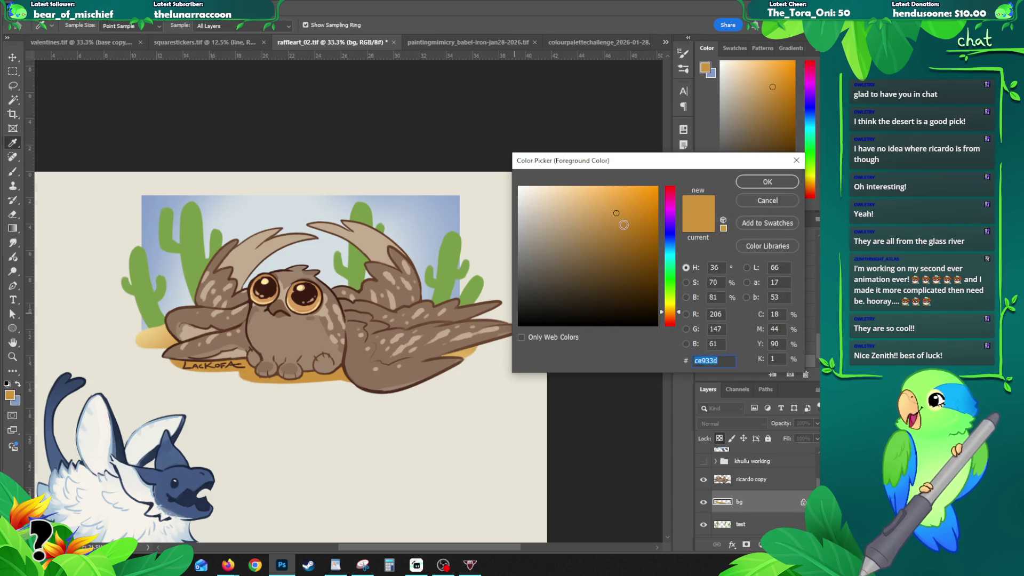
click(627, 233)
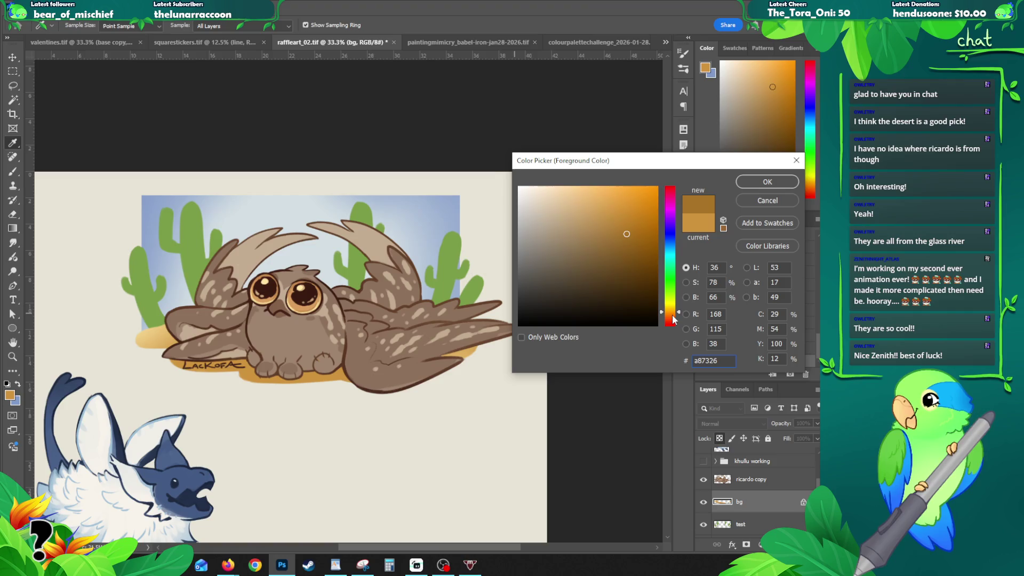
click(762, 184)
drag(186, 357, 240, 361)
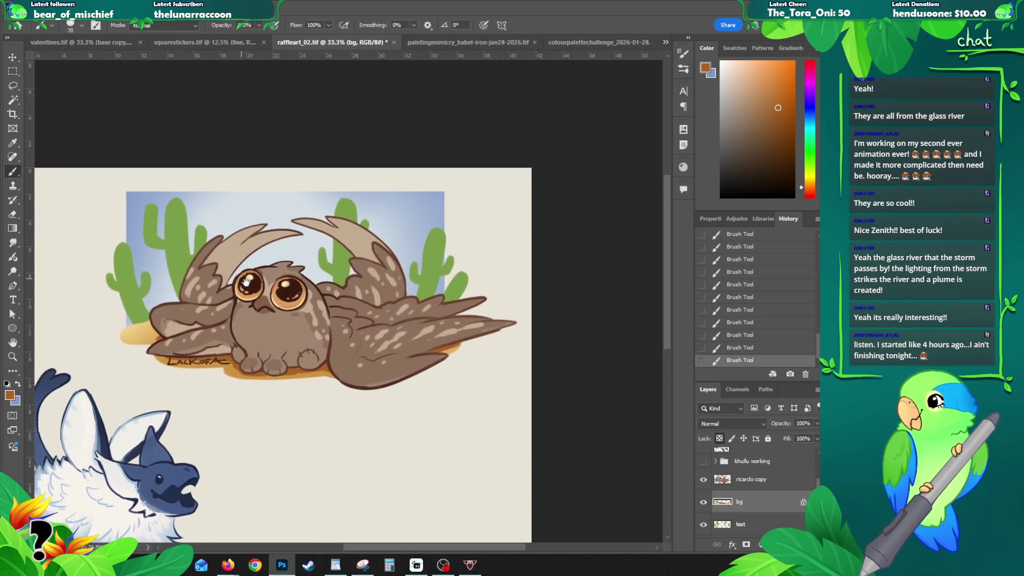
- Zoom out and group the sky, cactus and sand bg layers into Group 2
key(z)
alt+click(267, 297)
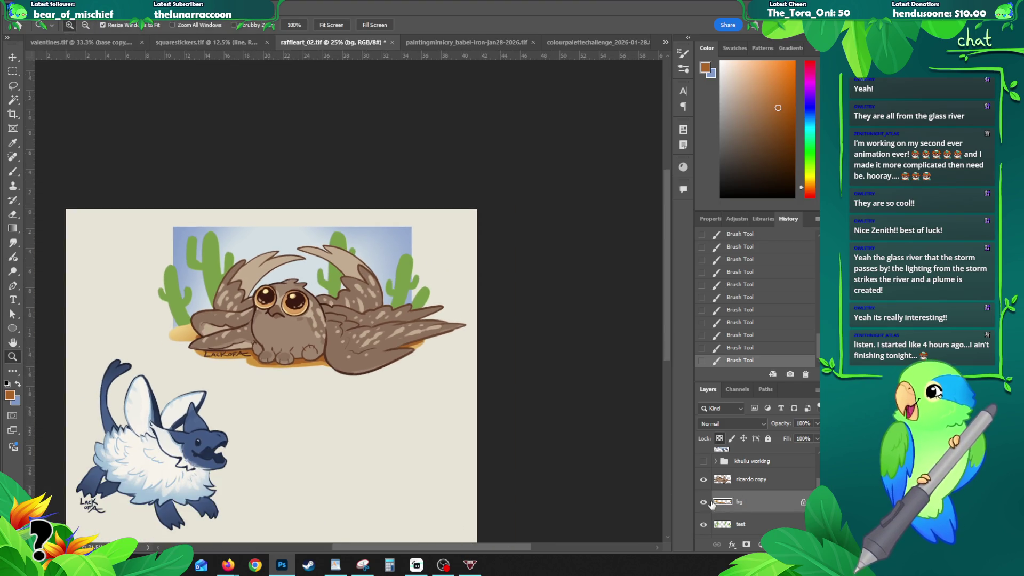
scroll(747, 510, down, 2)
shift+click(747, 507)
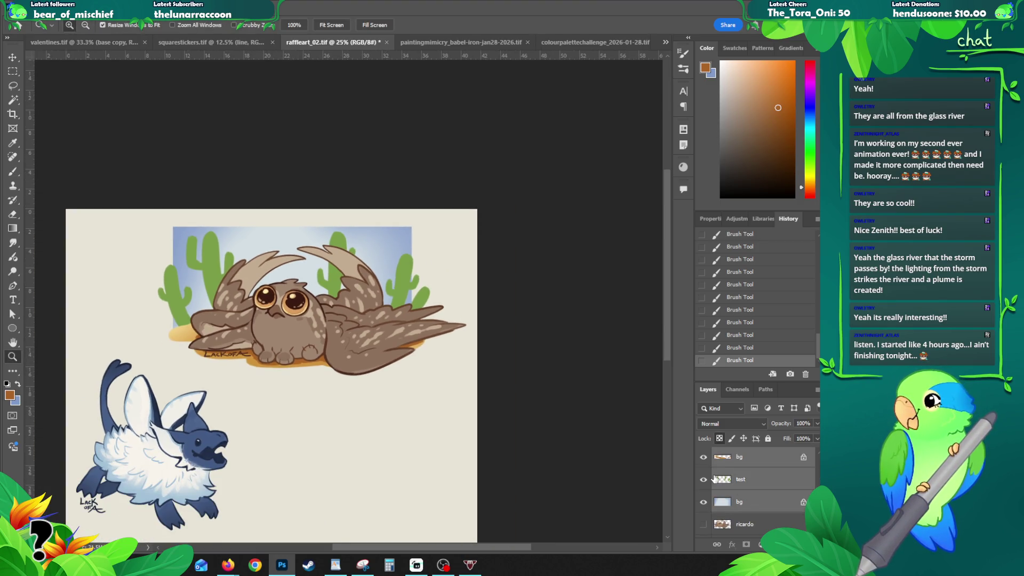
key(ctrl+g)
- Toggle Group 2's visibility repeatedly to compare the owl with and without the desert, then zoom back in
click(705, 473)
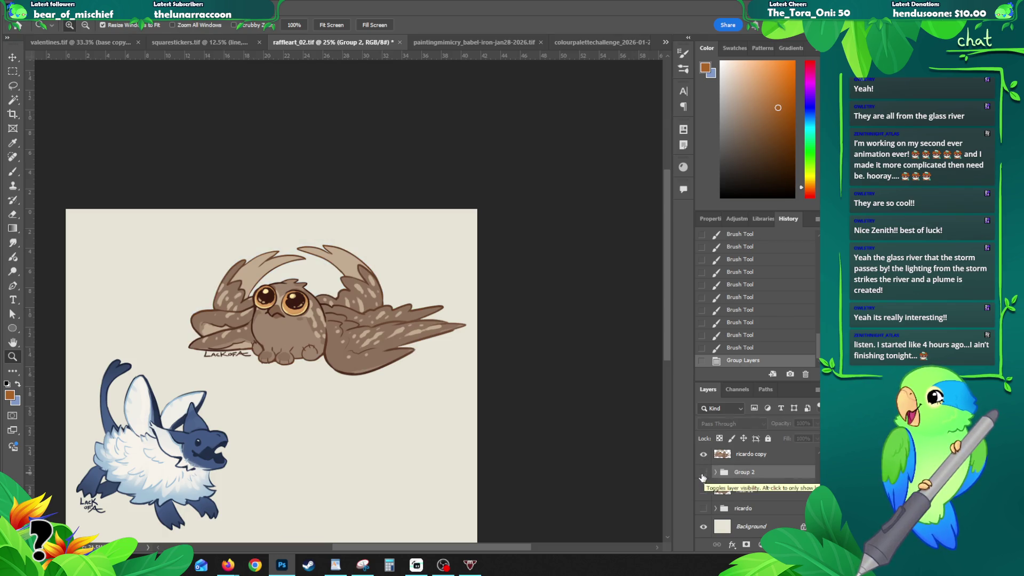
click(703, 473)
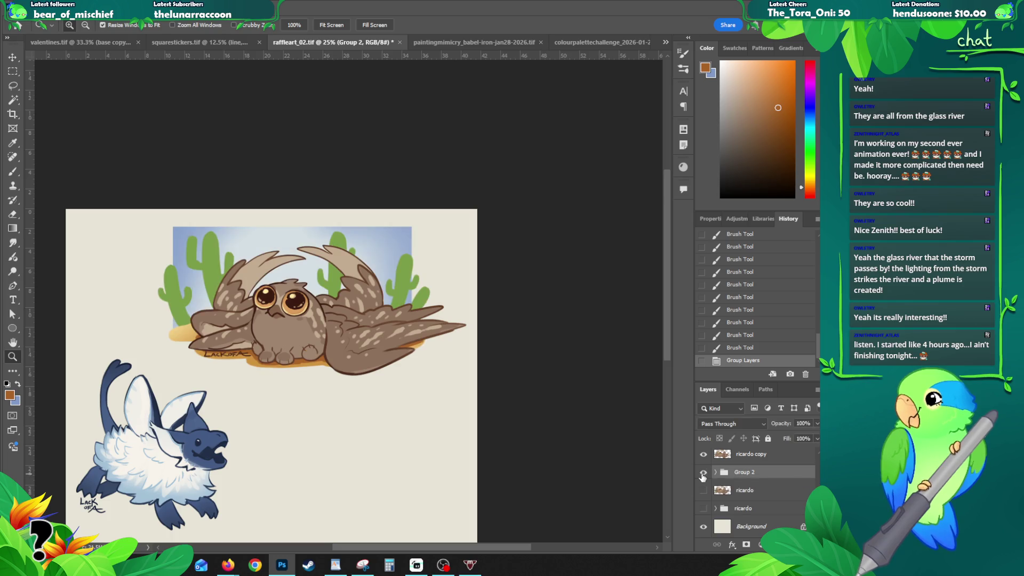
click(703, 473)
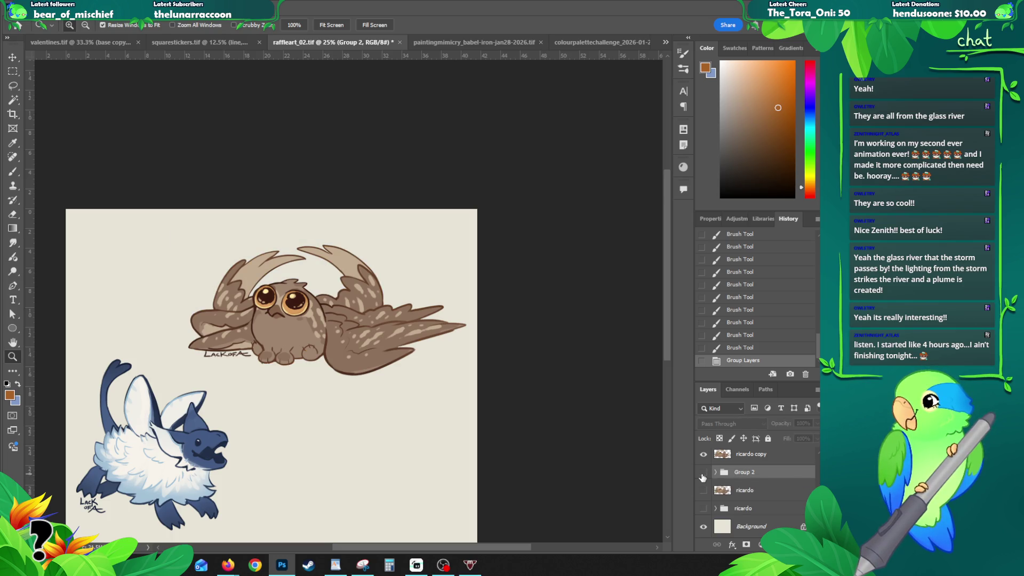
click(703, 474)
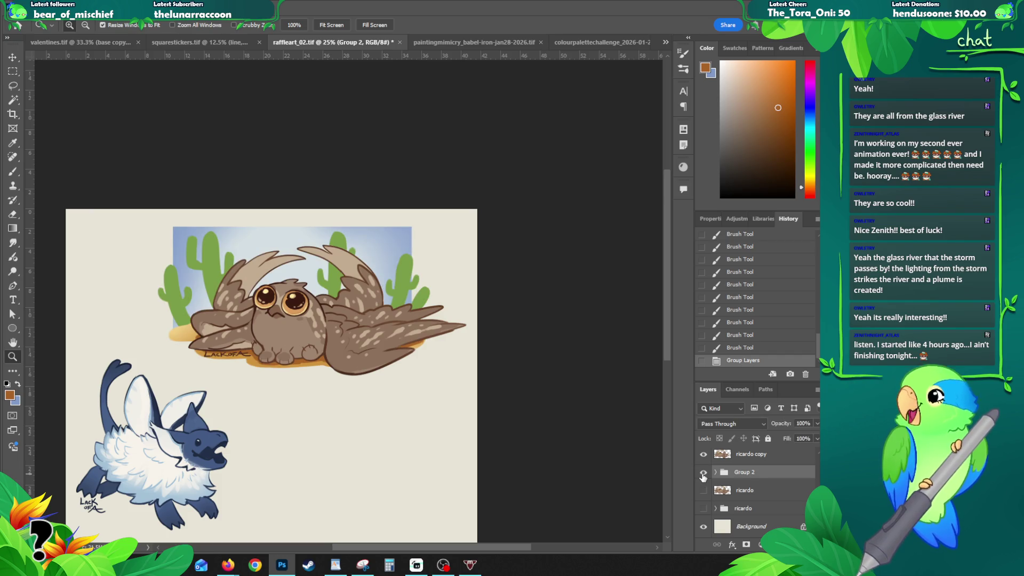
click(703, 473)
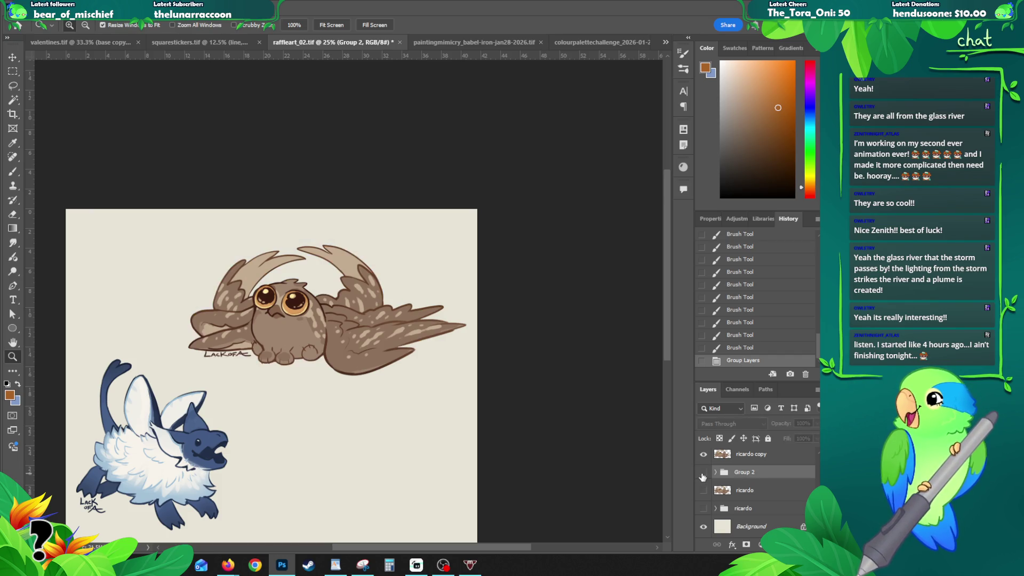
click(703, 473)
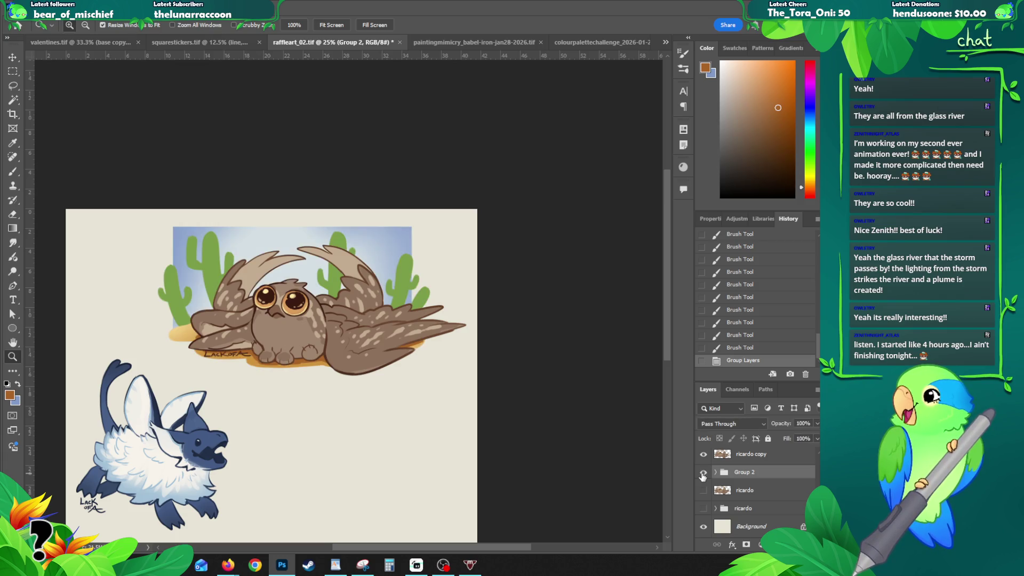
click(309, 262)
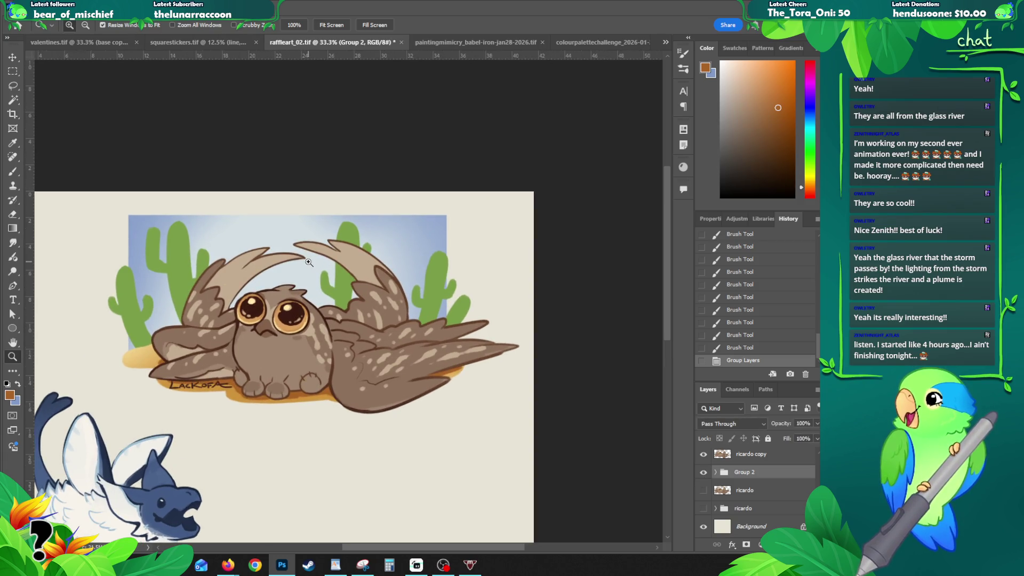
key(v)
click(185, 321)
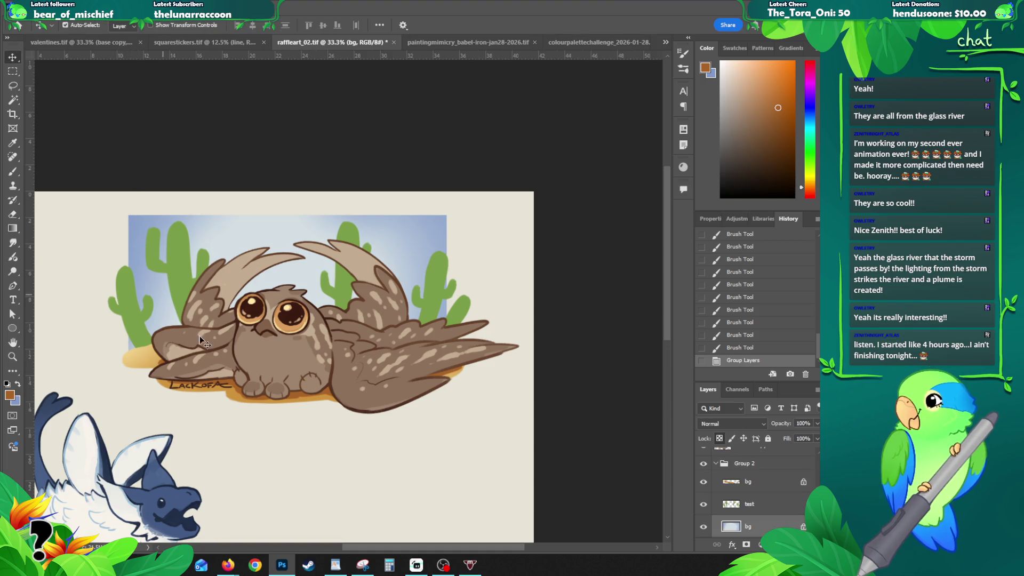
- Unlock the sky bg layer and erase its left edge to round the top-left corner
click(719, 439)
key(e)
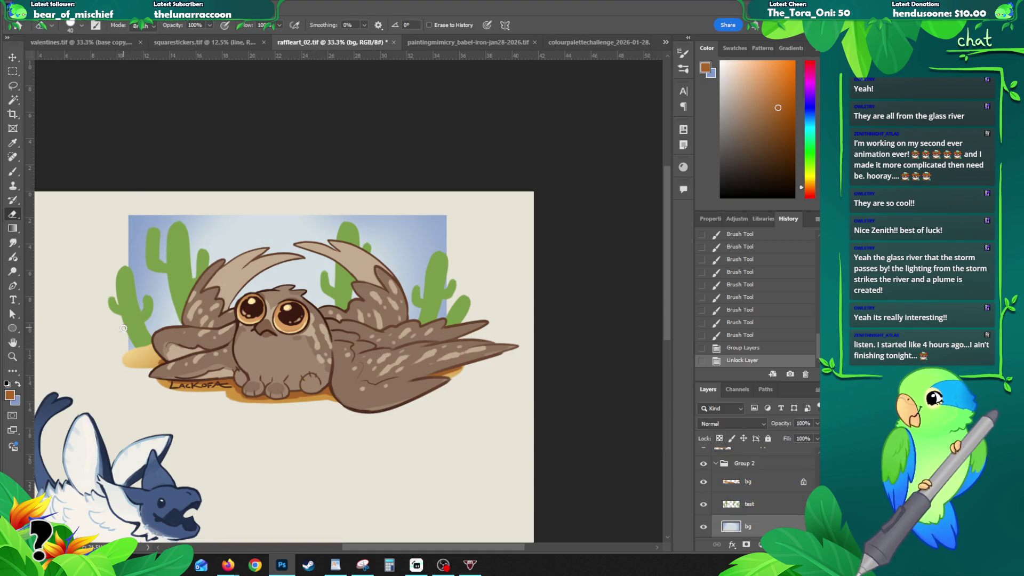
click(137, 359)
drag(133, 212, 123, 270)
click(133, 219)
click(133, 222)
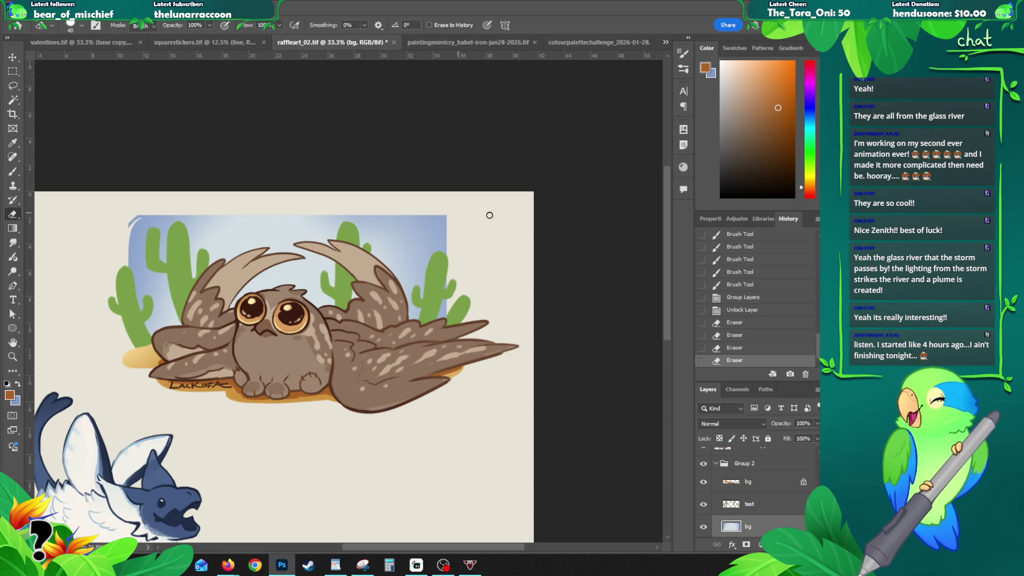
drag(123, 228, 154, 216)
click(124, 223)
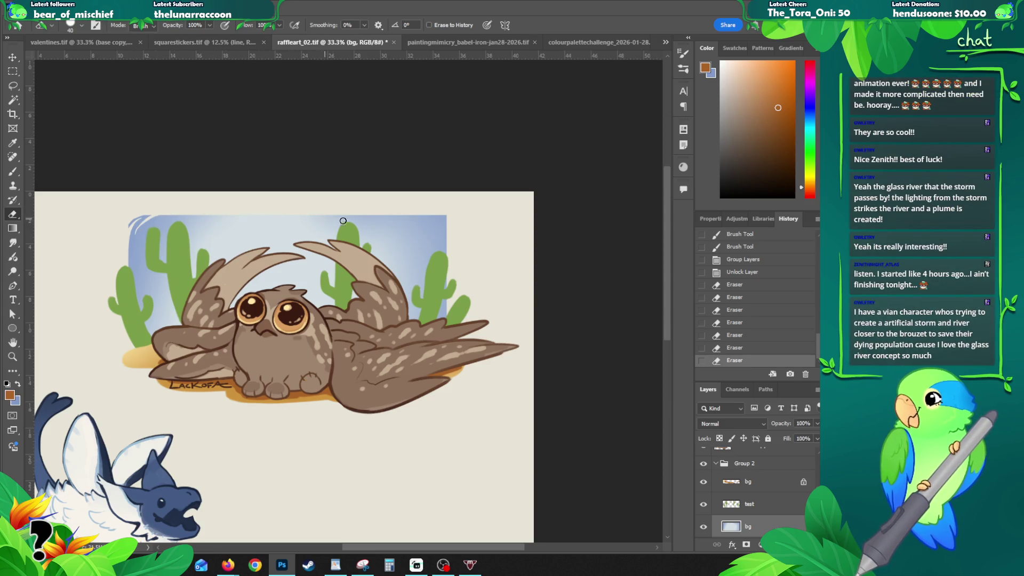
- Erase the sky's top-right corner into a rounded shape, comparing the result with repeated undo and redo
mouse_move(434, 208)
mouse_down()
mouse_move(458, 233)
mouse_move(444, 223)
mouse_up()
key(ctrl+z)
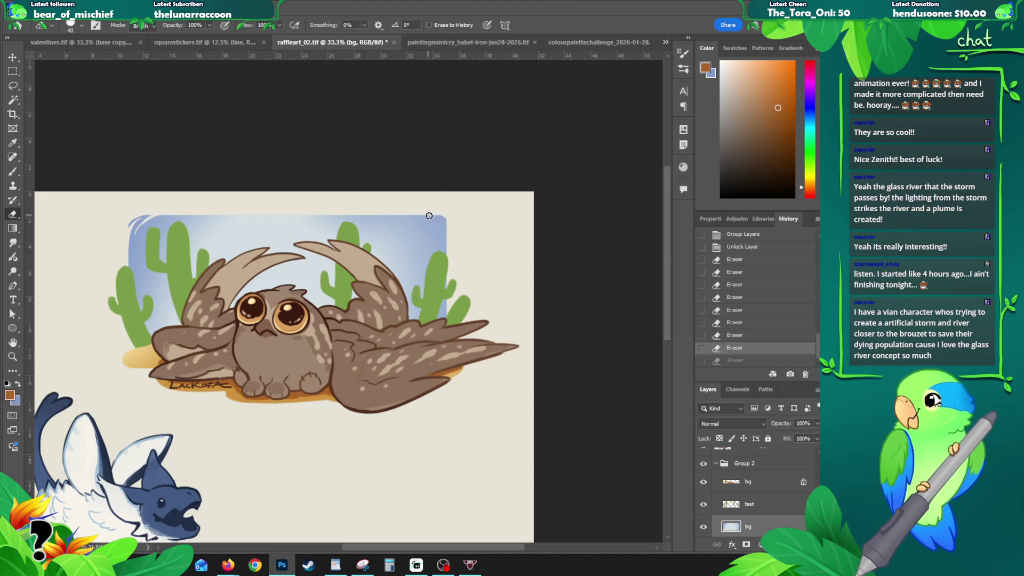
key(b)
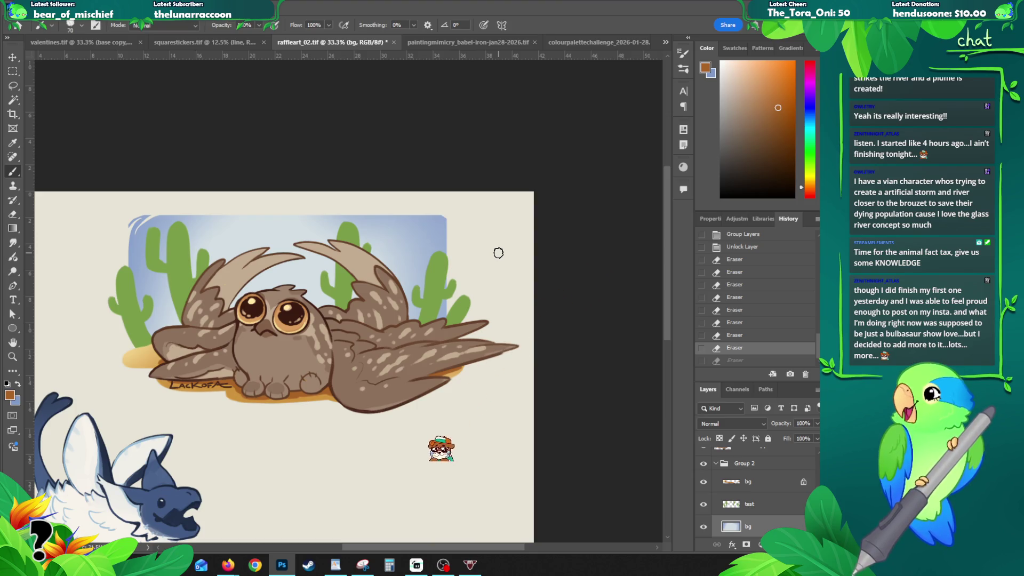
key(e)
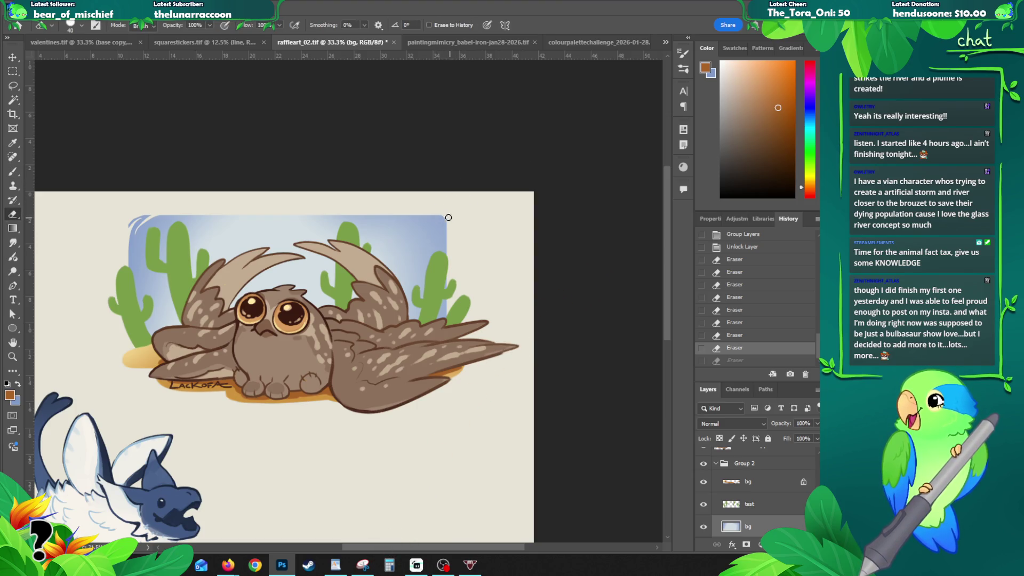
mouse_move(443, 215)
mouse_down()
mouse_move(453, 230)
mouse_move(442, 223)
mouse_move(442, 264)
mouse_up()
key(ctrl+z)
click(438, 218)
key(ctrl+z)
drag(430, 223, 451, 251)
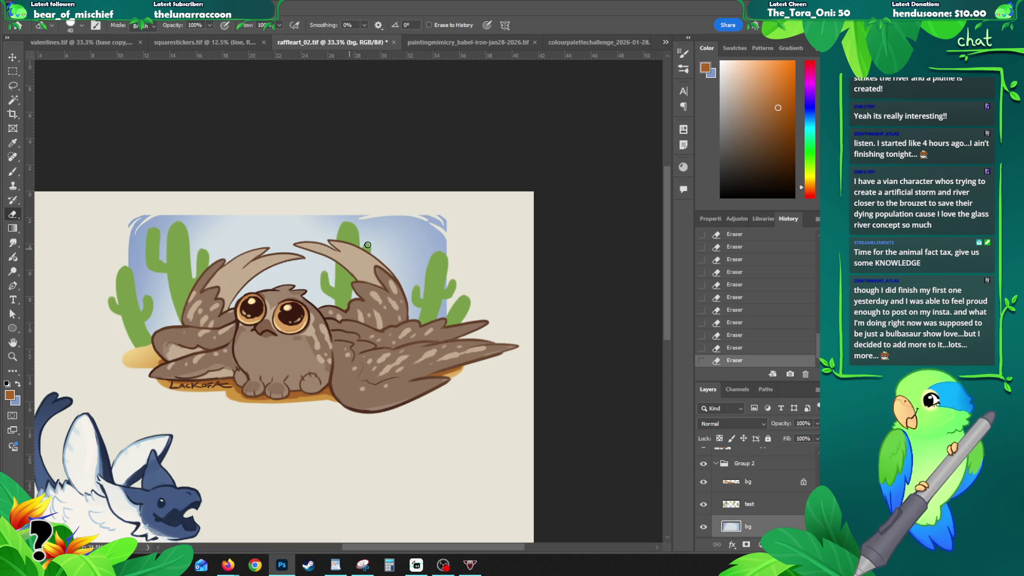
key(ctrl+z)
key(ctrl+shift+z)
key(ctrl+z)
key(ctrl+shift+z)
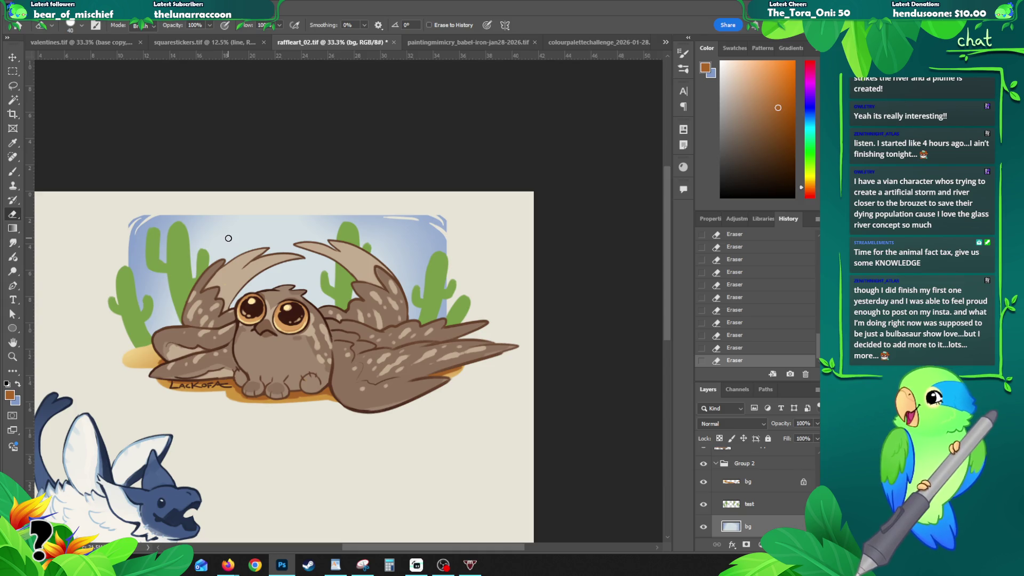
key(ctrl+z)
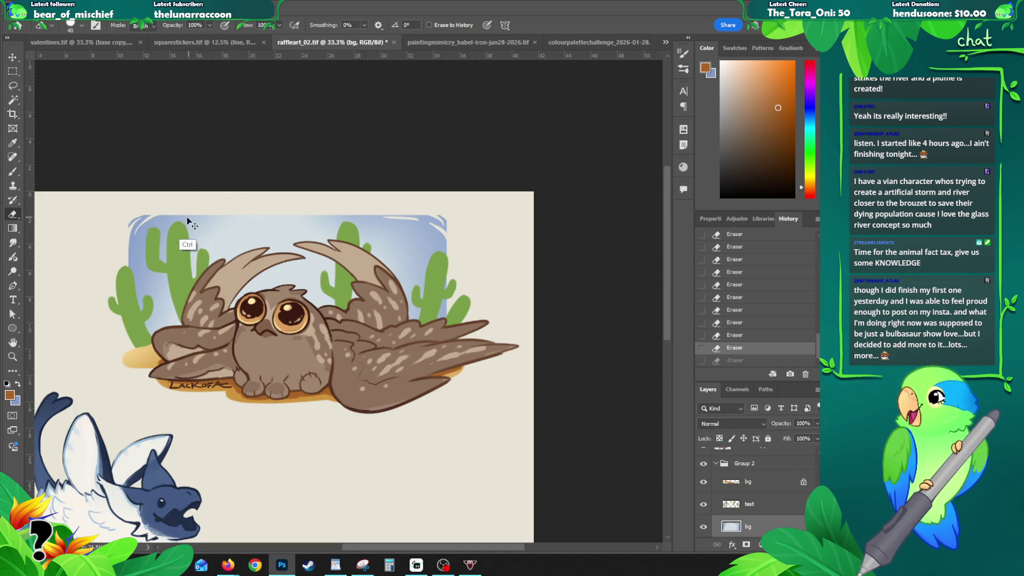
key(ctrl+shift+z)
key(ctrl+z)
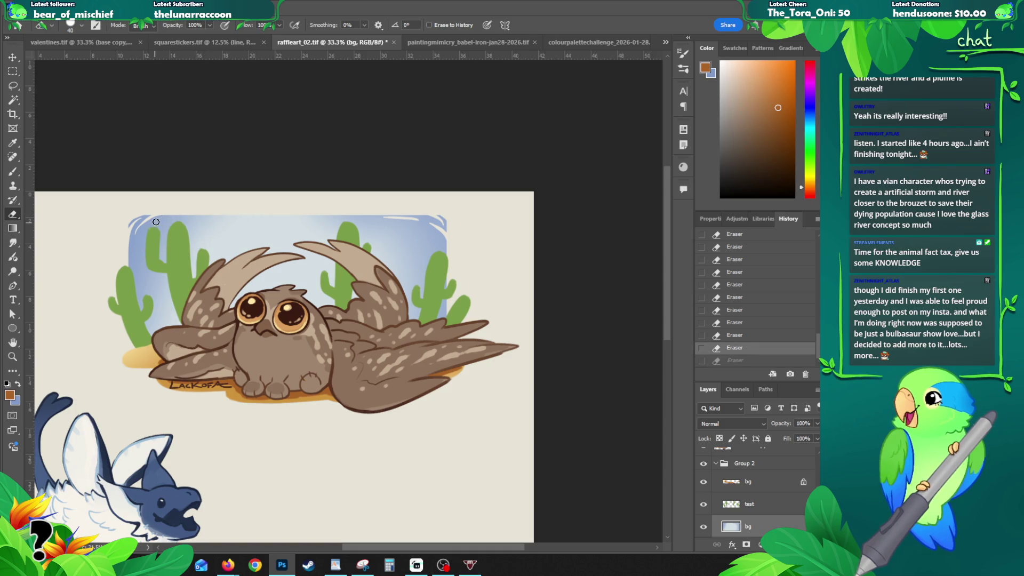
key(ctrl+shift+z)
key(ctrl+z)
key(ctrl+shift+z)
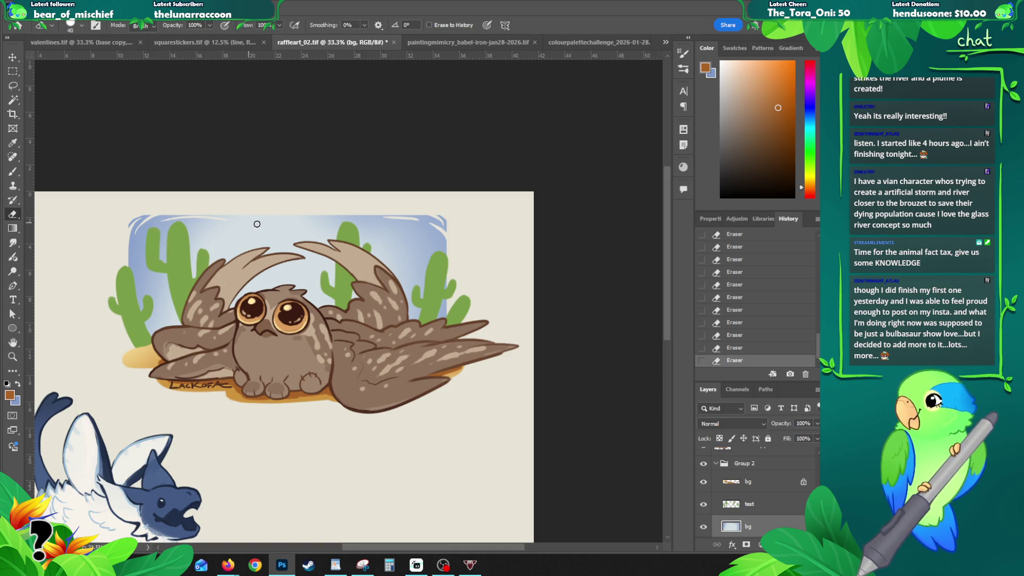
key(ctrl+z)
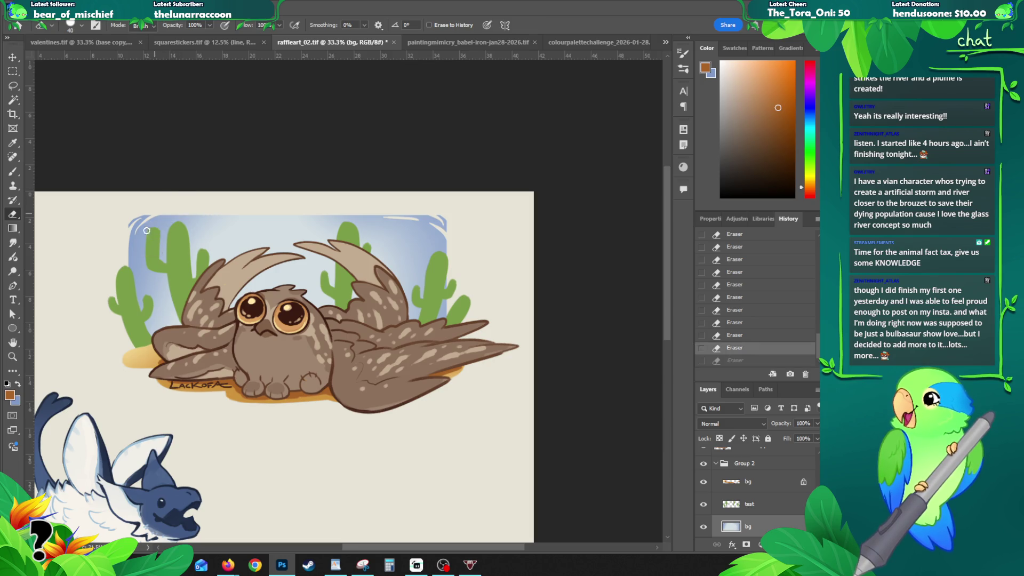
key(ctrl+shift+z)
key(ctrl+z)
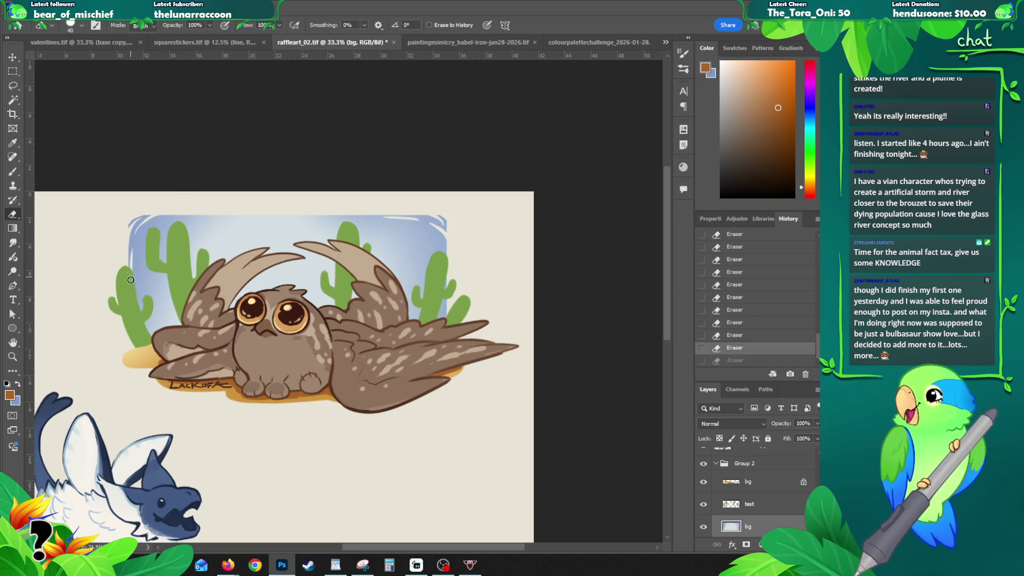
key(ctrl+shift+z)
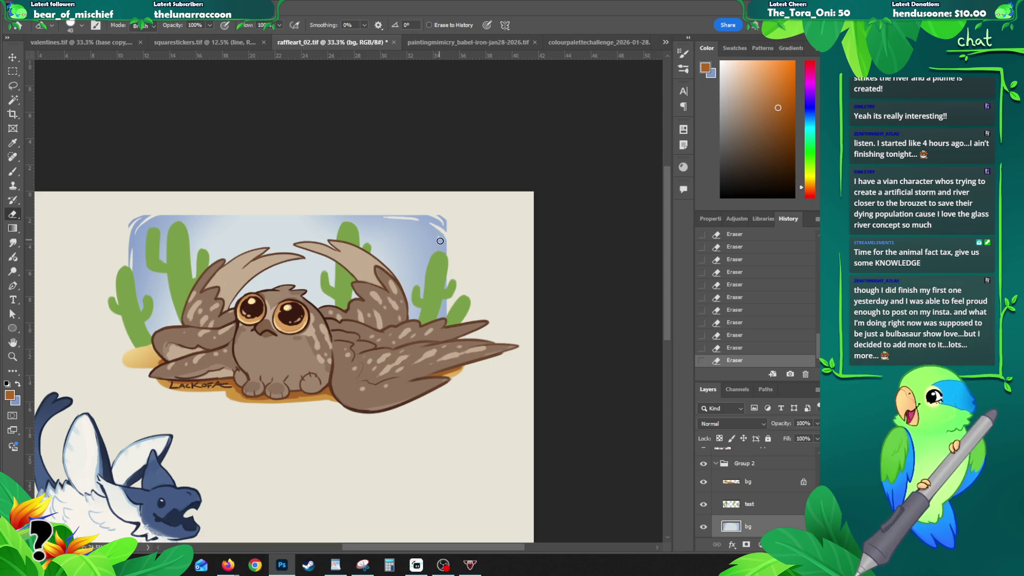
key(ctrl+z)
key(ctrl+shift+z)
key(ctrl+z)
key(ctrl+shift+z)
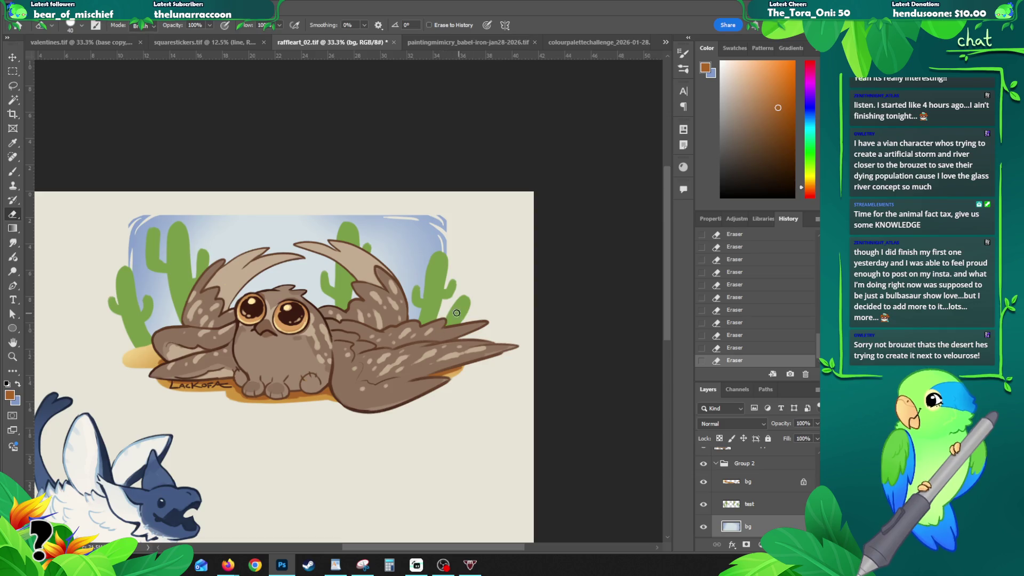
- On the test layer, lasso and delete a small patch at the owl's right wing tip
ctrl+click(460, 294)
key(l)
mouse_move(474, 295)
mouse_down()
mouse_move(435, 349)
mouse_move(467, 287)
mouse_up()
key(Delete)
key(ctrl+d)
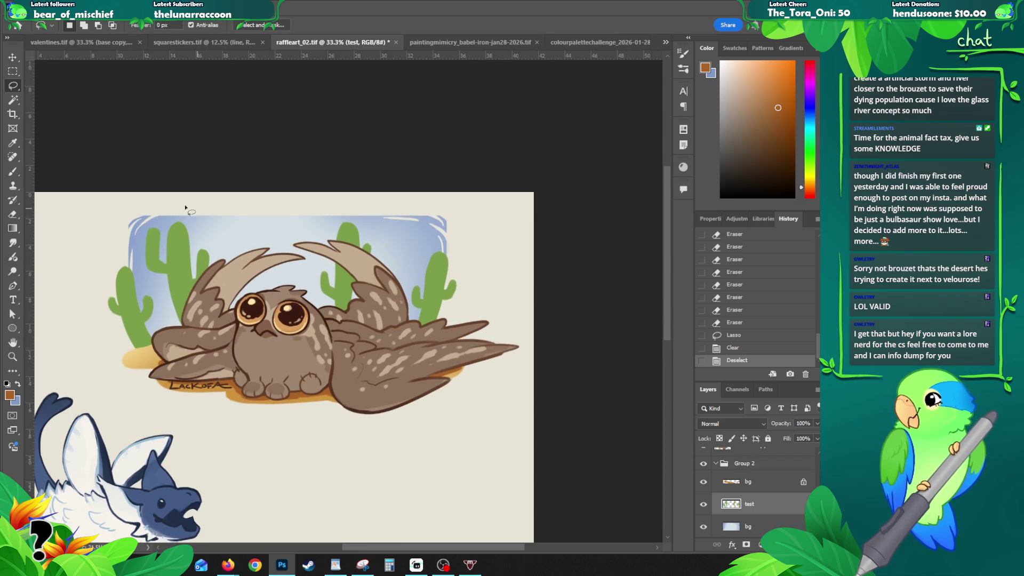
key(b)
click(211, 214)
key(ctrl+z)
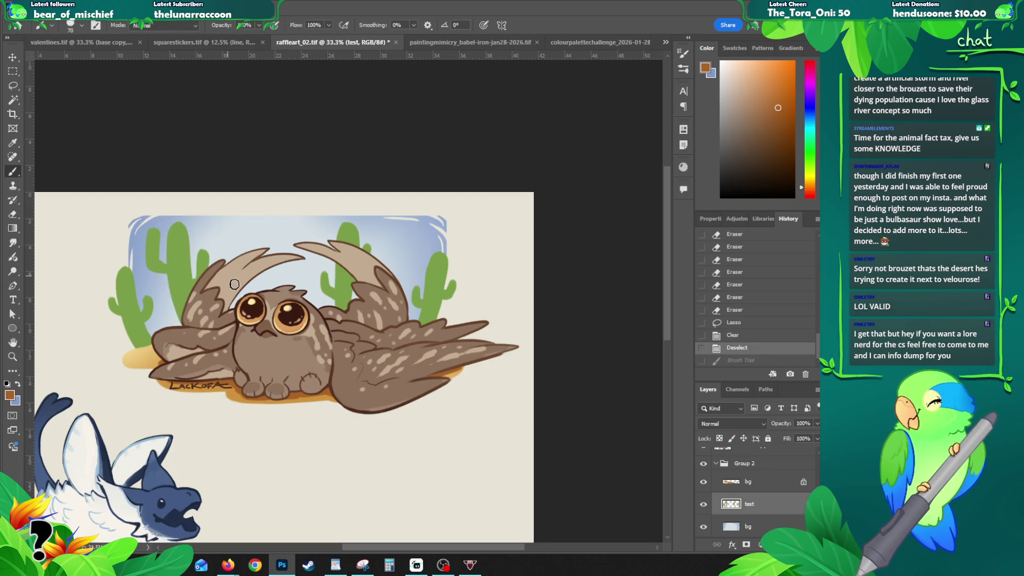
key(v)
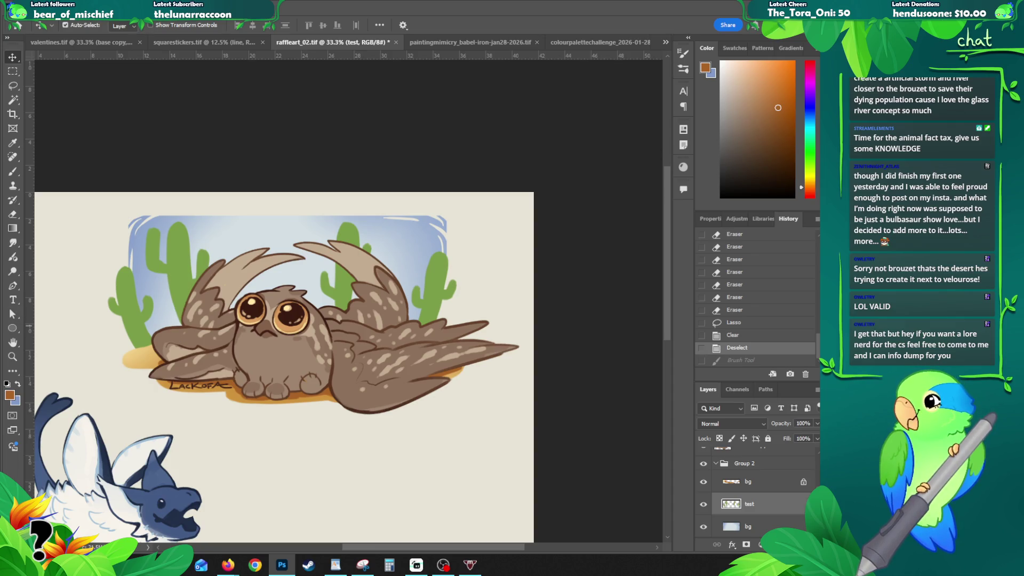
key(alt+Tab)
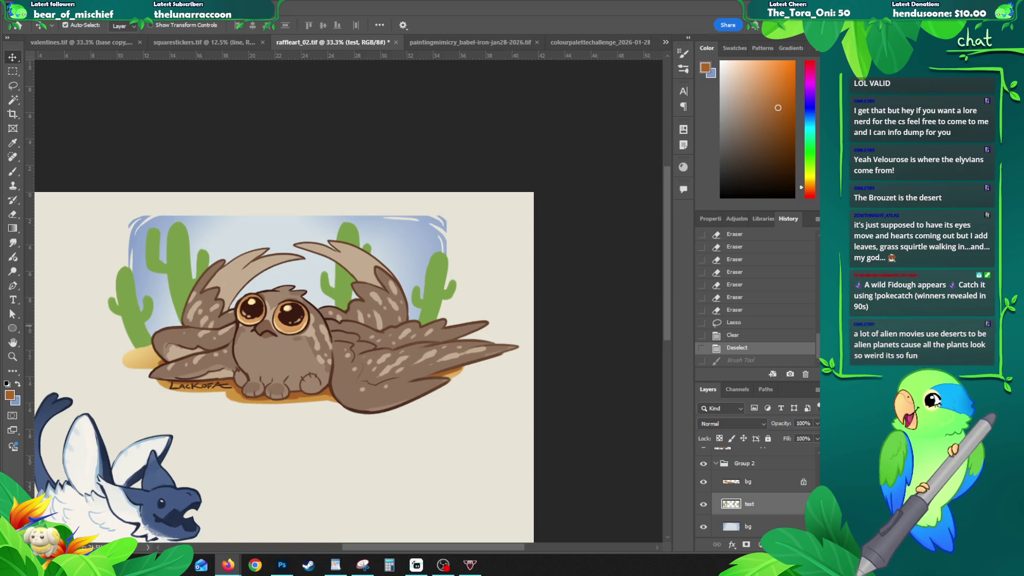
- Preview two StockCake photos from the 'cactus desert' Google Images results, then minimise Firefox
click(229, 564)
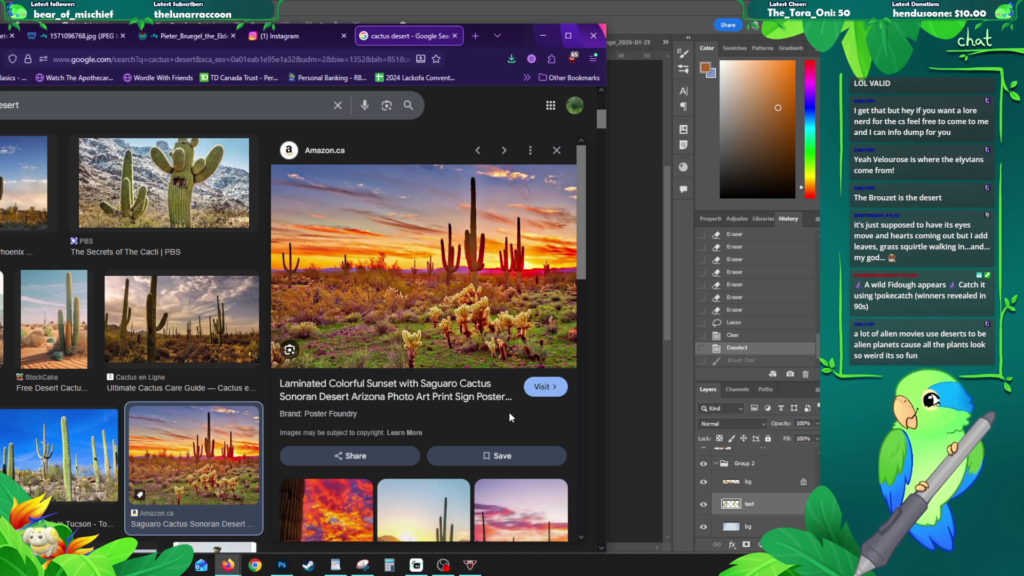
drag(522, 37, 670, 30)
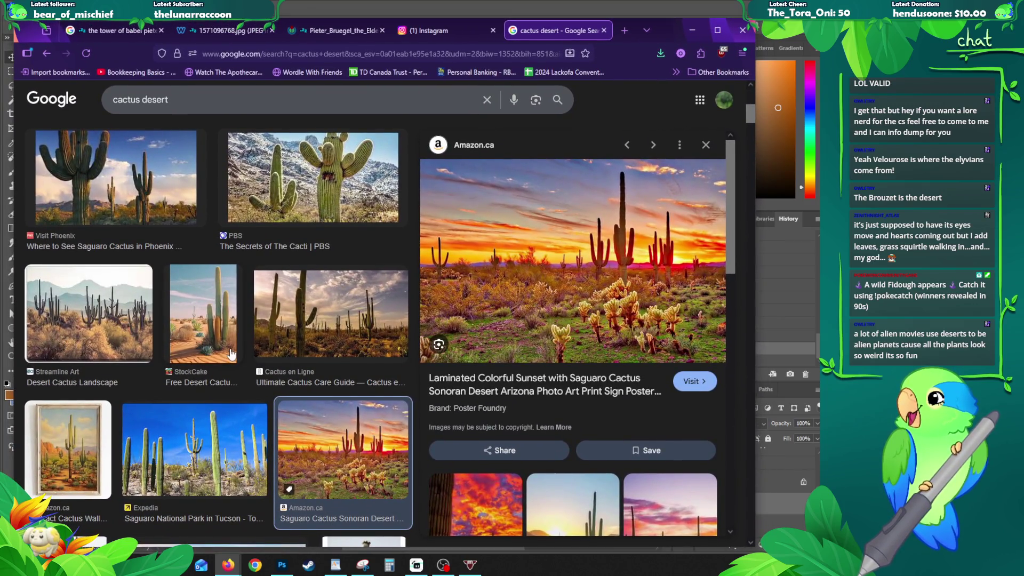
scroll(178, 344, up, 3)
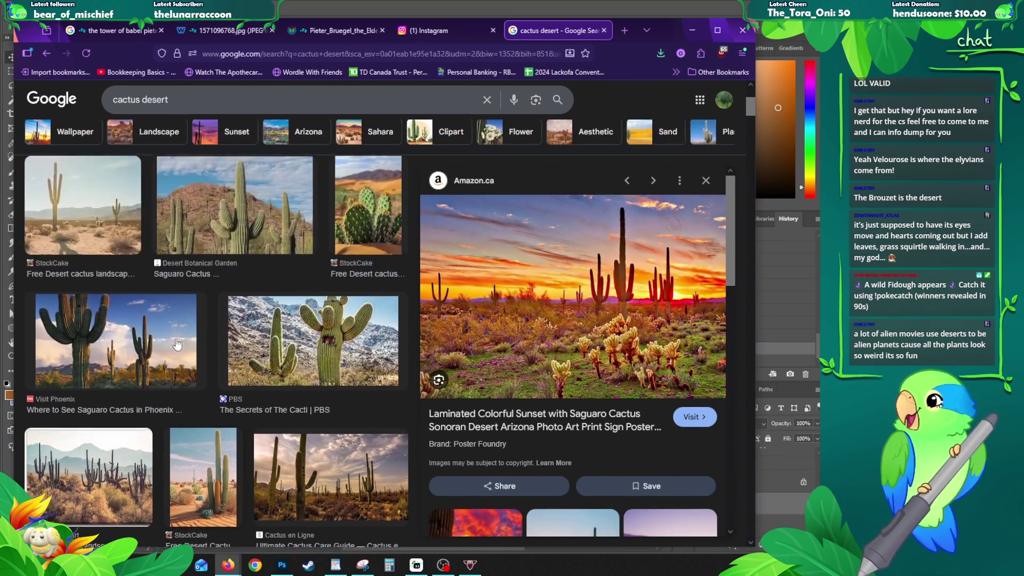
scroll(160, 331, up, 3)
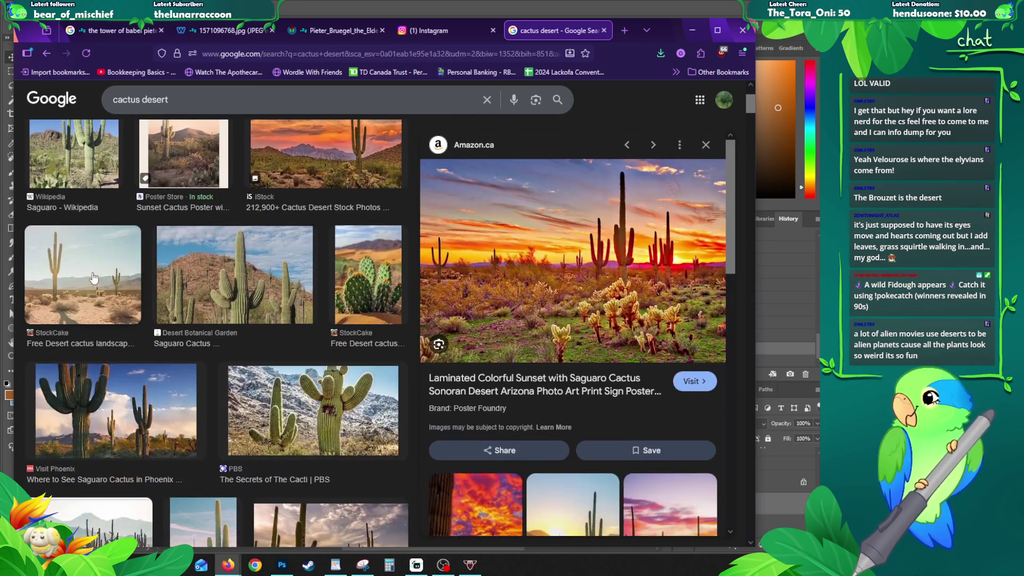
click(94, 278)
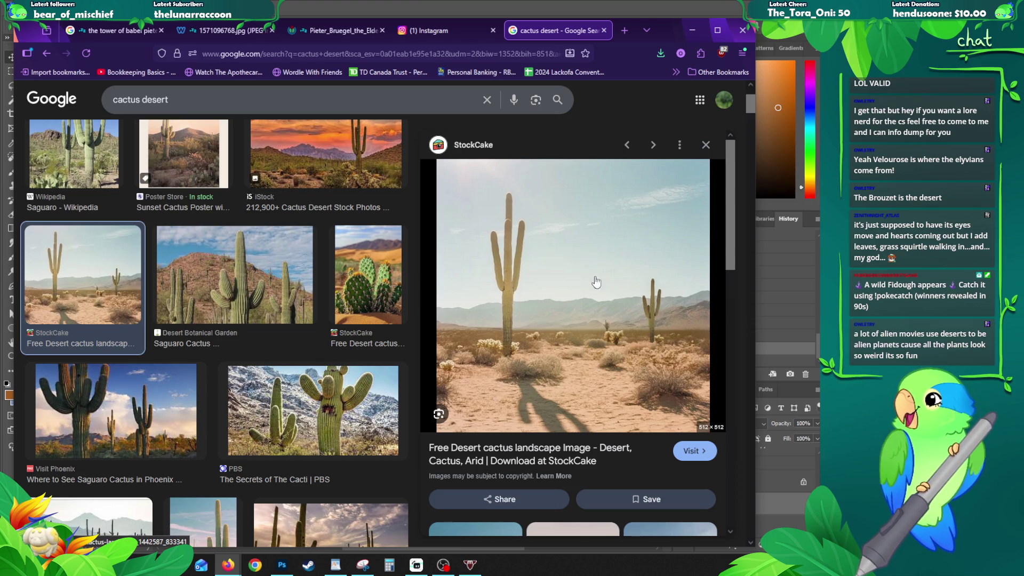
click(702, 151)
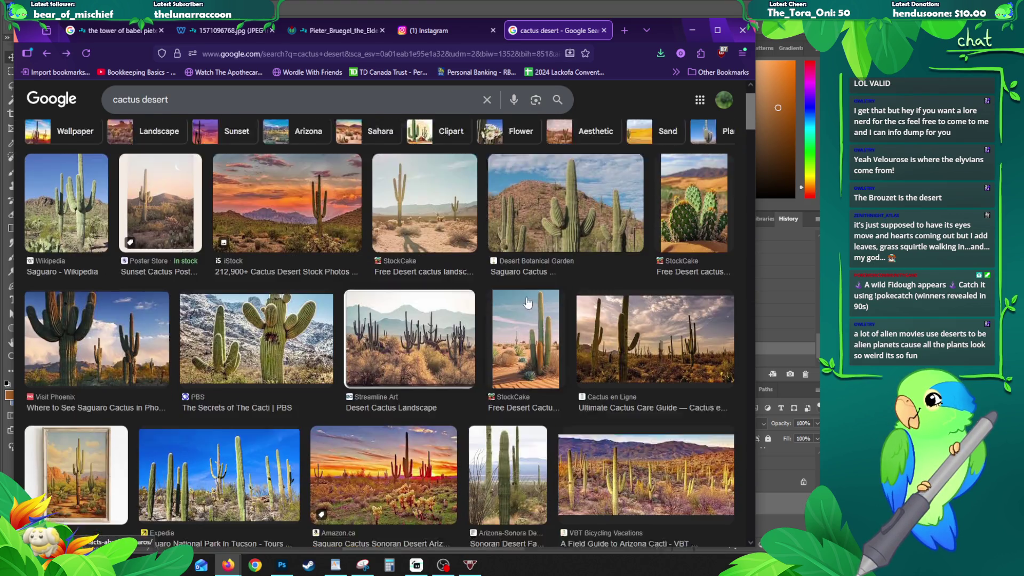
click(527, 303)
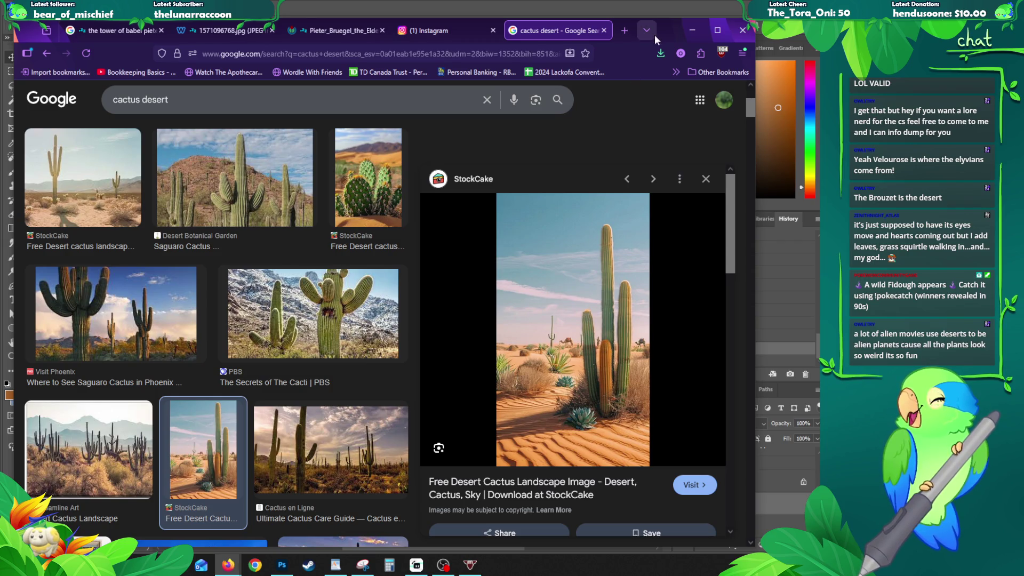
click(691, 30)
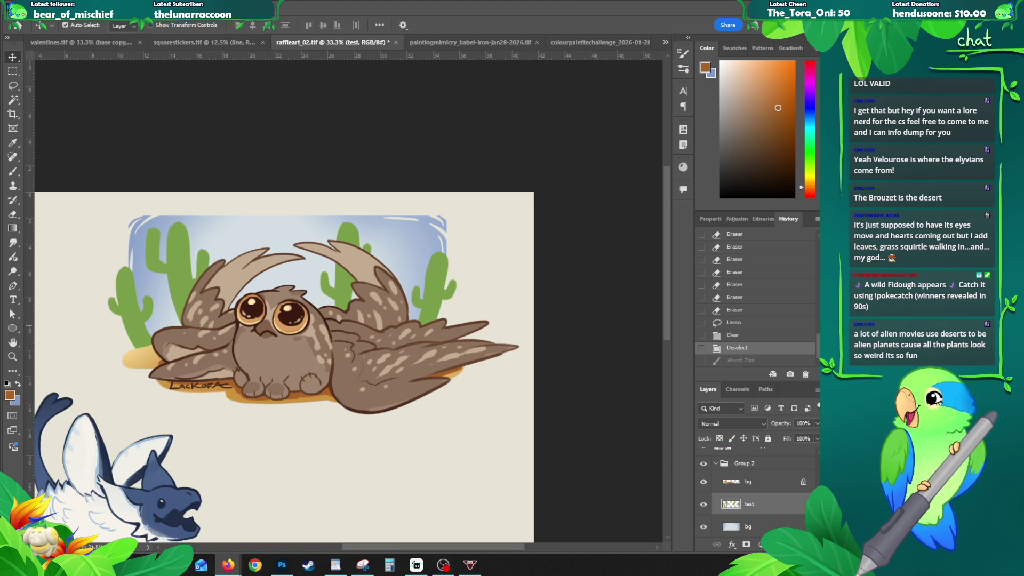
- On the bottom bg layer, sample the existing sky and set the foreground colour to #aeedff
click(727, 526)
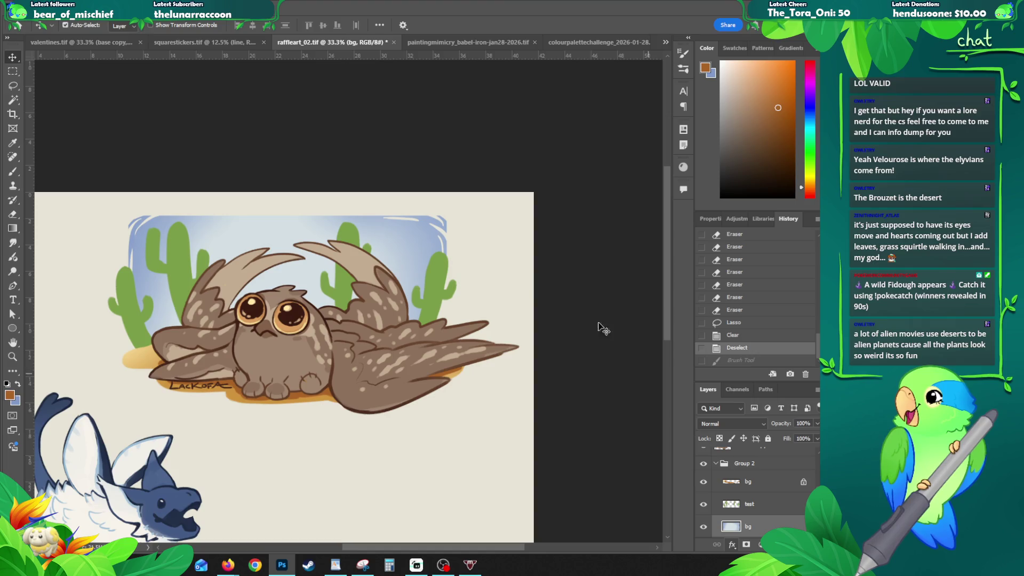
key(b)
alt+click(160, 217)
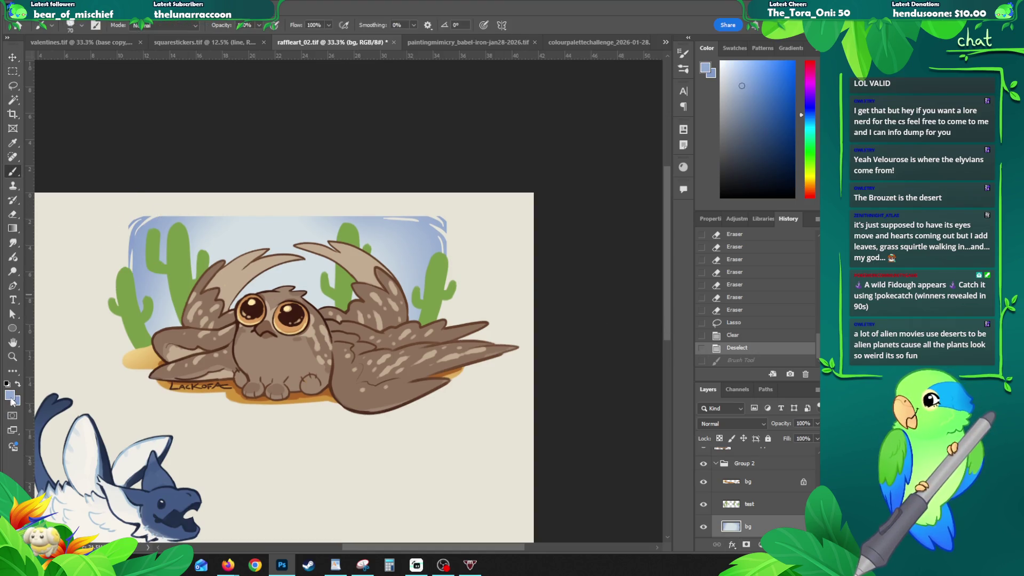
click(10, 396)
click(670, 251)
click(563, 186)
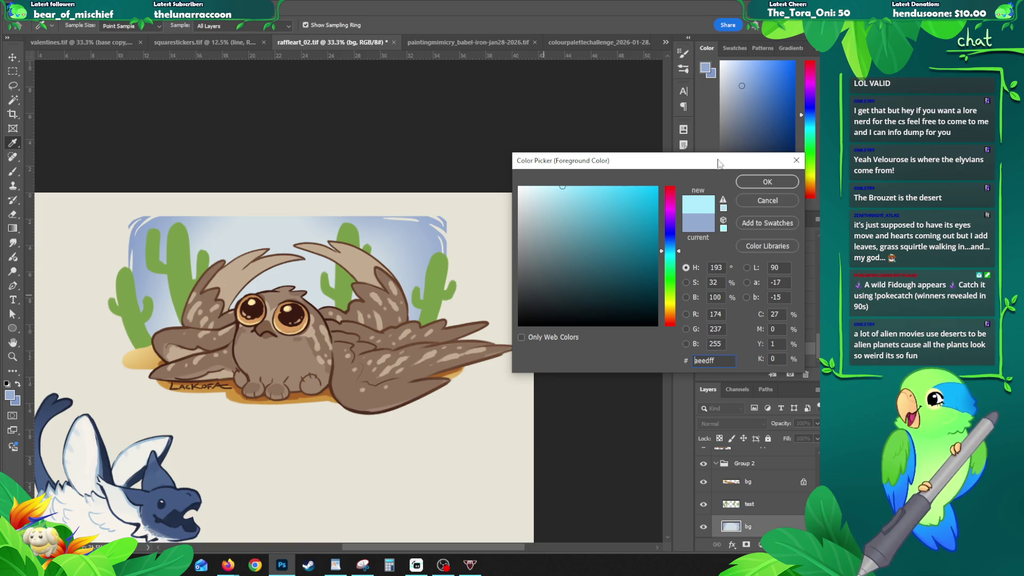
- Lock the sky layer's transparent pixels and fill the sky with light blue #aeedff gradients
click(768, 181)
key(g)
drag(161, 307, 162, 308)
key(ctrl+z)
click(720, 438)
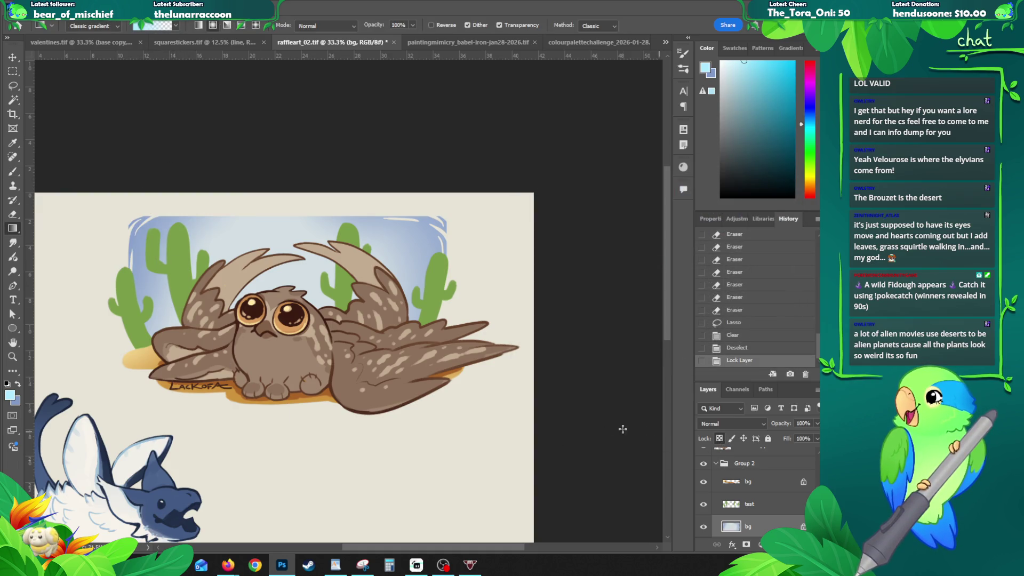
drag(152, 200, 206, 275)
drag(259, 427, 260, 374)
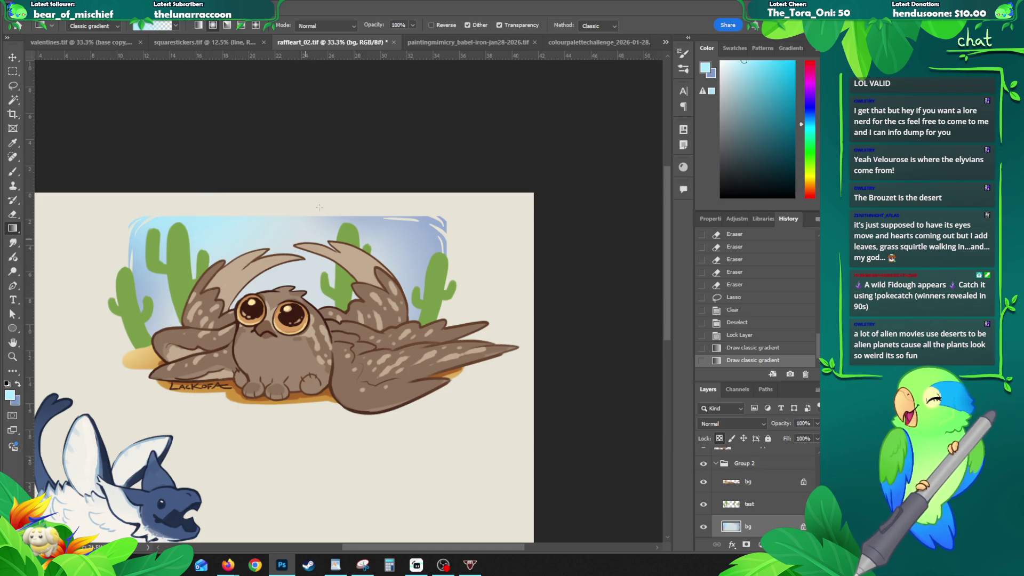
drag(395, 133, 388, 218)
drag(465, 160, 469, 224)
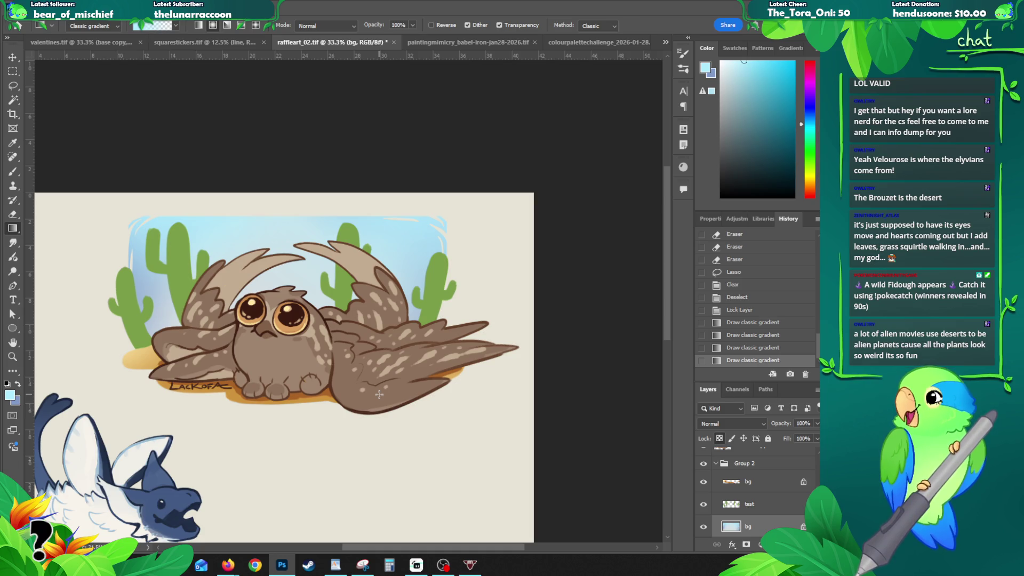
- Unlock the upper and bottom bg layers and erase the lower-left sand and sky edges
key(b)
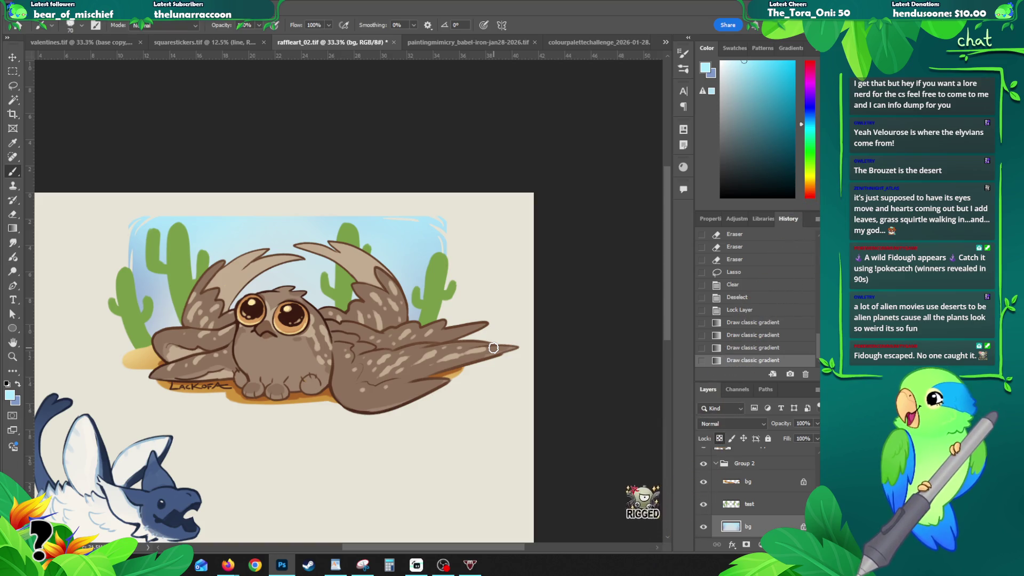
key(v)
click(142, 361)
key(e)
click(719, 439)
drag(139, 381, 133, 403)
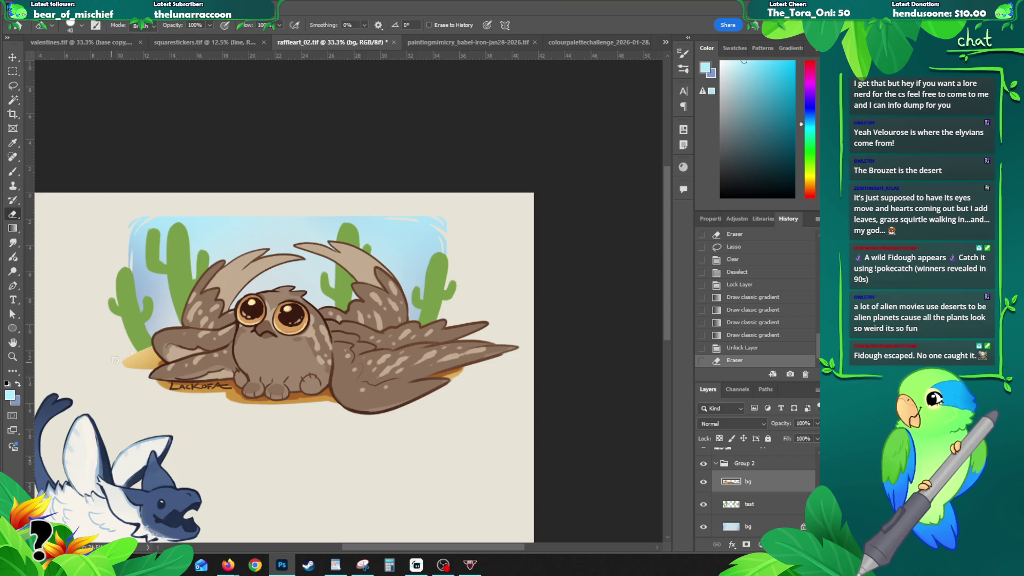
drag(107, 372, 158, 354)
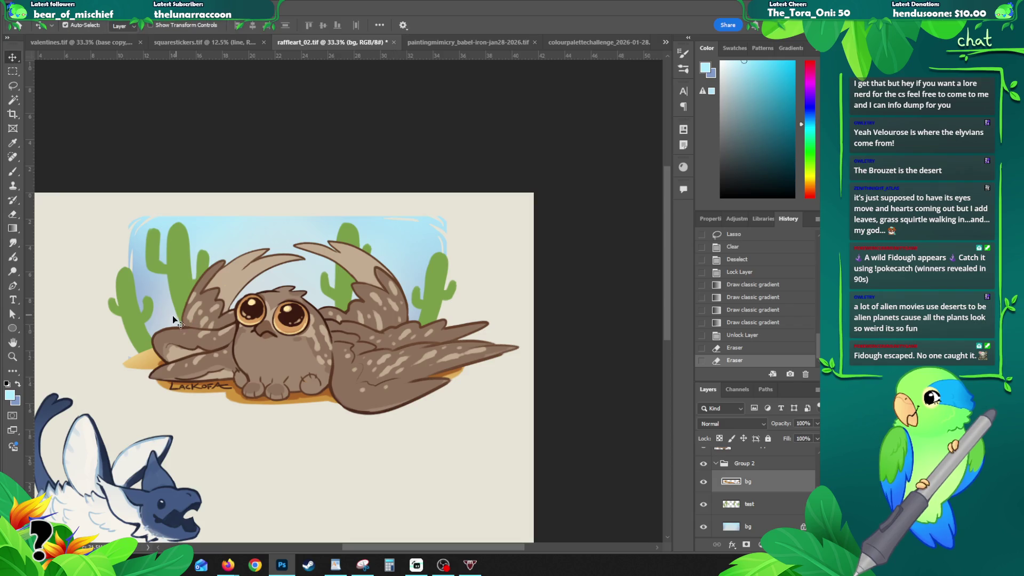
key(alt+comma)
click(719, 438)
click(126, 359)
key(v)
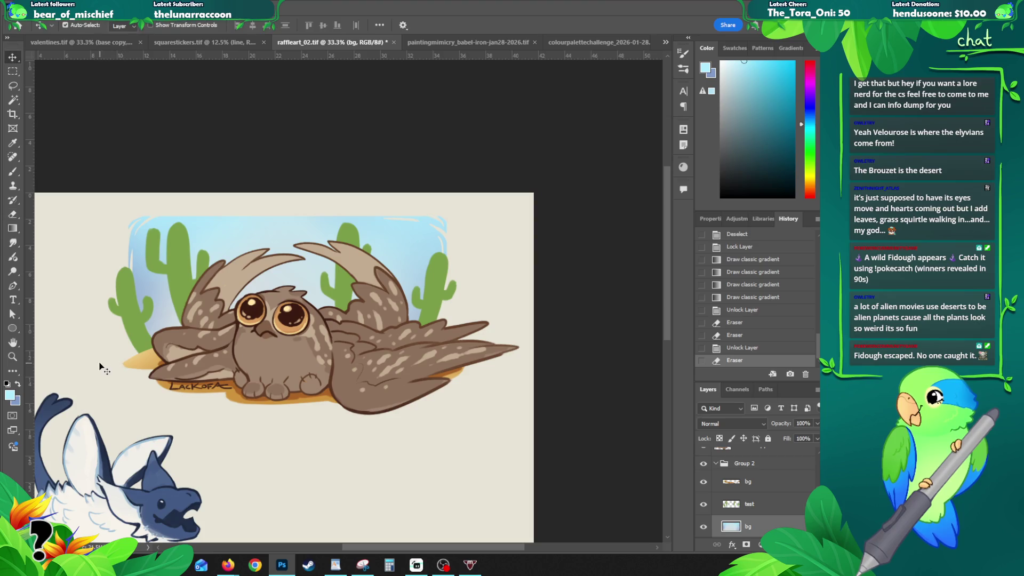
click(103, 366)
scroll(747, 496, down, 2)
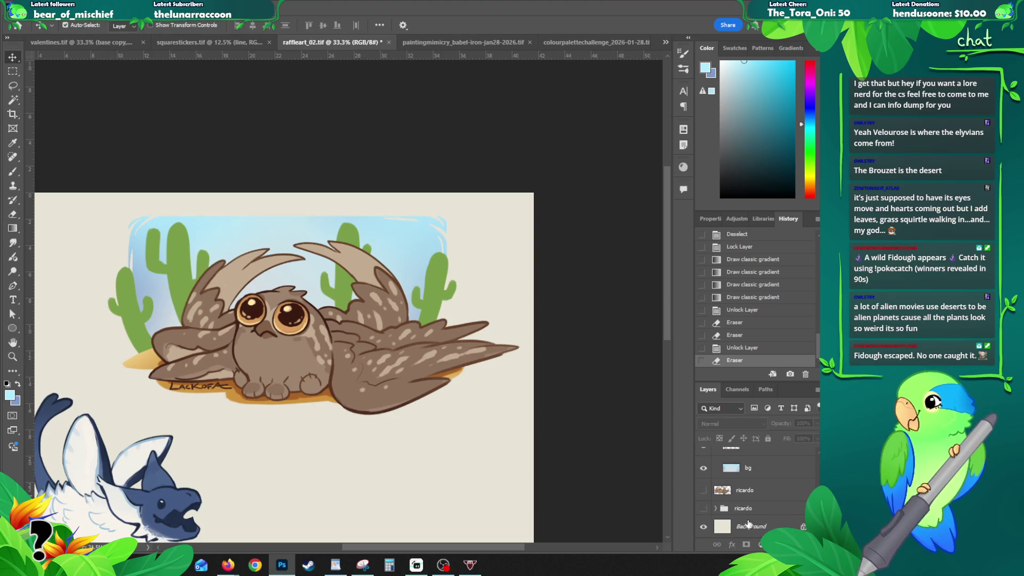
- Darken the grey Background layer with Hue/Saturation, lightness -34 or lower
click(736, 528)
key(ctrl+u)
click(689, 406)
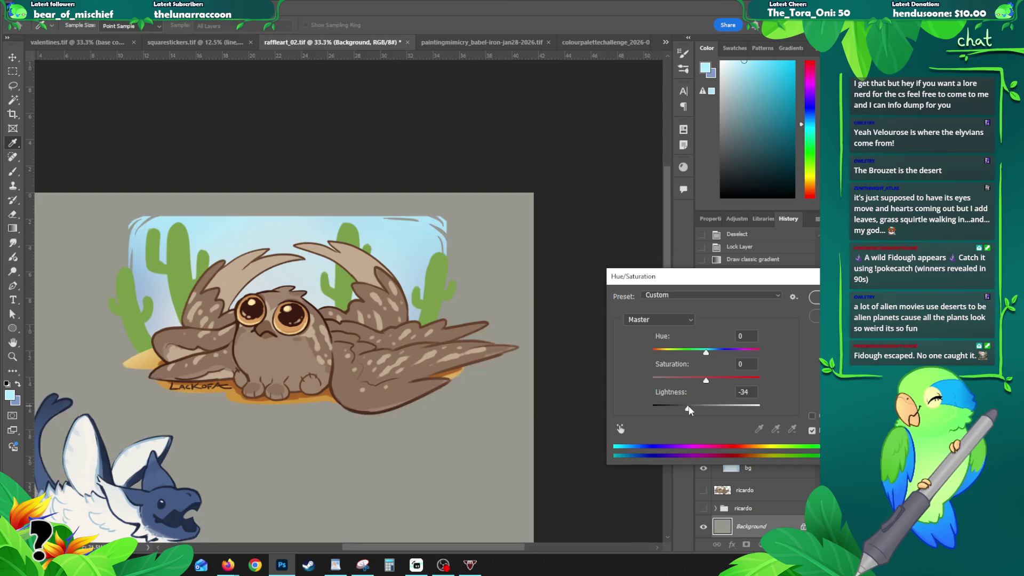
drag(689, 409, 672, 413)
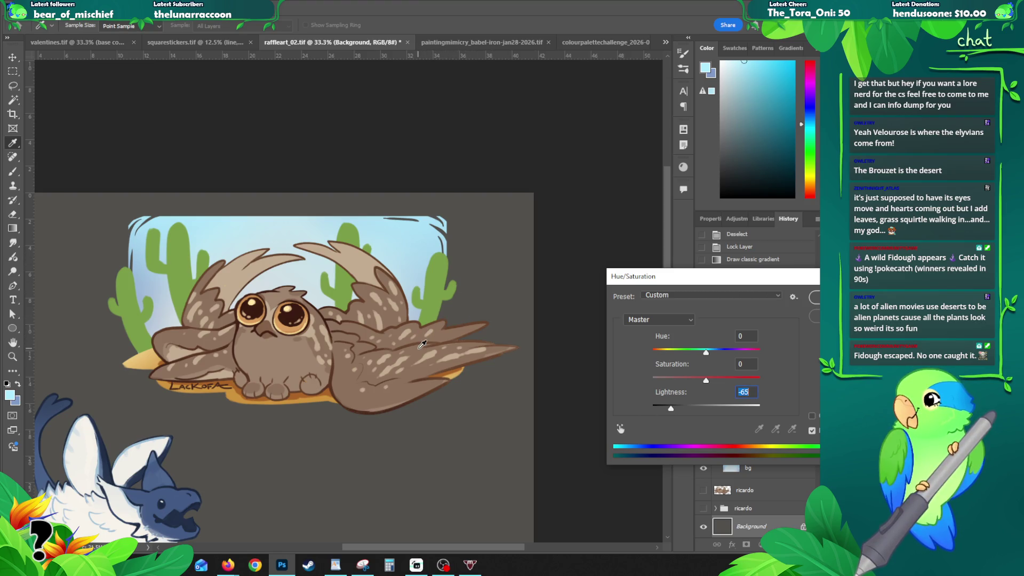
click(810, 295)
- Zoom out to the whole sheet and briefly show, then hide, the Group 1 copy painting
key(z)
alt+click(318, 334)
alt+click(319, 334)
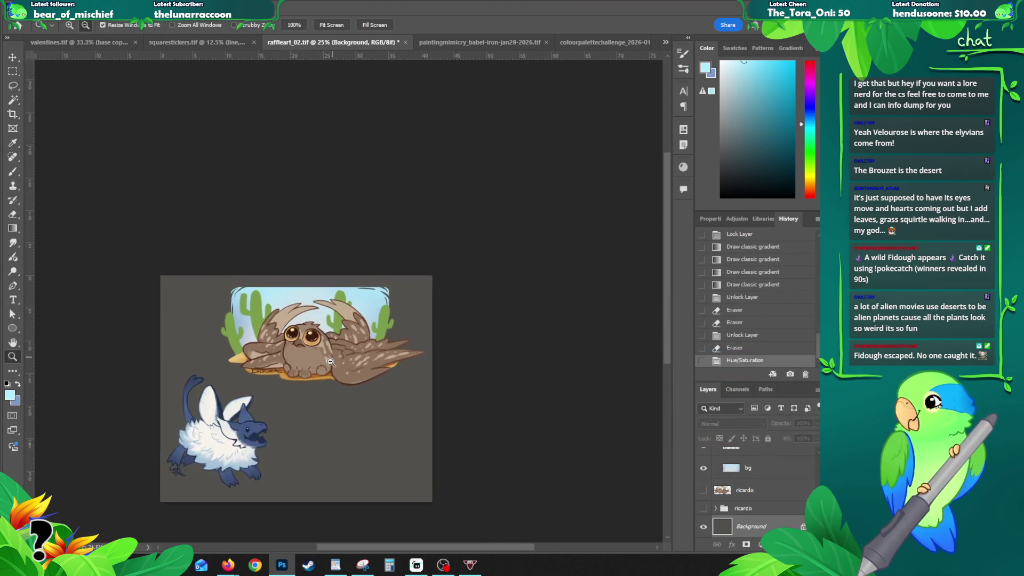
alt+click(318, 334)
drag(318, 368, 315, 365)
scroll(735, 509, up, 5)
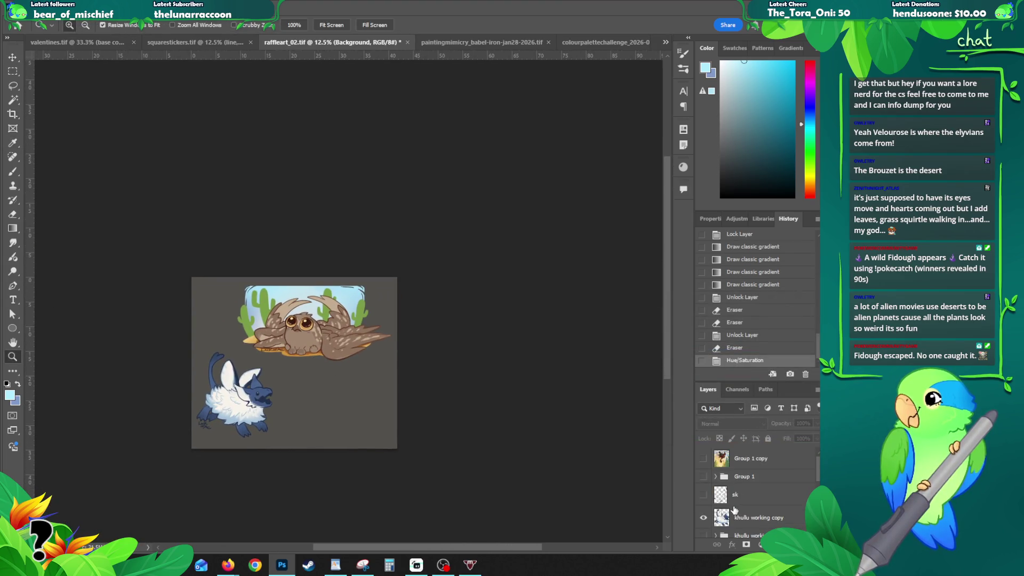
click(703, 460)
click(703, 459)
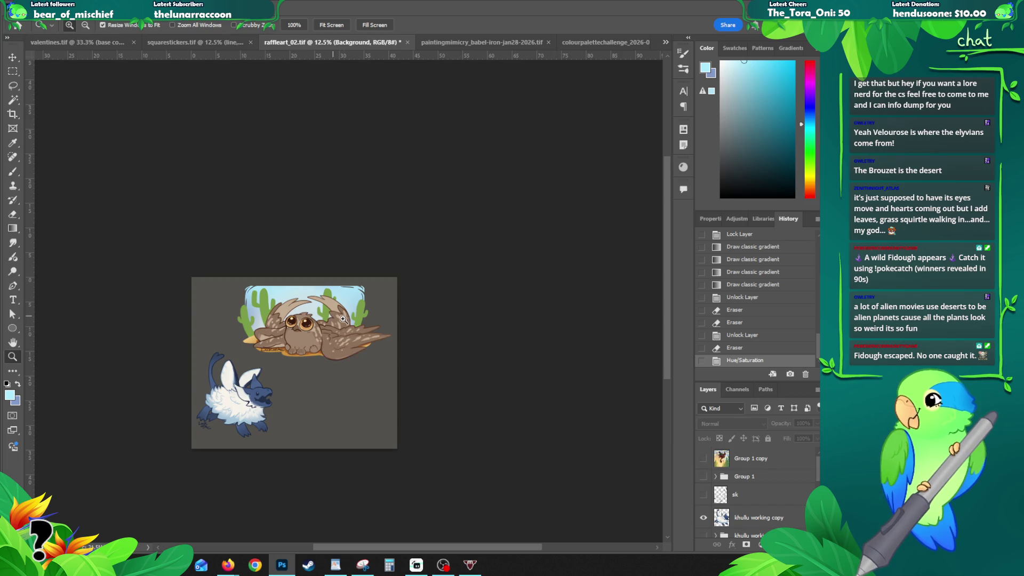
- Select the ricardo copy and Group 2 backdrop layers and move the owl piece left
click(341, 320)
click(342, 320)
click(341, 320)
drag(318, 340, 345, 335)
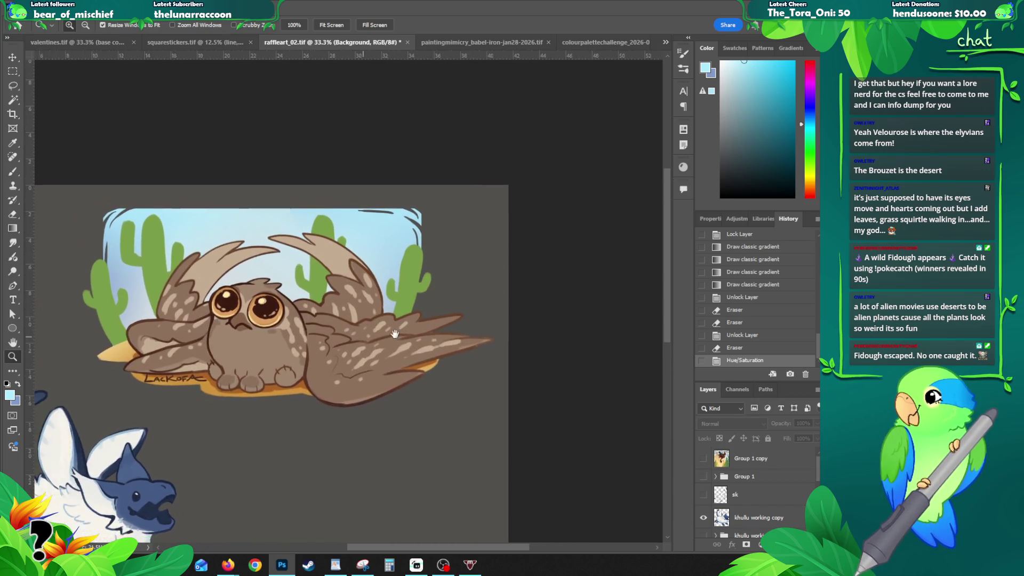
alt+click(414, 398)
key(v)
click(325, 317)
click(747, 477)
click(715, 477)
shift+click(751, 459)
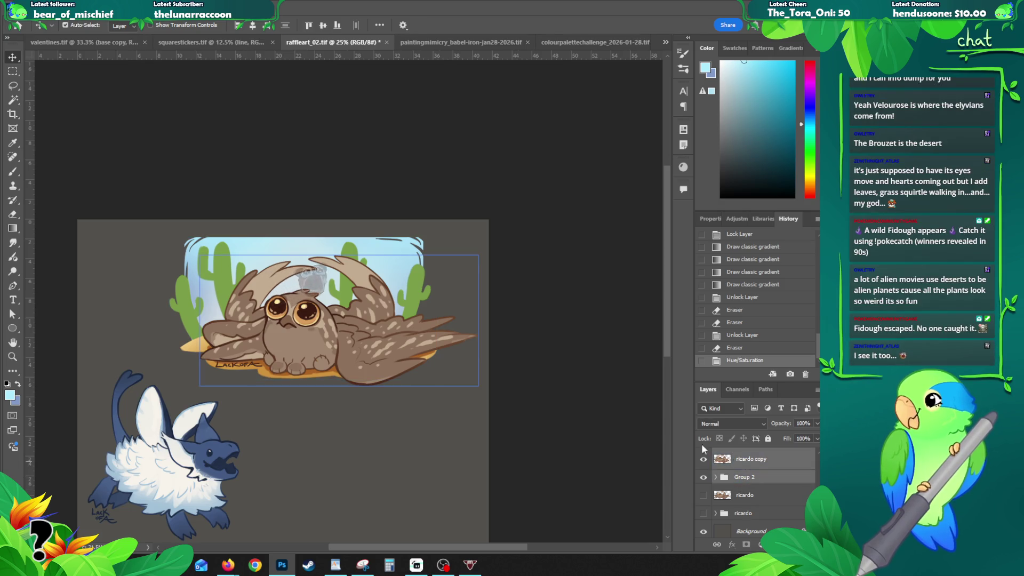
drag(321, 301, 235, 295)
- Recheck the bird painting, hide Group 1 copy again, and zoom in on the owl
scroll(739, 496, down, 2)
scroll(710, 501, up, 5)
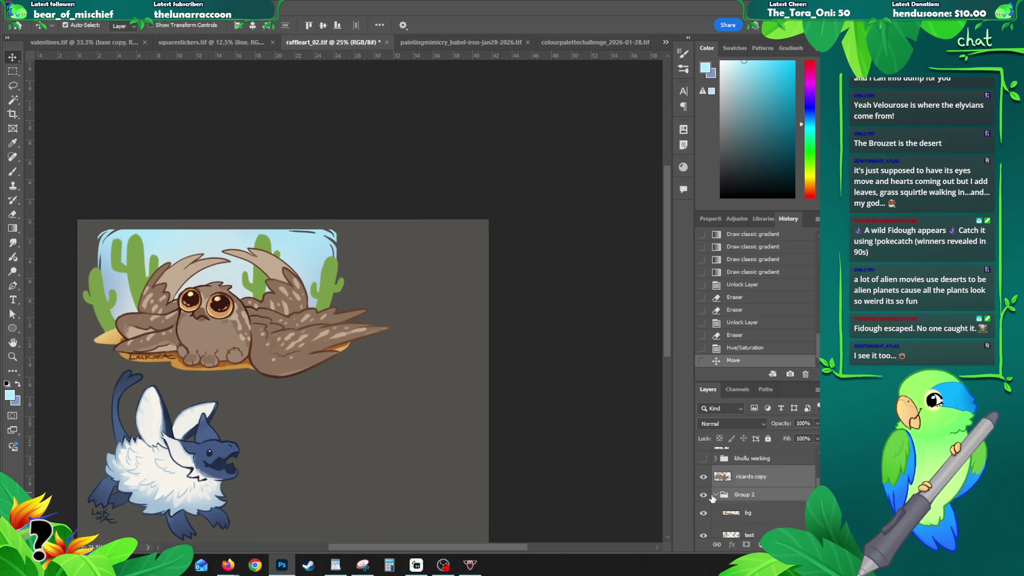
click(703, 460)
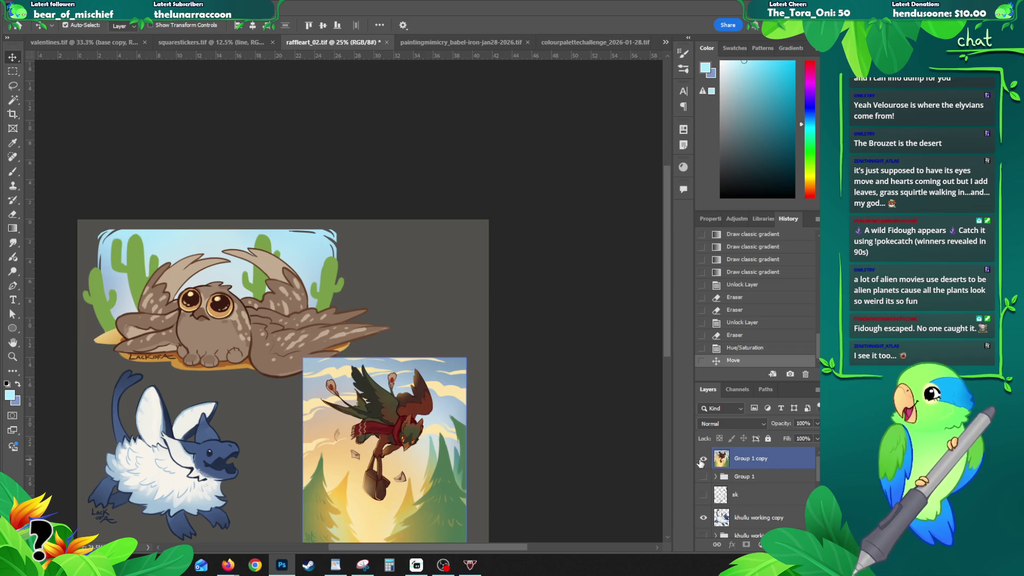
scroll(434, 376, down, 2)
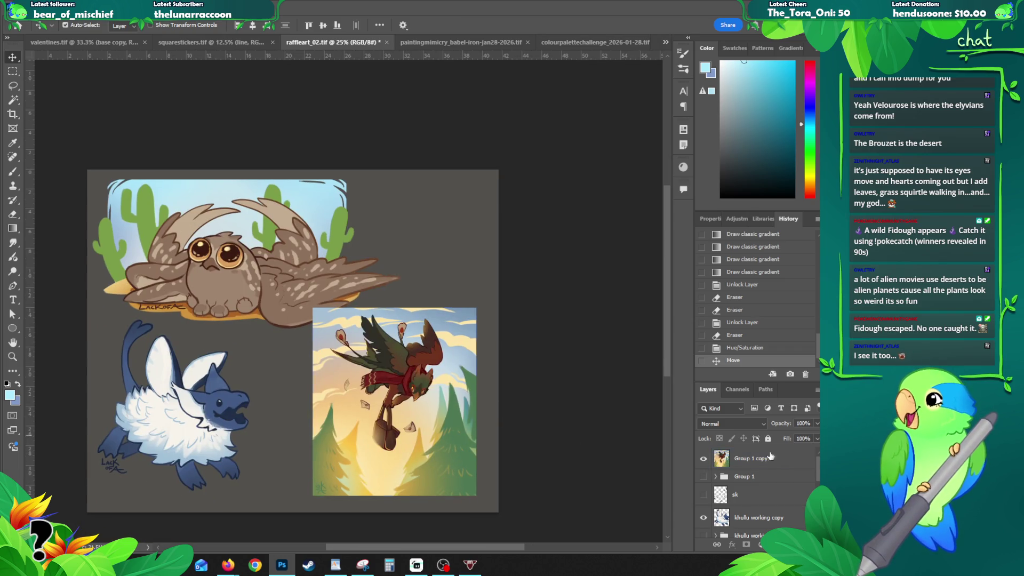
click(703, 458)
key(z)
click(155, 221)
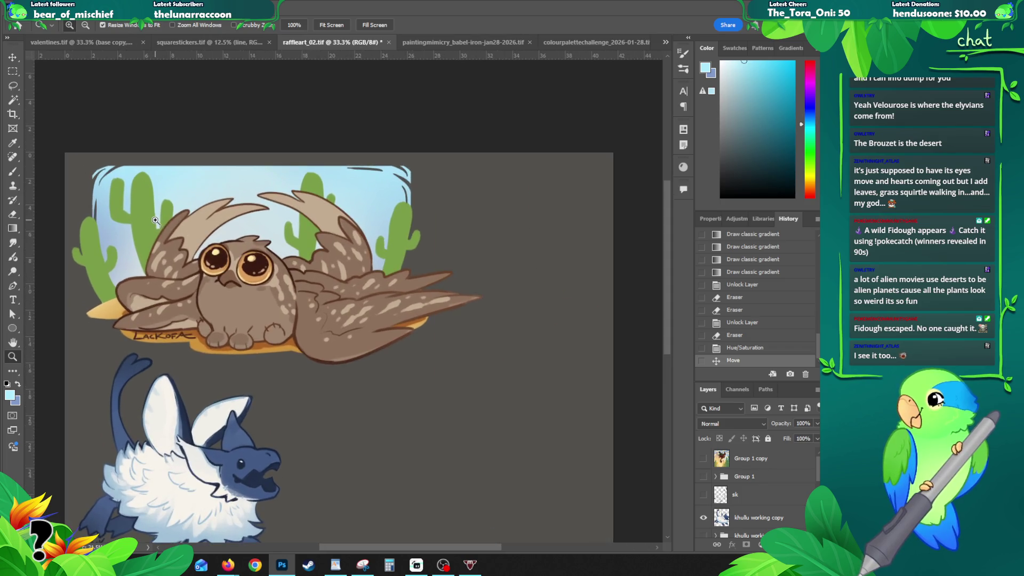
- On the test layer, lasso and delete the old right cactus, then deselect
click(453, 250)
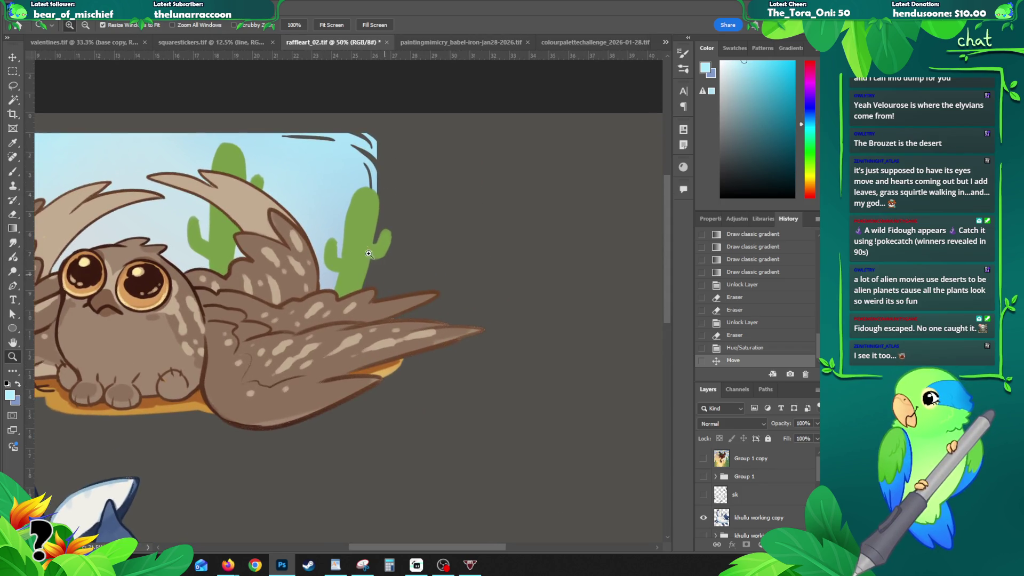
key(v)
click(362, 254)
key(e)
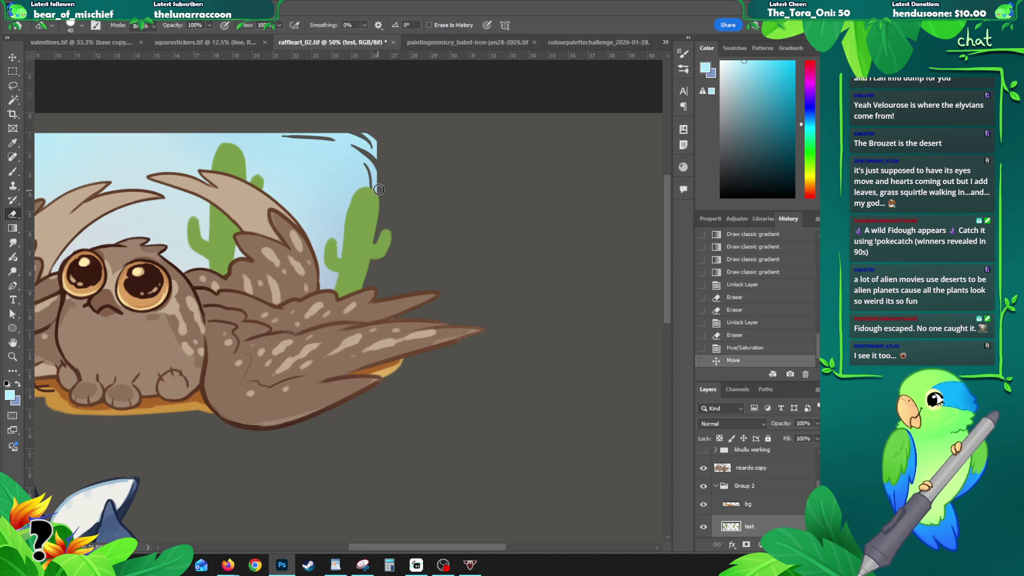
key(l)
mouse_move(402, 196)
mouse_down()
mouse_move(320, 288)
mouse_move(388, 179)
mouse_up()
key(Delete)
key(ctrl+d)
- Sample the cactus green and brush in a new, wider right cactus shape
key(b)
alt+click(224, 230)
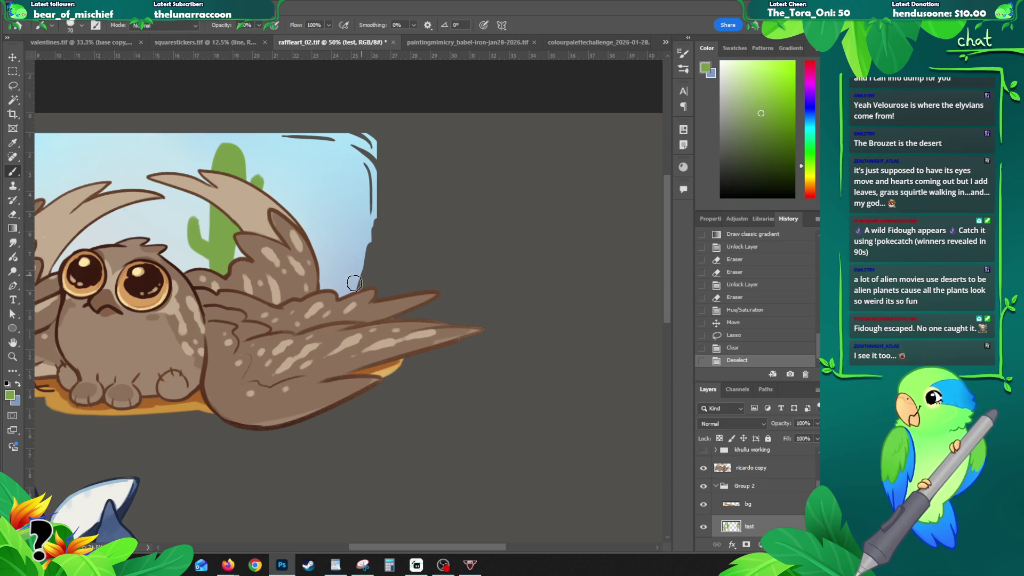
drag(346, 294, 369, 243)
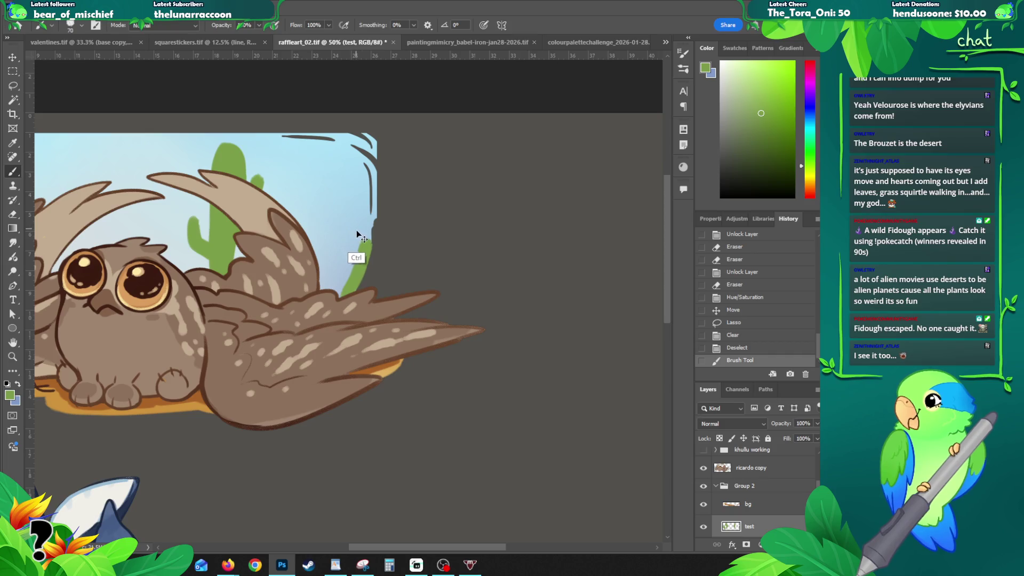
key(ctrl+z)
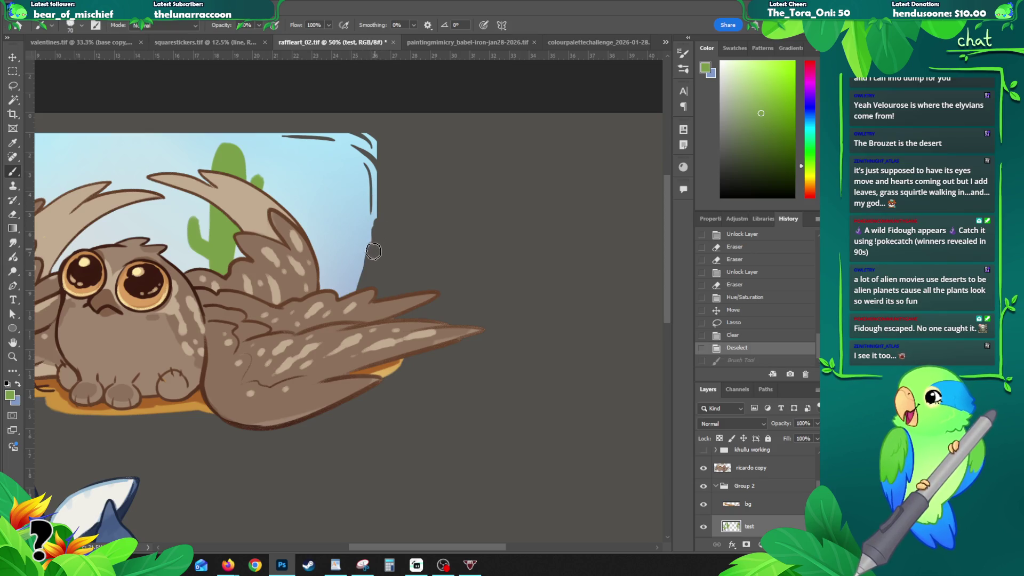
mouse_move(348, 292)
mouse_down()
mouse_move(379, 212)
mouse_move(366, 291)
mouse_up()
drag(380, 208, 359, 298)
drag(387, 215, 362, 307)
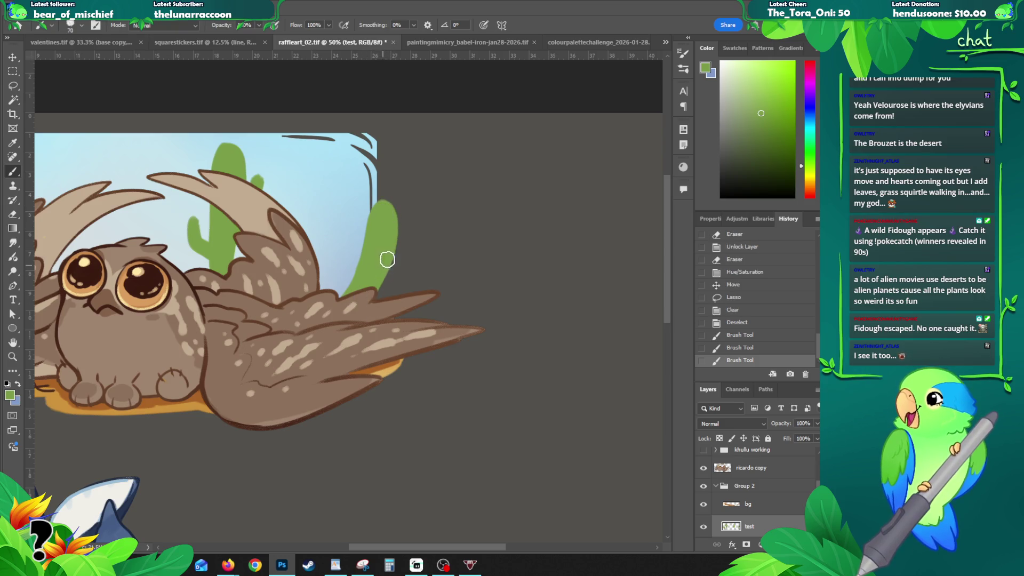
mouse_move(375, 204)
mouse_down()
mouse_move(389, 231)
mouse_move(359, 258)
mouse_move(365, 270)
mouse_up()
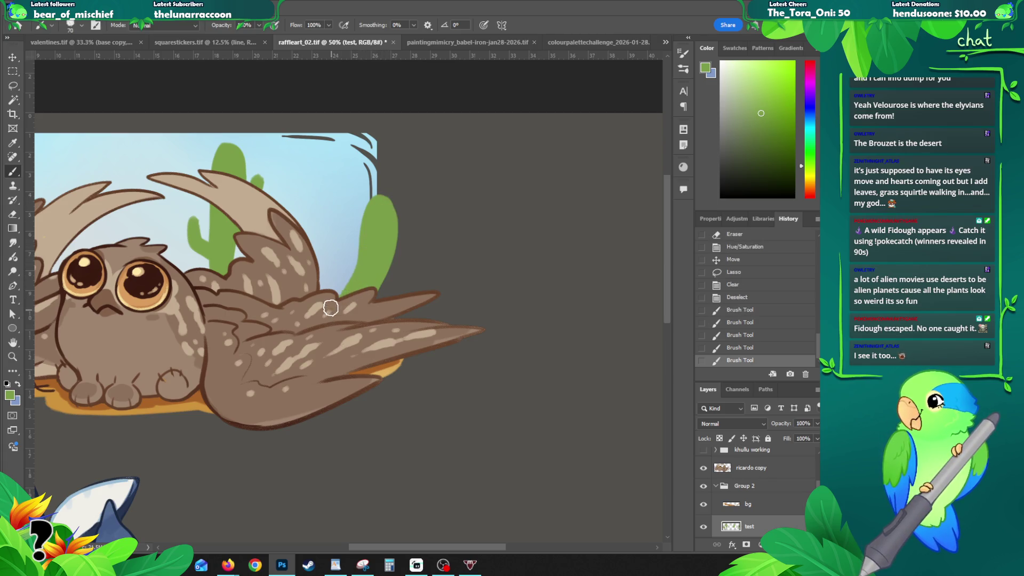
- Review the whole owl frame and touch up the right cactus edge
key(z)
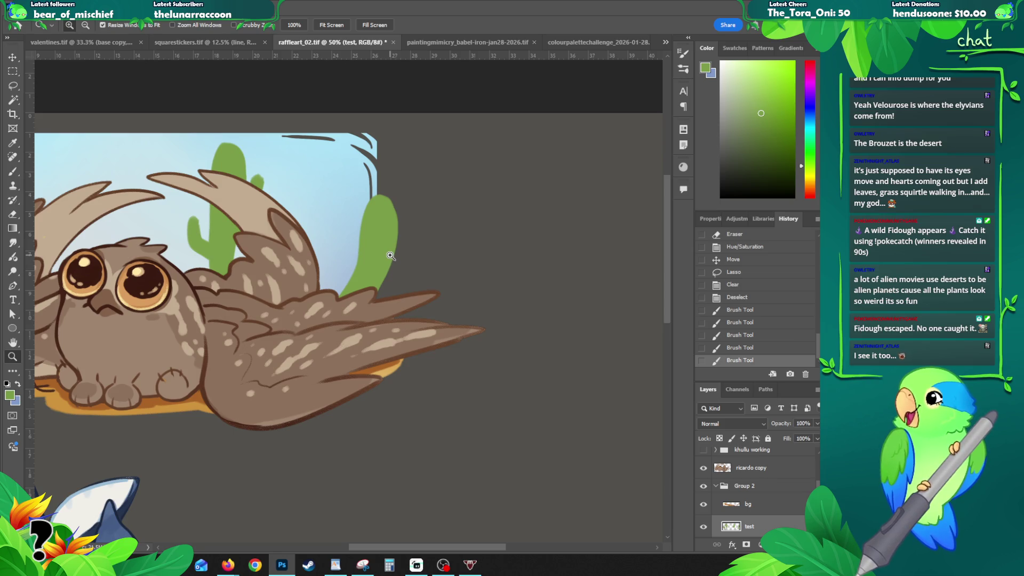
alt+click(394, 229)
mouse_move(396, 211)
mouse_down()
mouse_move(423, 219)
mouse_move(405, 267)
mouse_up()
key(b)
key(ctrl+z)
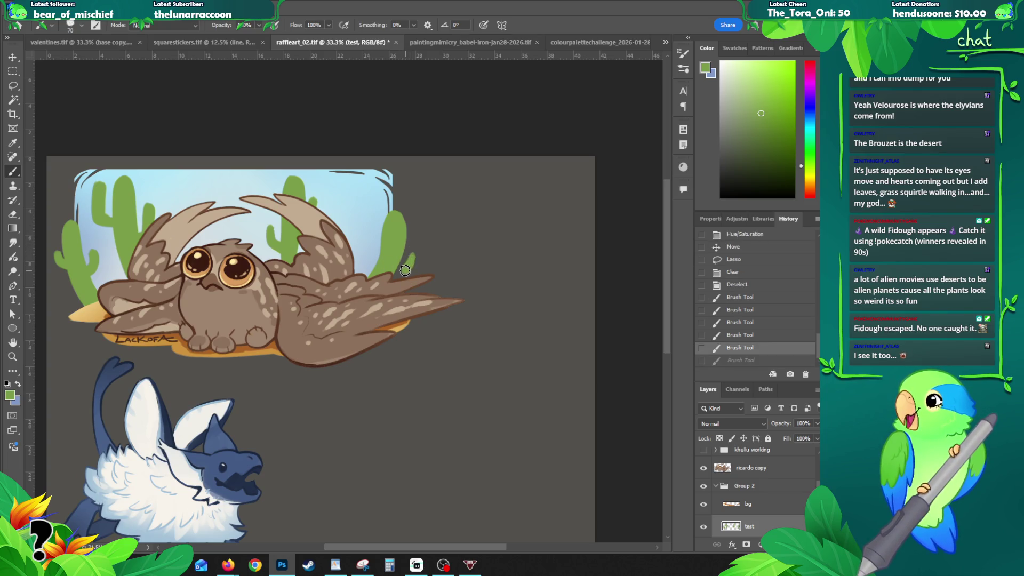
key(ctrl+shift+z)
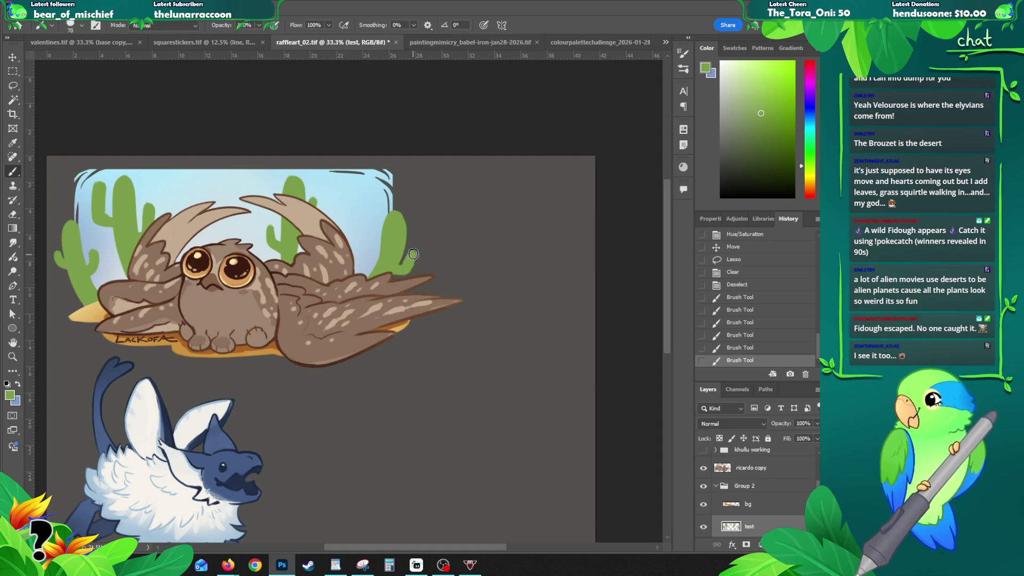
mouse_move(406, 269)
mouse_down()
mouse_move(415, 263)
mouse_move(385, 281)
mouse_up()
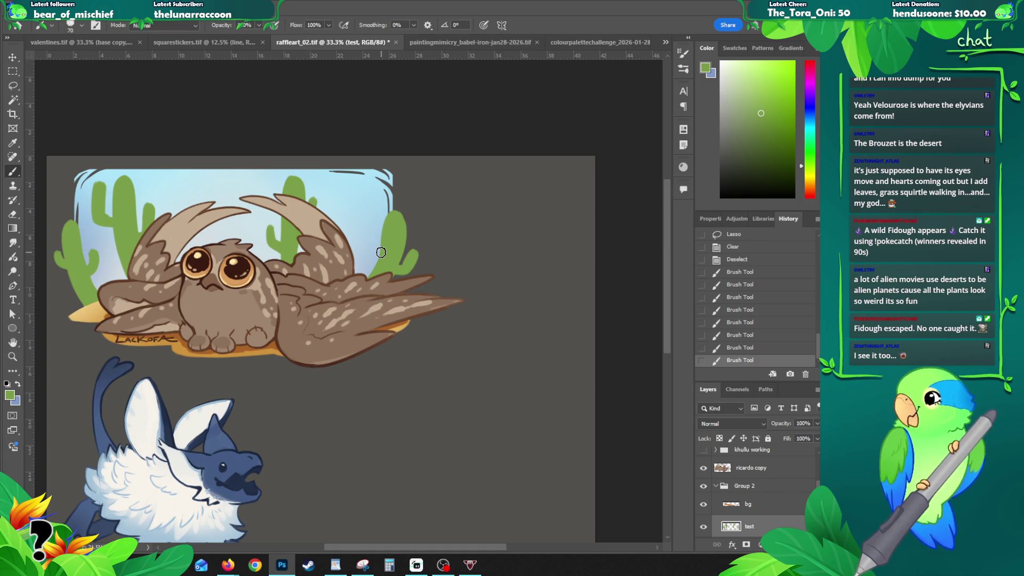
- Undo trial strokes, paint a short green stroke on the cactus arm, and recentre the view
click(393, 237)
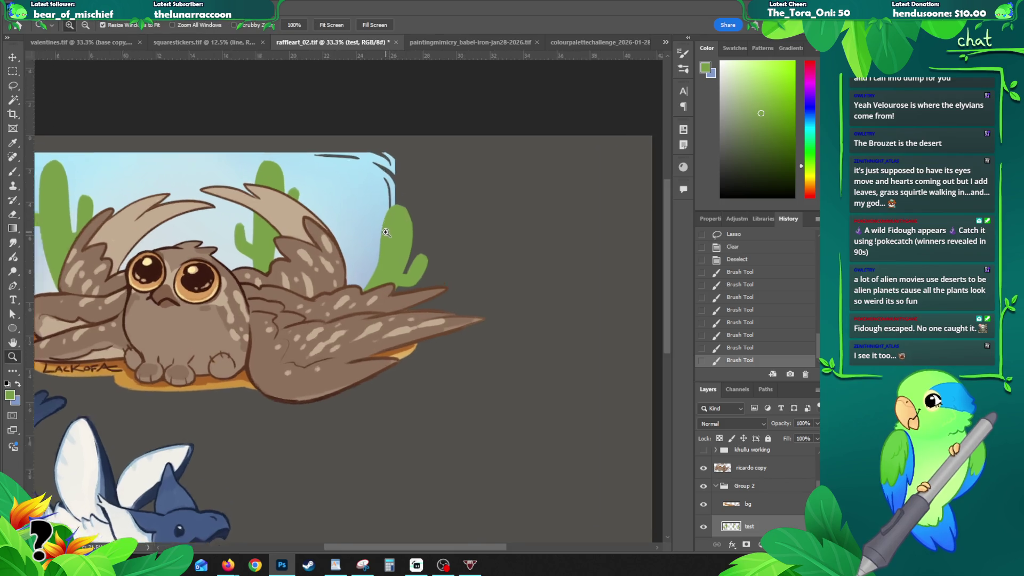
mouse_move(362, 256)
mouse_down()
mouse_move(392, 271)
mouse_move(363, 216)
mouse_move(368, 247)
mouse_move(365, 232)
mouse_move(410, 271)
mouse_up()
key(ctrl+z)
key(ctrl+z)
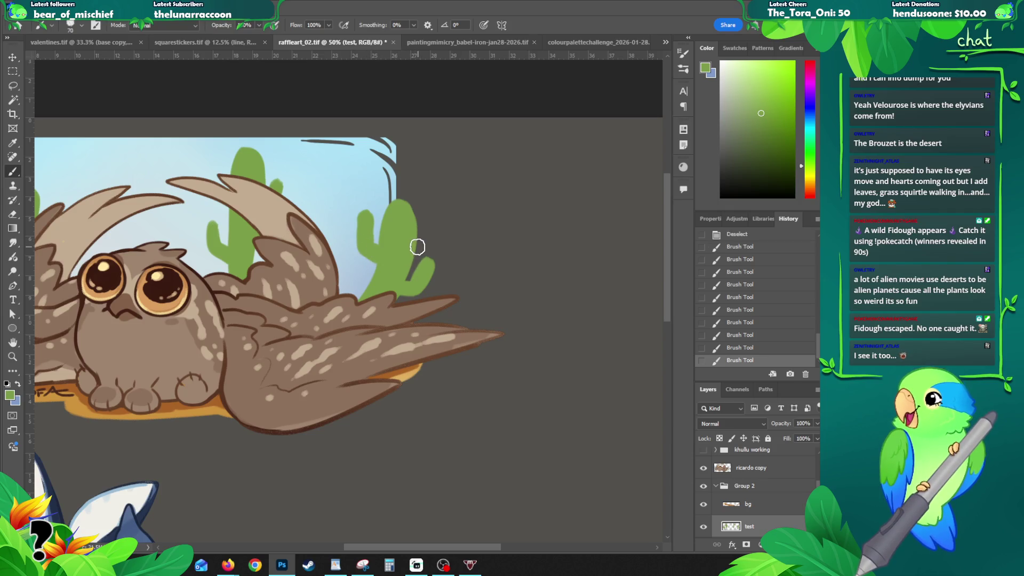
key(ctrl+z)
key(ctrl+z)
mouse_move(381, 262)
mouse_down()
mouse_move(366, 252)
mouse_move(364, 220)
mouse_move(367, 259)
mouse_up()
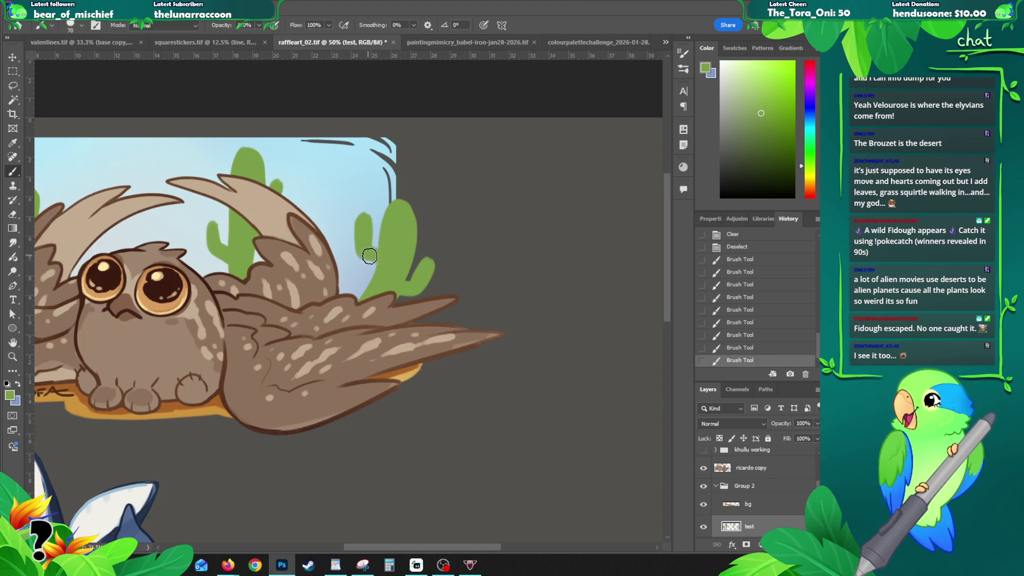
key(z)
alt+click(380, 266)
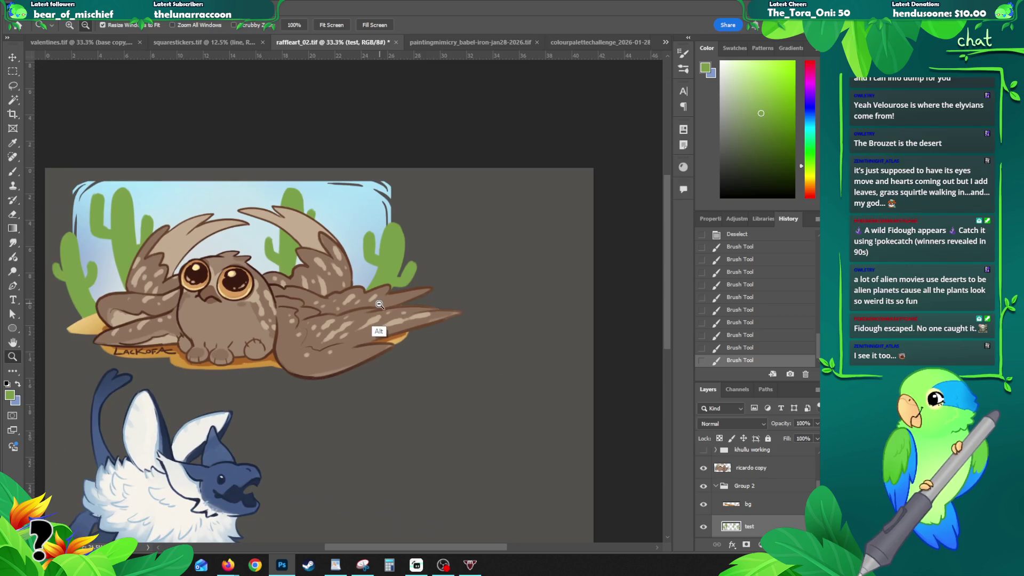
drag(418, 285, 472, 271)
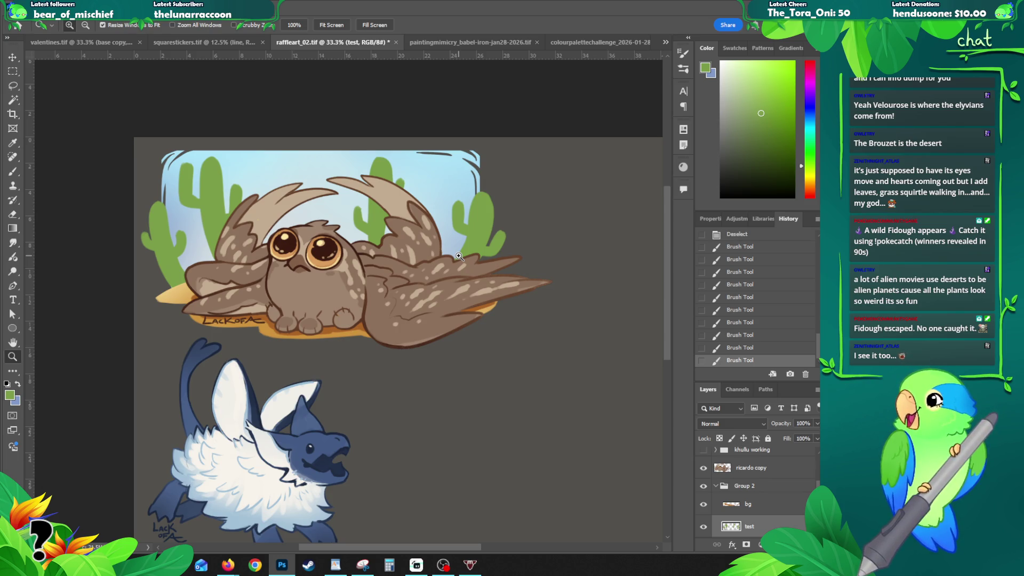
- Zoom in on the right cactus and erase its outer edge to trim it
click(463, 182)
key(b)
drag(464, 252, 446, 294)
key(ctrl+z)
key(ctrl+shift+z)
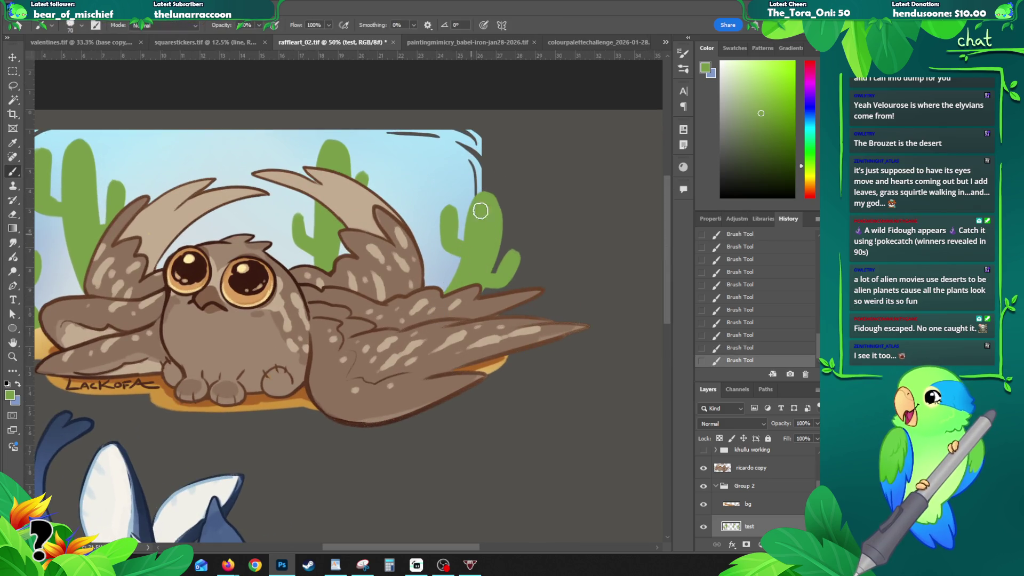
key(e)
drag(470, 213, 482, 180)
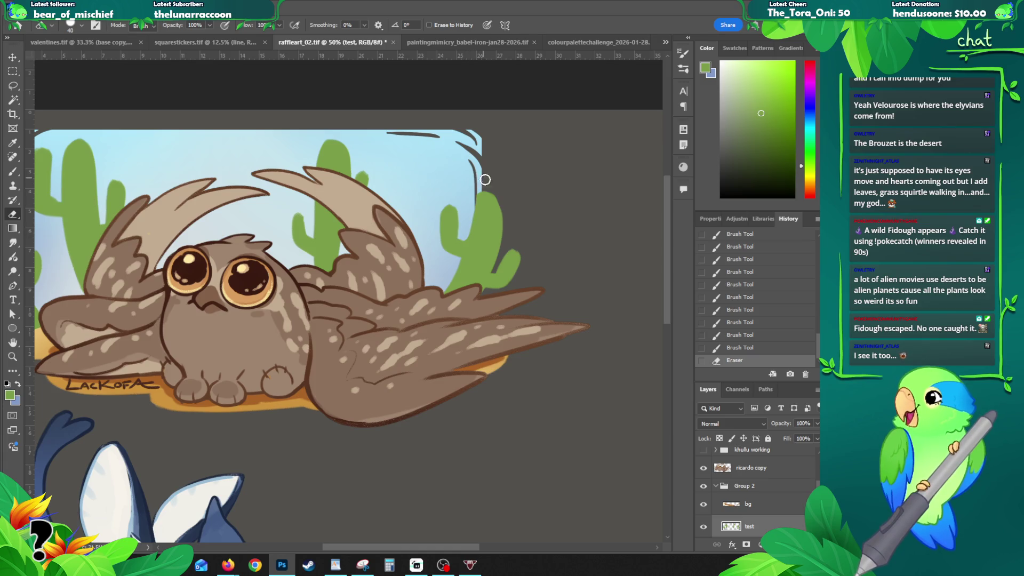
- Repaint the cactus arm in solid green, filling sky gaps and retouching near the wing tip
key(b)
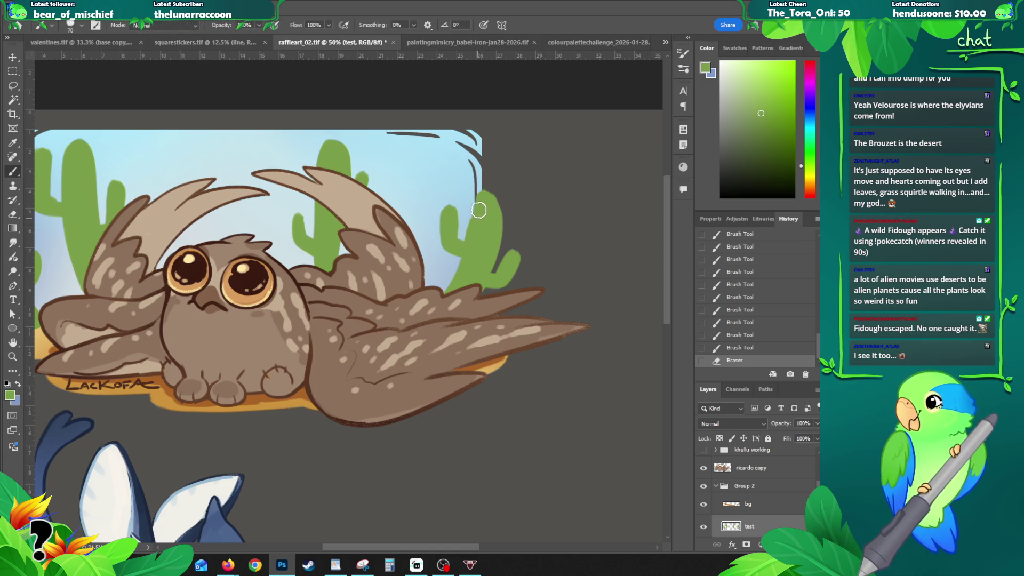
mouse_move(488, 250)
mouse_down()
mouse_move(488, 197)
mouse_move(496, 234)
mouse_move(495, 225)
mouse_up()
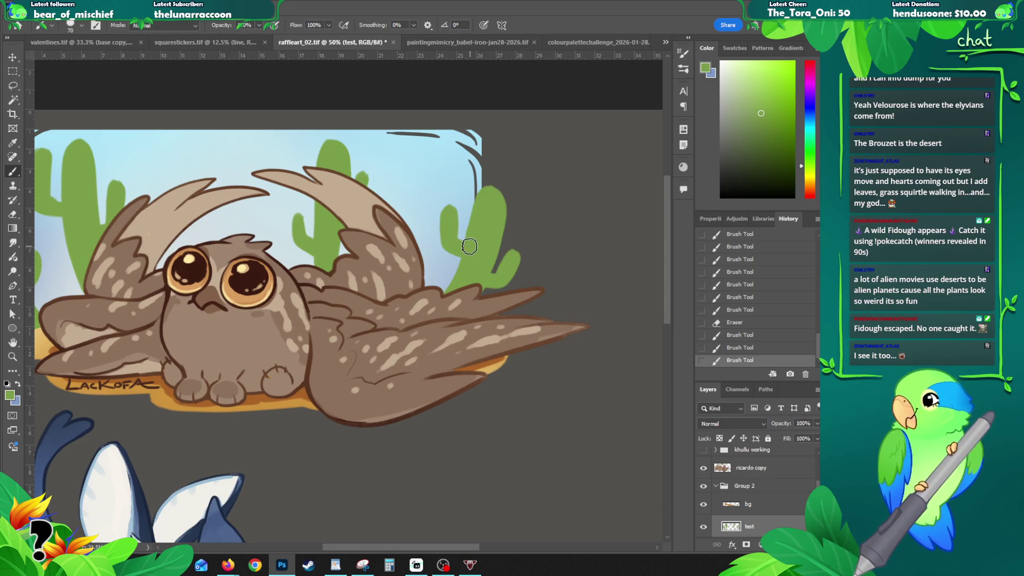
mouse_move(454, 242)
mouse_down()
mouse_move(449, 211)
mouse_move(446, 245)
mouse_move(520, 251)
mouse_move(491, 283)
mouse_up()
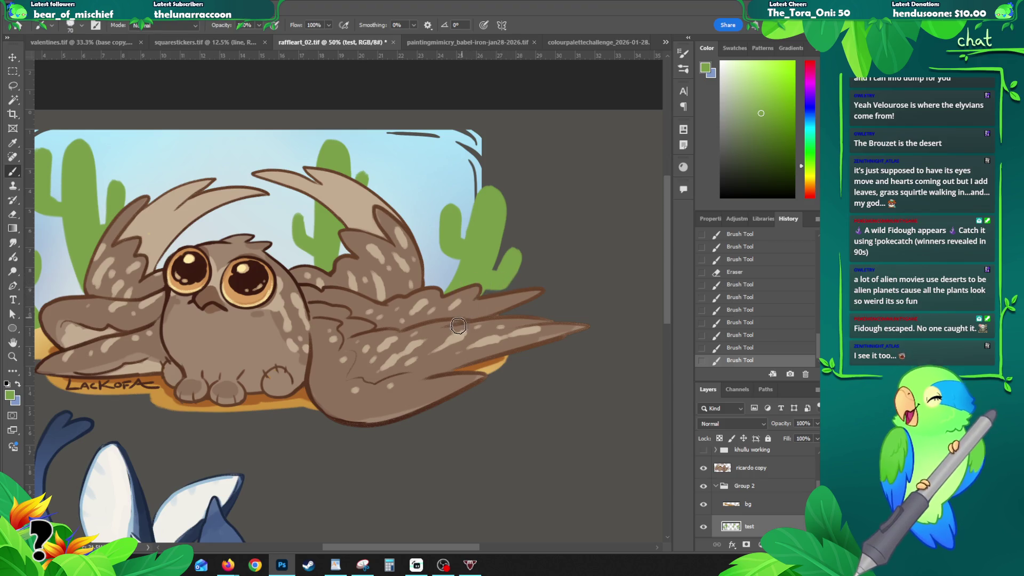
scroll(374, 224, left, 5)
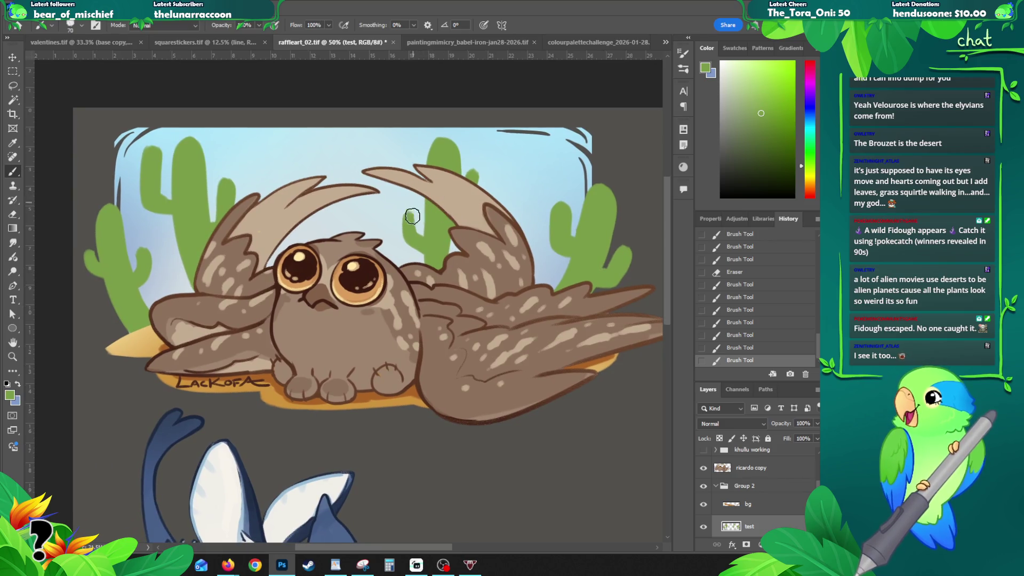
mouse_move(424, 244)
mouse_down()
mouse_move(405, 225)
mouse_move(417, 241)
mouse_up()
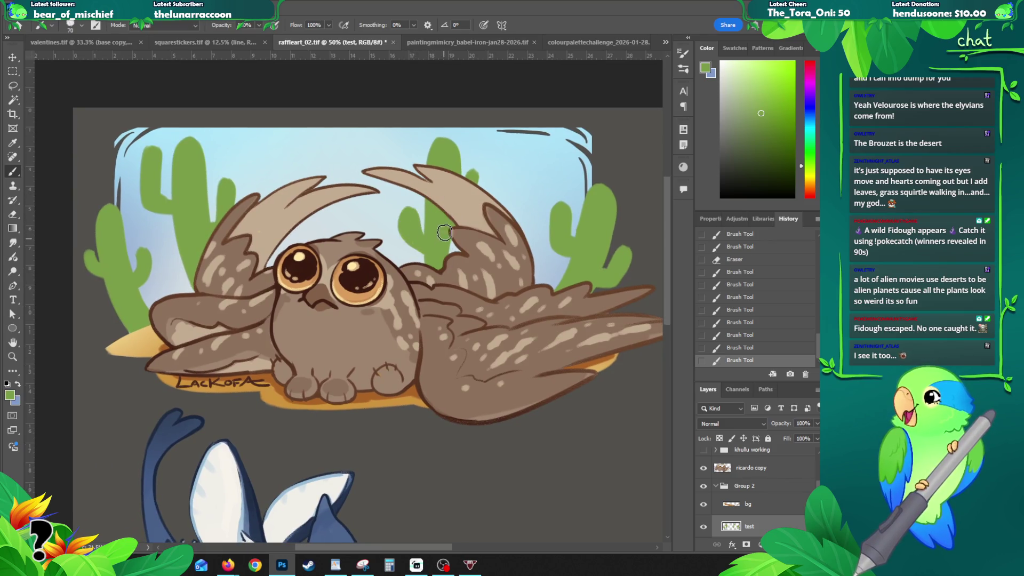
drag(469, 169, 465, 184)
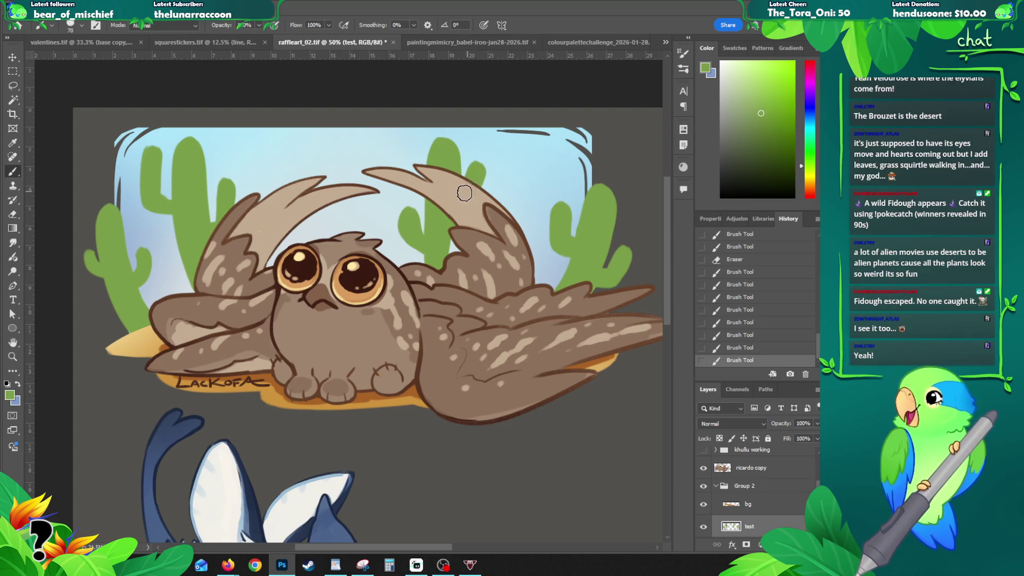
drag(287, 251, 352, 261)
click(216, 198)
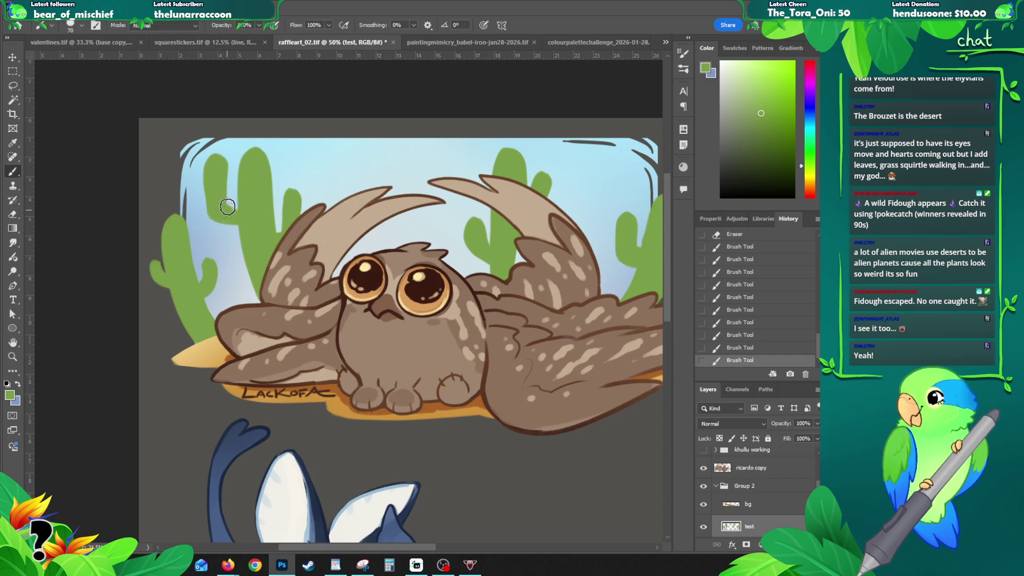
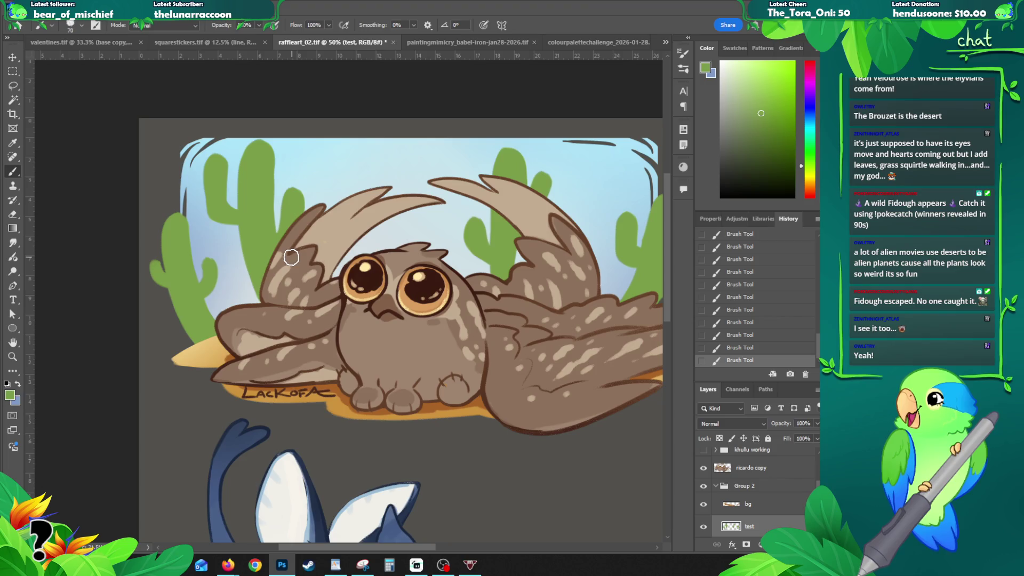
- Touch up the owl's wing edge near the cactus with small brush strokes, redoing one bad stroke
mouse_move(293, 228)
mouse_down()
mouse_move(293, 191)
mouse_move(297, 211)
mouse_up()
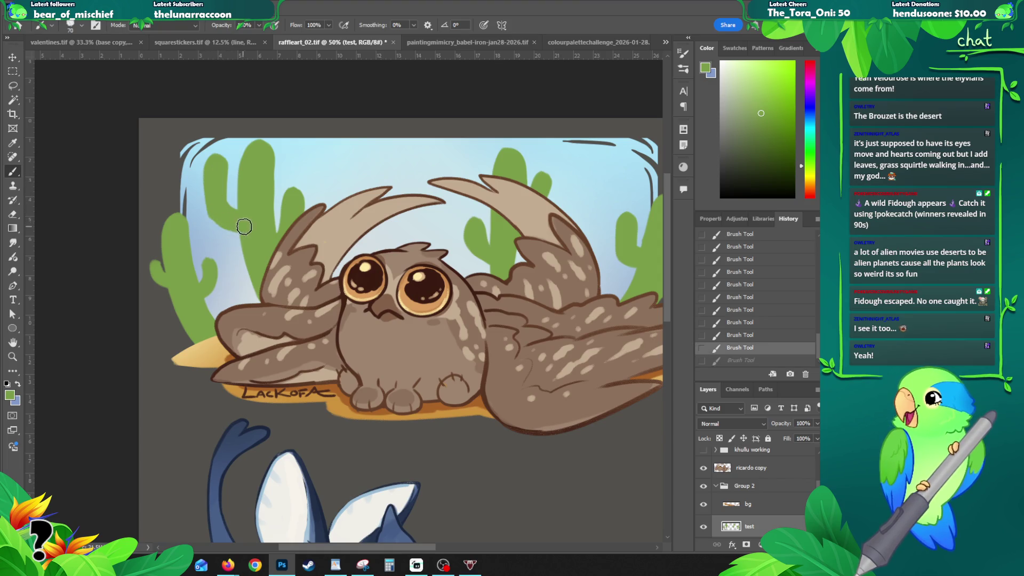
key(ctrl+z)
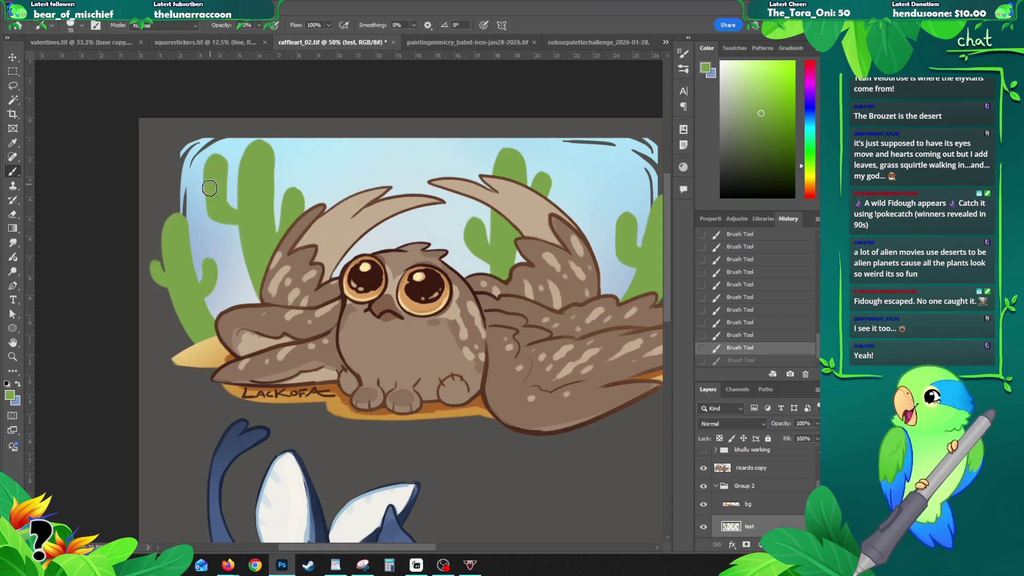
click(230, 220)
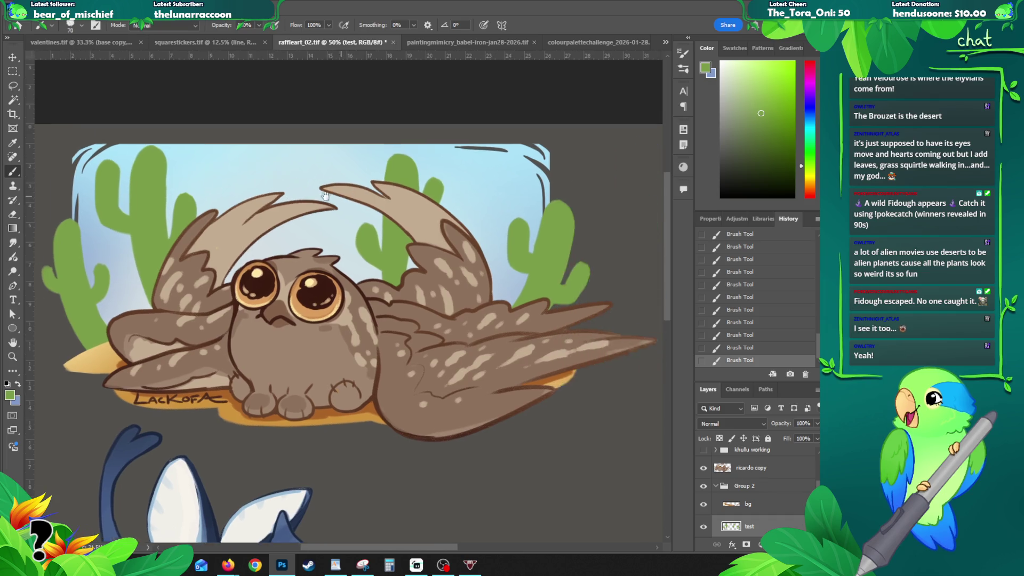
- Pan across the artwork, zoom out to see it whole, and lock the test layer's transparent pixels
drag(510, 160, 378, 165)
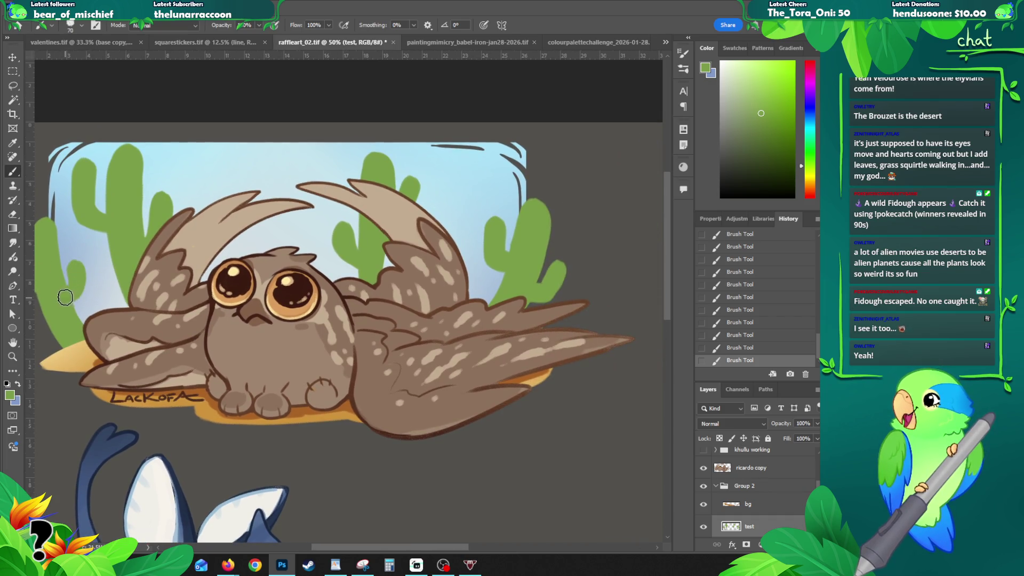
drag(194, 329, 248, 314)
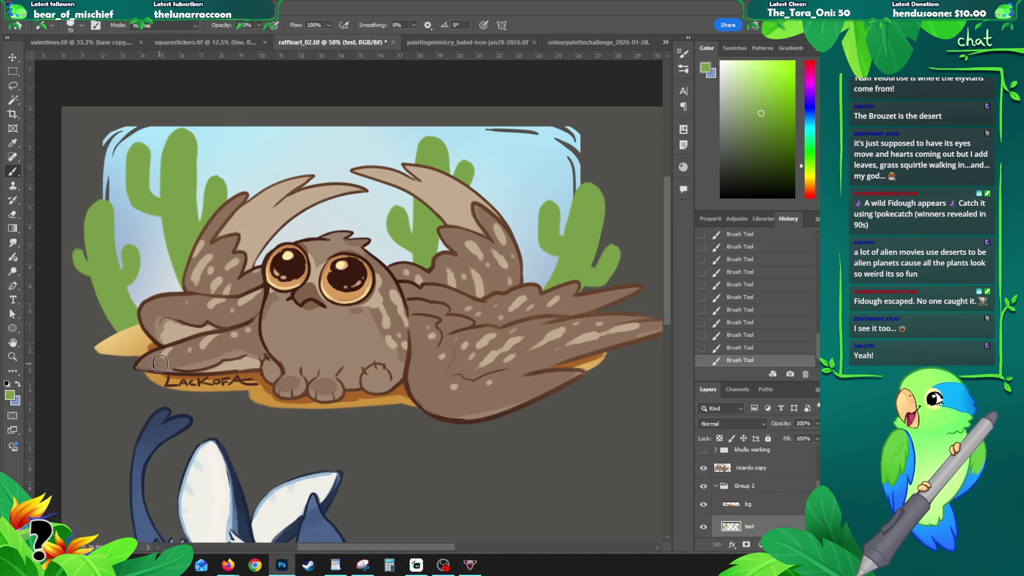
drag(444, 262, 319, 257)
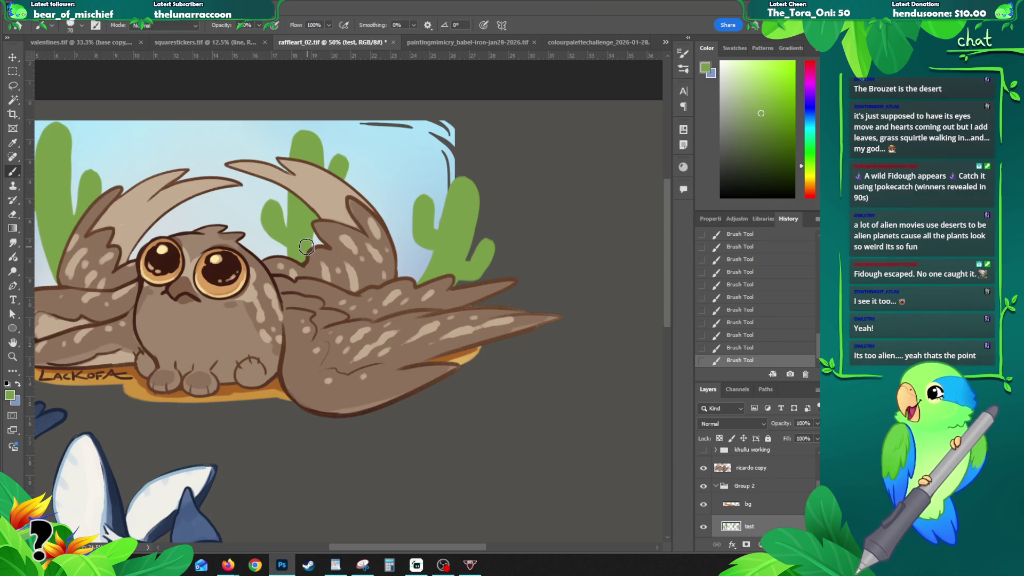
drag(205, 237, 295, 230)
alt+click(295, 231)
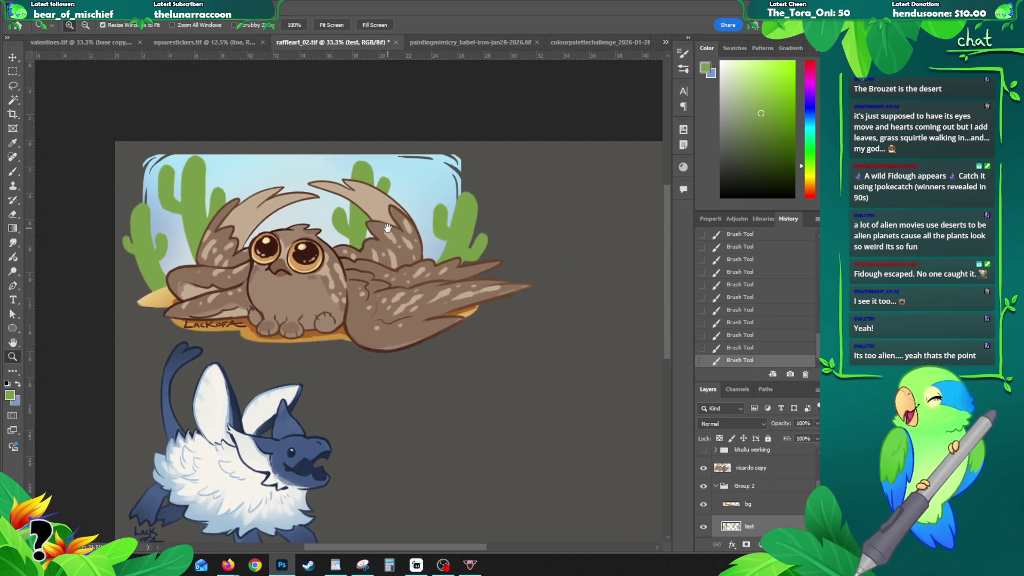
click(719, 439)
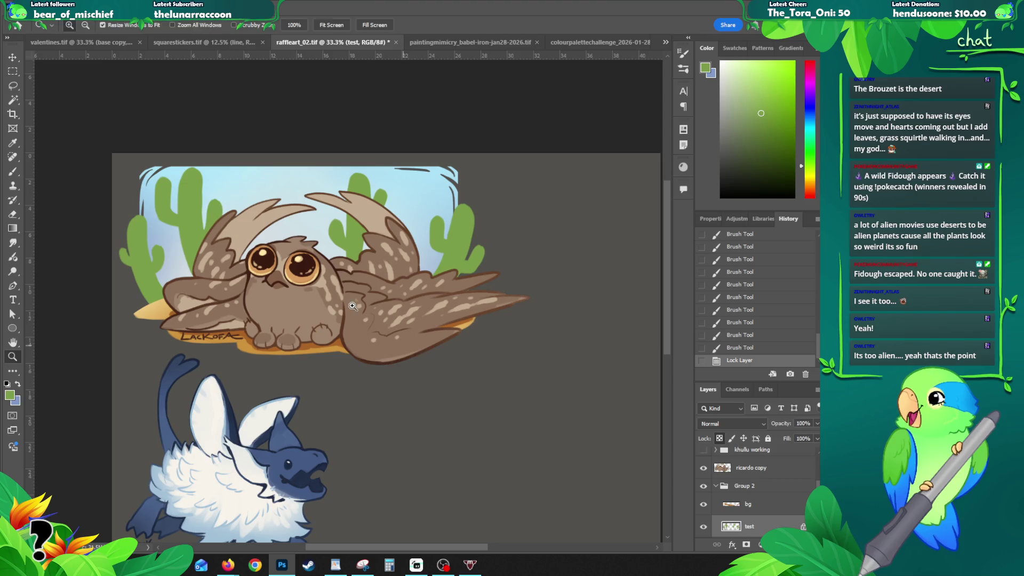
- Set the foreground colour to a light yellow-green in the Color Picker
key(b)
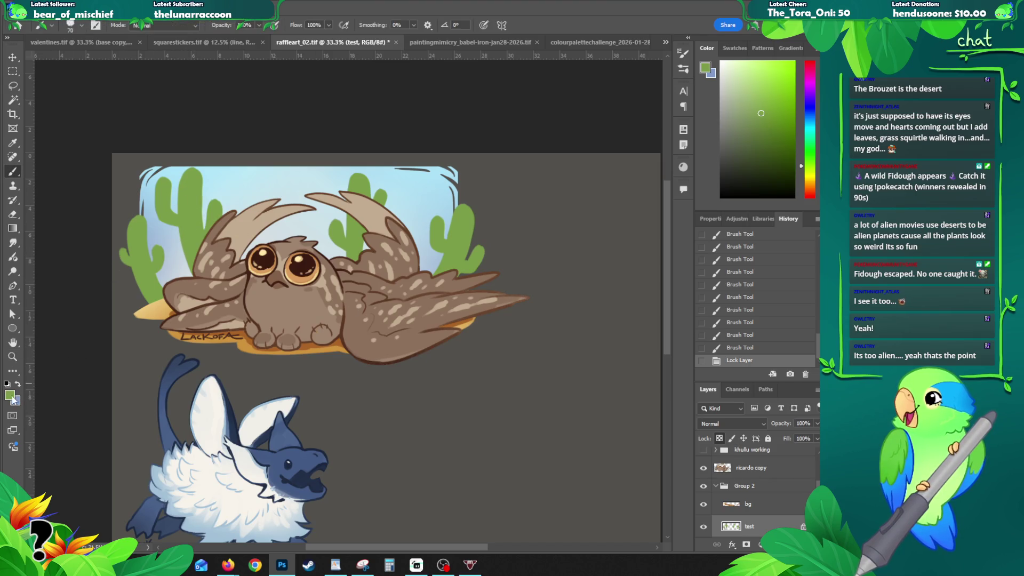
click(705, 67)
click(582, 211)
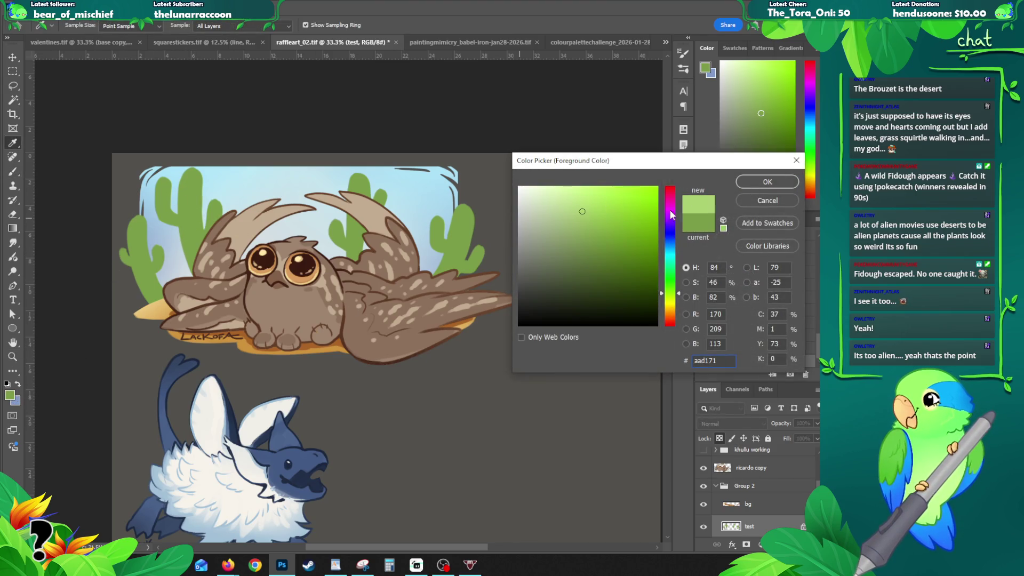
click(585, 203)
click(670, 300)
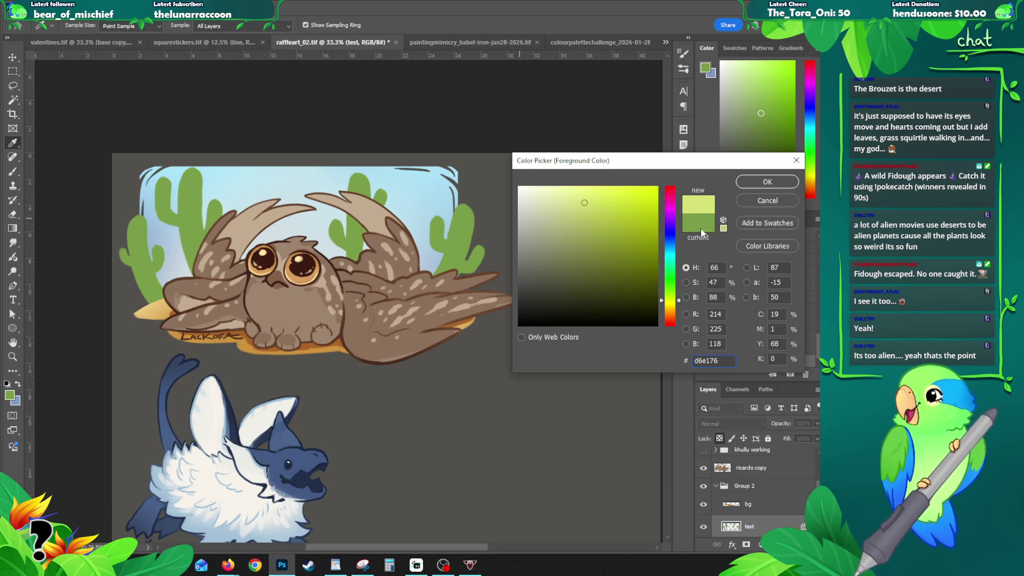
click(768, 182)
- Draw yellow-green gradients across the cactus tops
key(g)
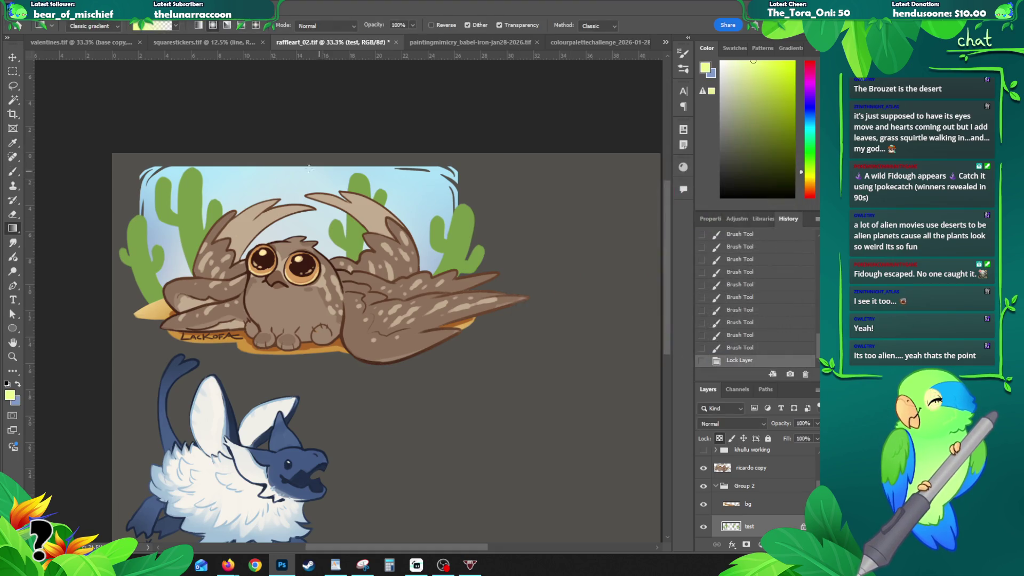
drag(172, 157, 225, 199)
drag(216, 277, 199, 176)
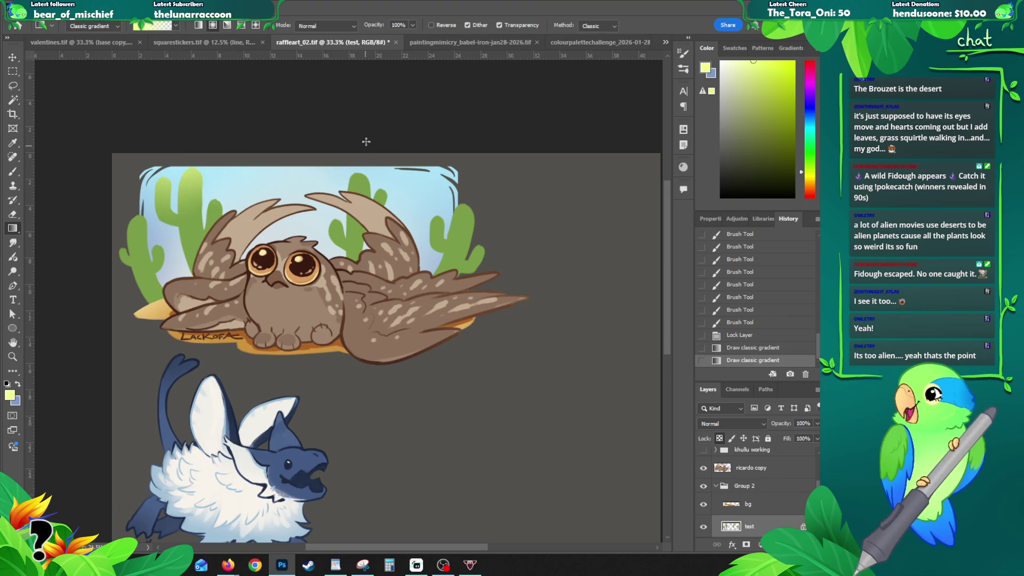
drag(364, 144, 382, 267)
drag(466, 219, 481, 181)
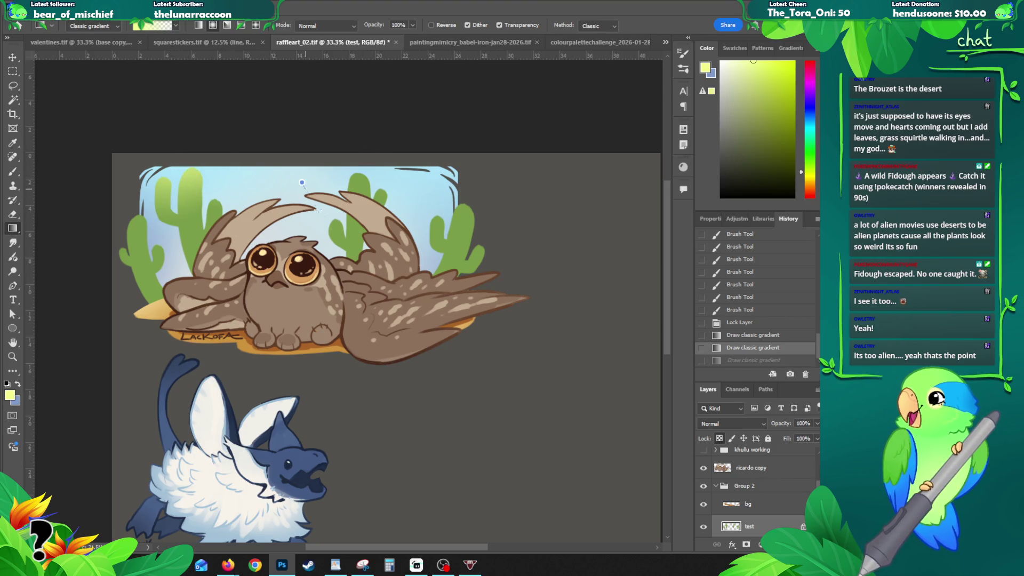
- Brighten the middle, right and left cacti toward their tops with further gradient passes
drag(288, 181, 406, 262)
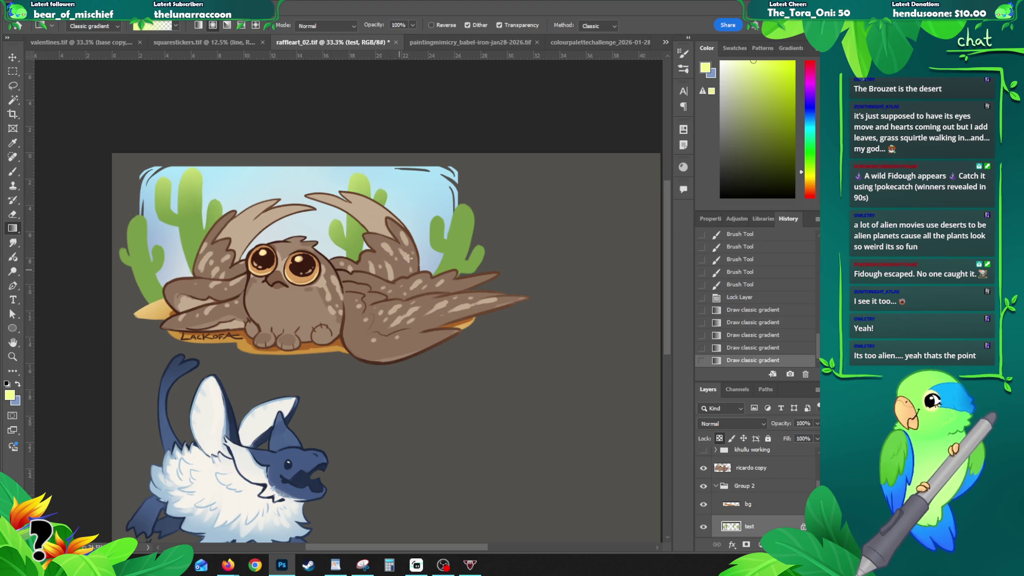
drag(307, 160, 321, 229)
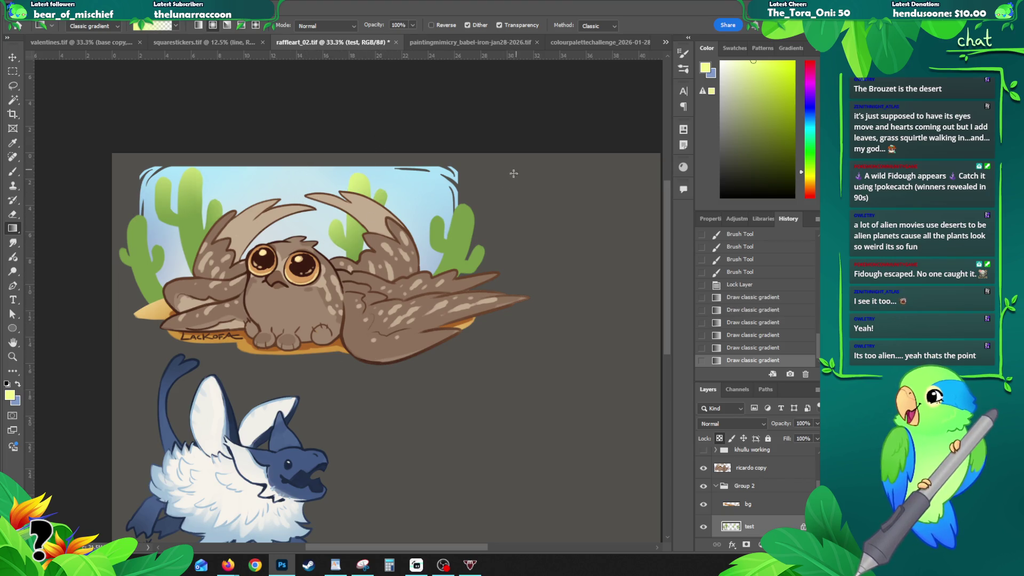
drag(514, 172, 454, 303)
drag(429, 152, 458, 333)
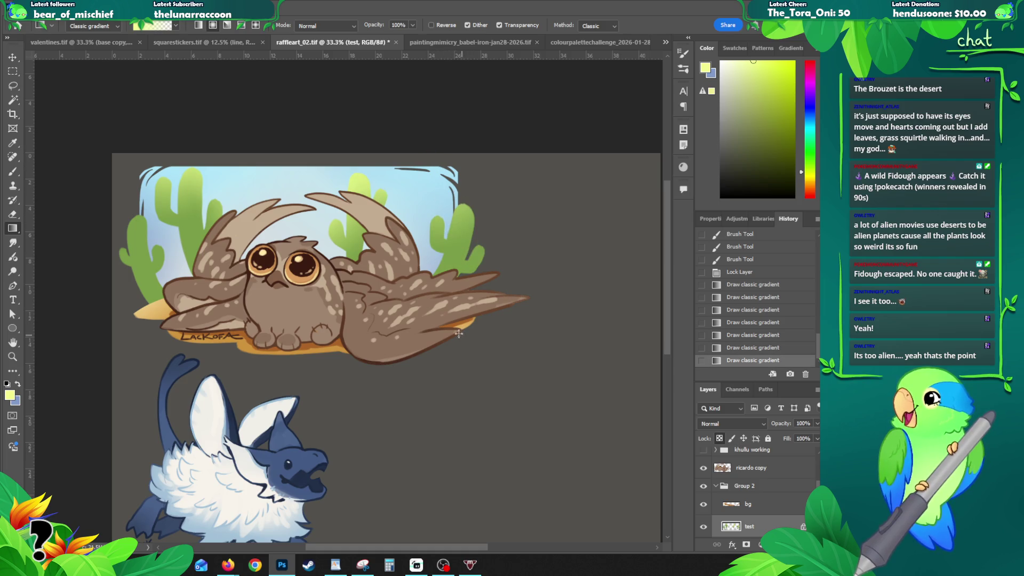
drag(459, 155, 454, 322)
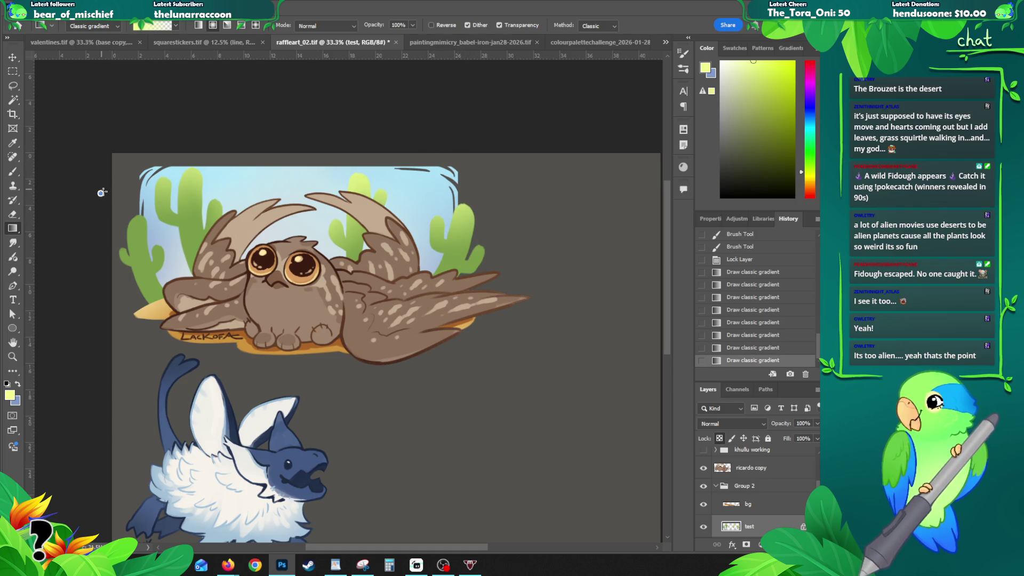
drag(101, 192, 179, 331)
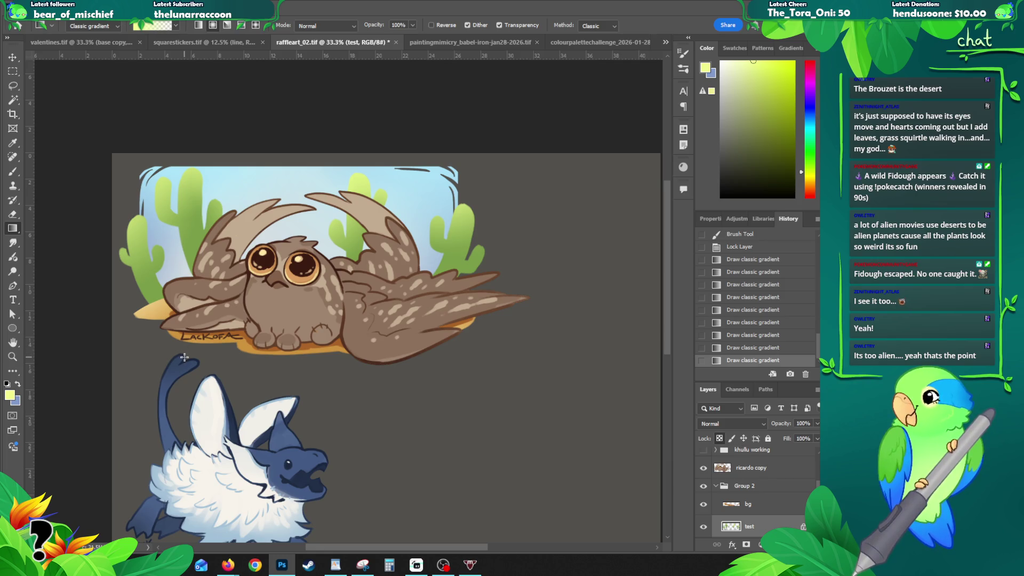
- Try a first brush shading stroke on the left cactus edge, then undo it
key(b)
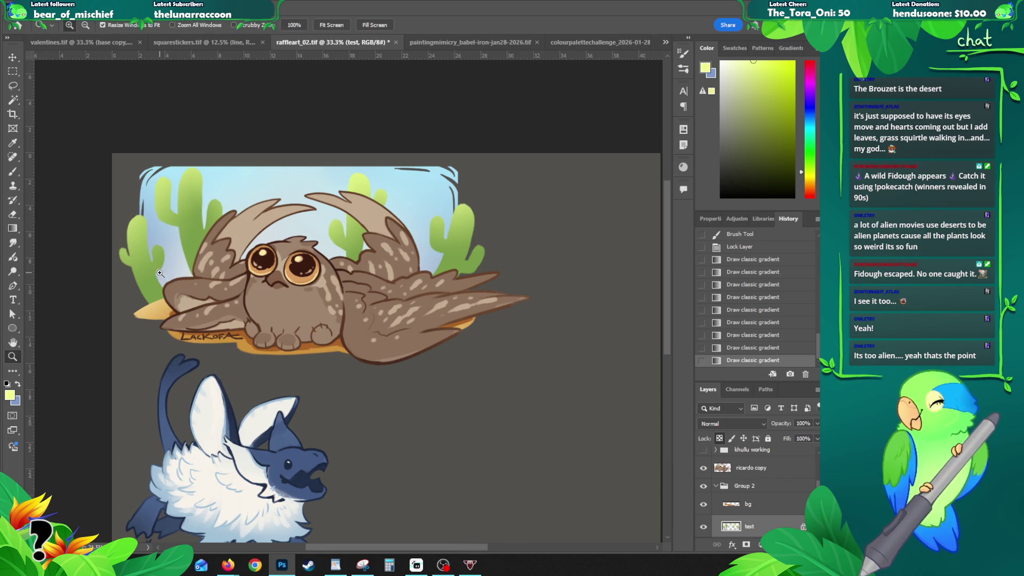
scroll(160, 285, up, 1)
alt+click(150, 266)
drag(135, 252, 134, 186)
key(ctrl+z)
scroll(216, 374, down, 1)
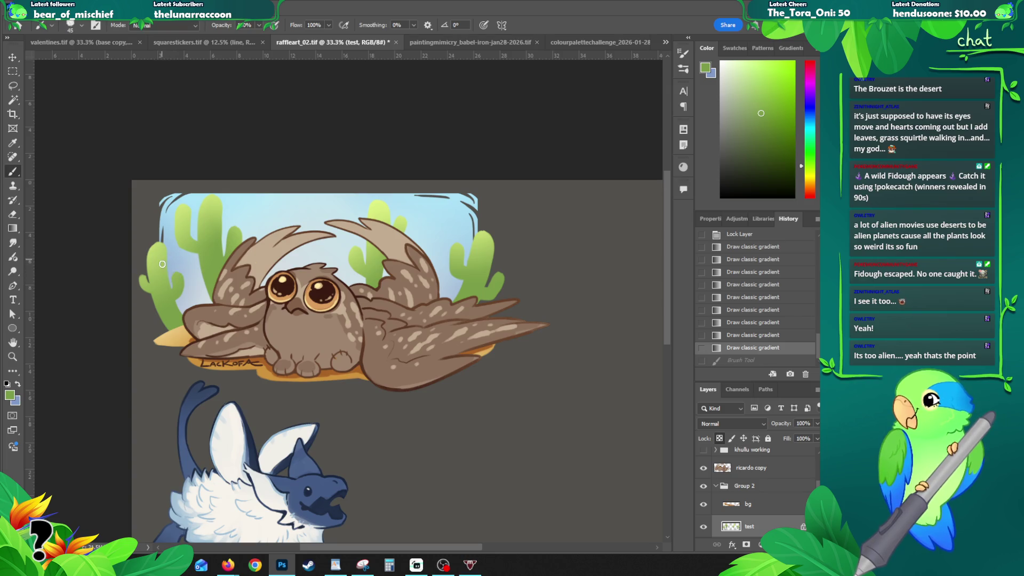
- Paint shading strokes along the left cactus edge, redoing one attempt
drag(176, 320, 162, 245)
mouse_move(167, 297)
mouse_down()
mouse_move(158, 252)
mouse_move(170, 298)
mouse_up()
drag(172, 299, 180, 328)
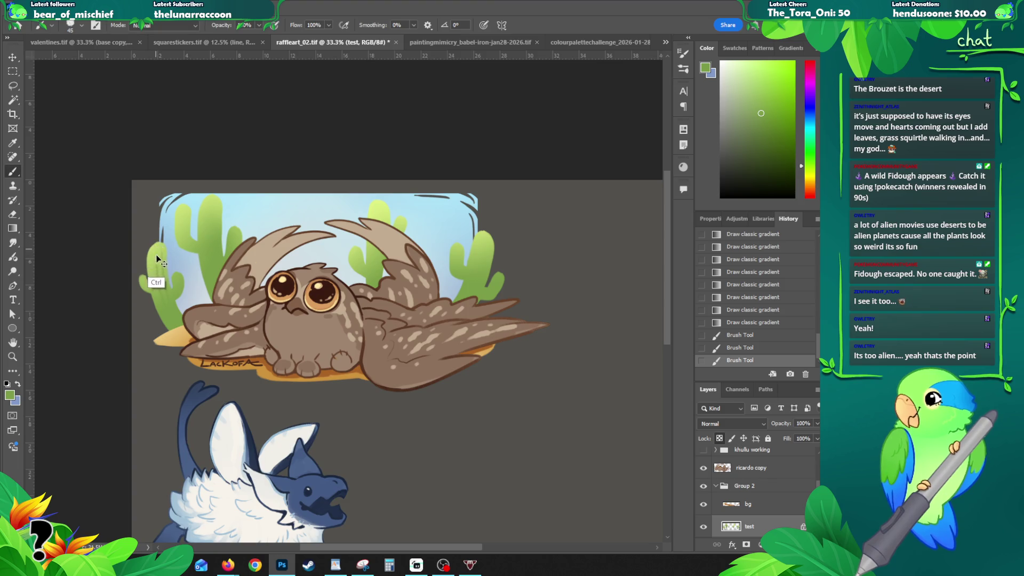
key(ctrl+z)
key(ctrl+z)
key(ctrl+z)
drag(152, 254, 178, 338)
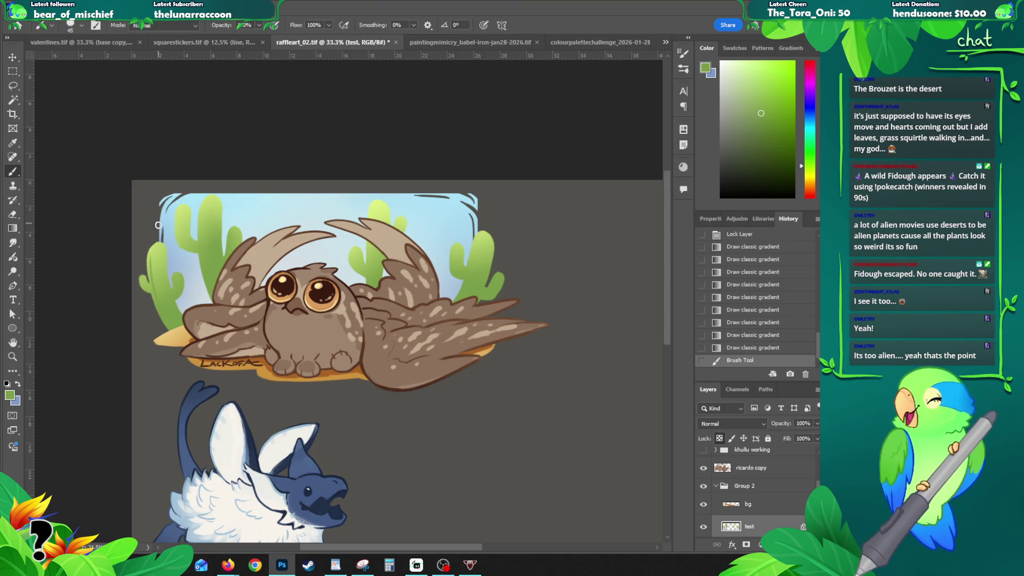
drag(156, 247, 178, 326)
drag(161, 253, 178, 322)
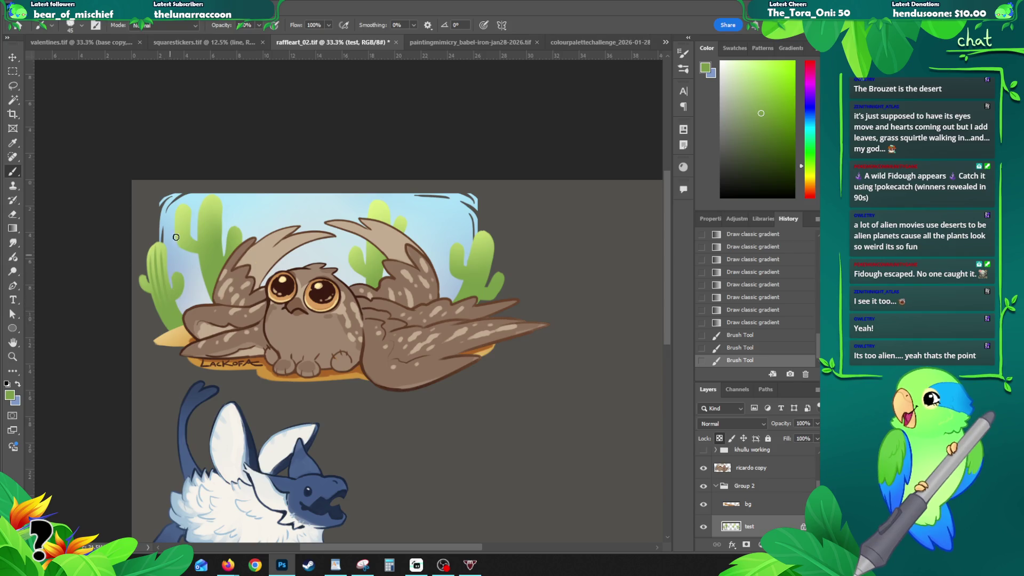
- Paint a long shading stroke down the middle cactus
drag(204, 208, 206, 243)
drag(213, 201, 214, 242)
key(ctrl+z)
drag(212, 202, 218, 272)
- Add a shading stroke to the left cactus and compare it with and without, keeping it
drag(182, 213, 180, 247)
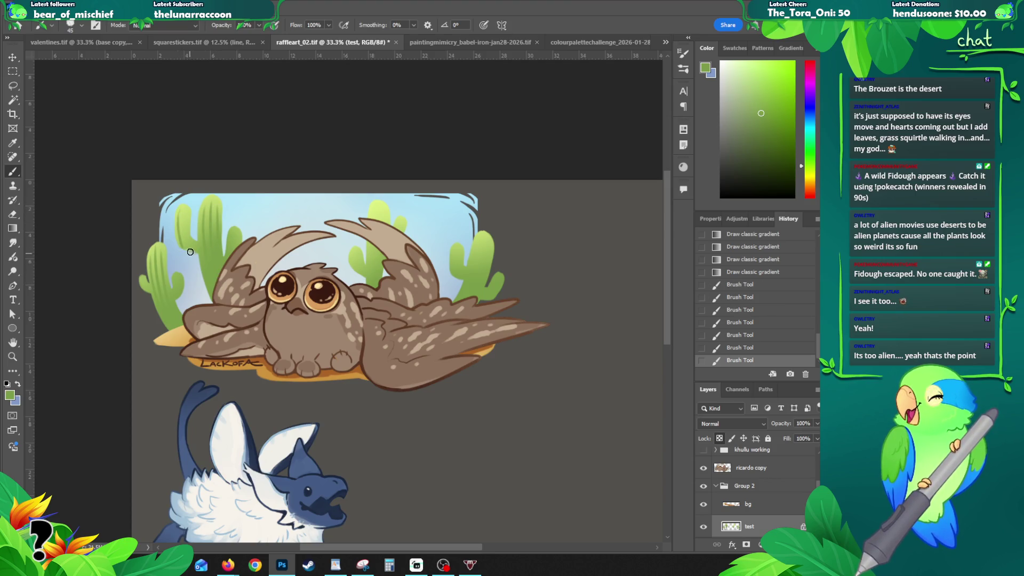
key(ctrl+z)
key(ctrl+shift+z)
key(ctrl+z)
key(ctrl+shift+z)
key(ctrl+z)
key(ctrl+shift+z)
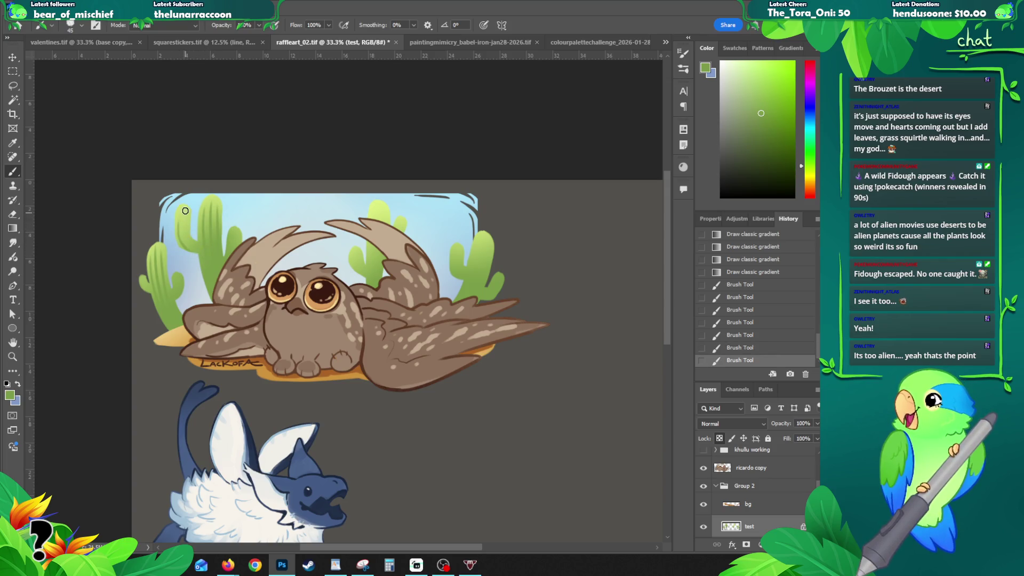
- Paint one more small cactus stroke, compare it repeatedly, then undo it
drag(185, 241, 184, 243)
key(ctrl+z)
key(ctrl+shift+z)
key(ctrl+z)
key(ctrl+shift+z)
key(ctrl+z)
key(ctrl+shift+z)
key(ctrl+z)
key(ctrl+shift+z)
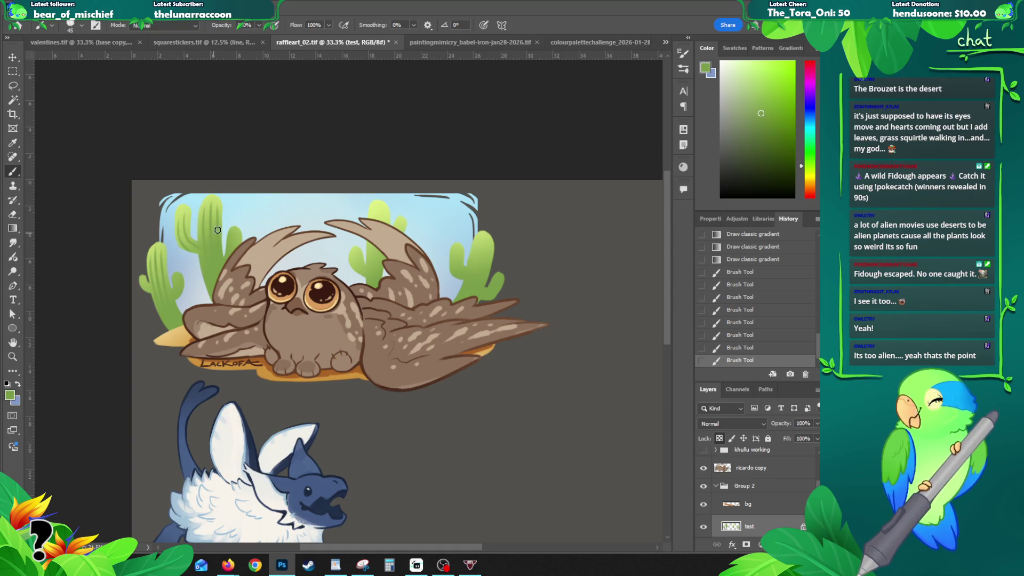
scroll(196, 224, up, 1)
key(ctrl+z)
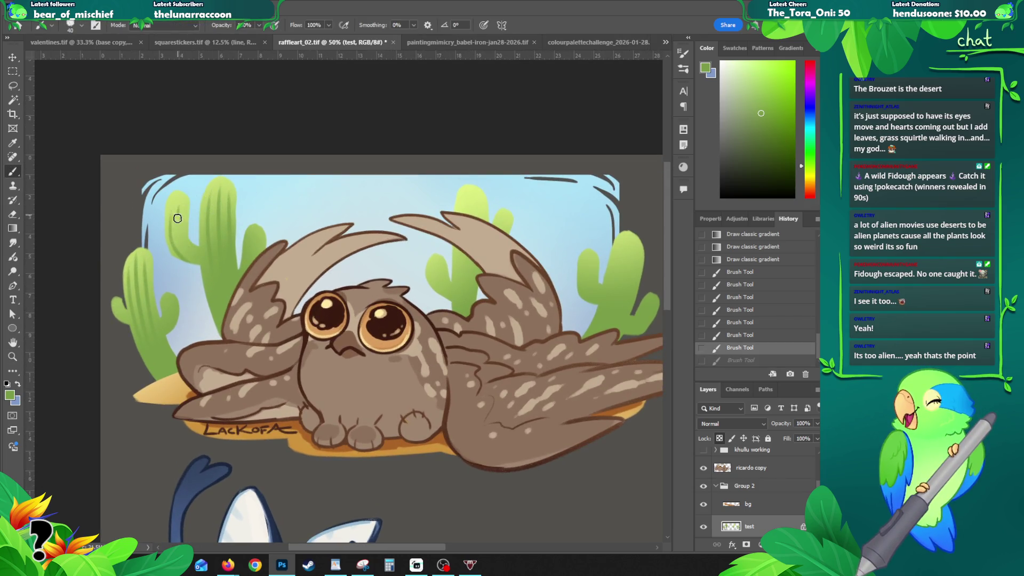
- Restore the last stroke and add small strokes beside the left cactus, undoing the final one
key(ctrl+shift+z)
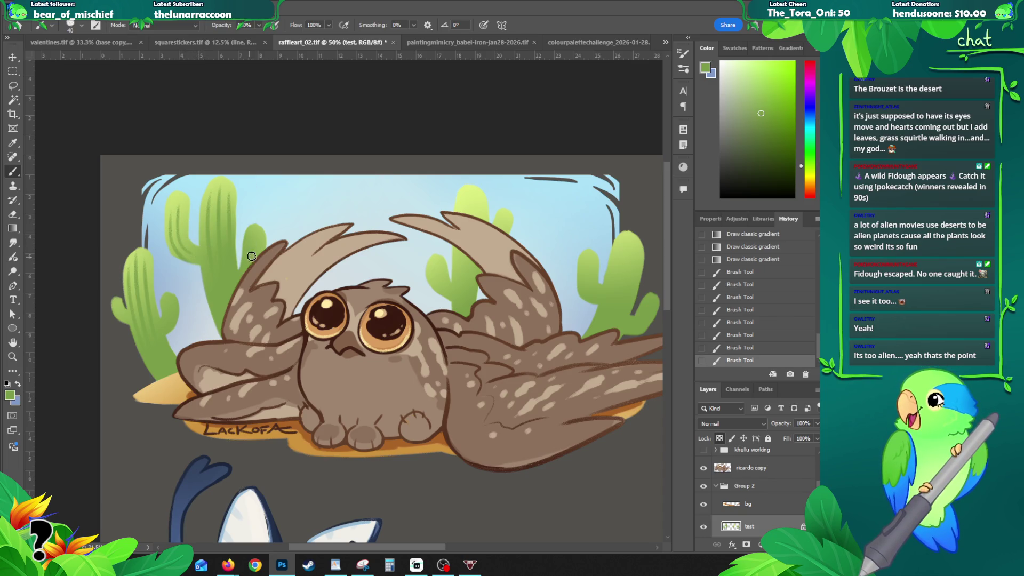
drag(247, 270, 243, 279)
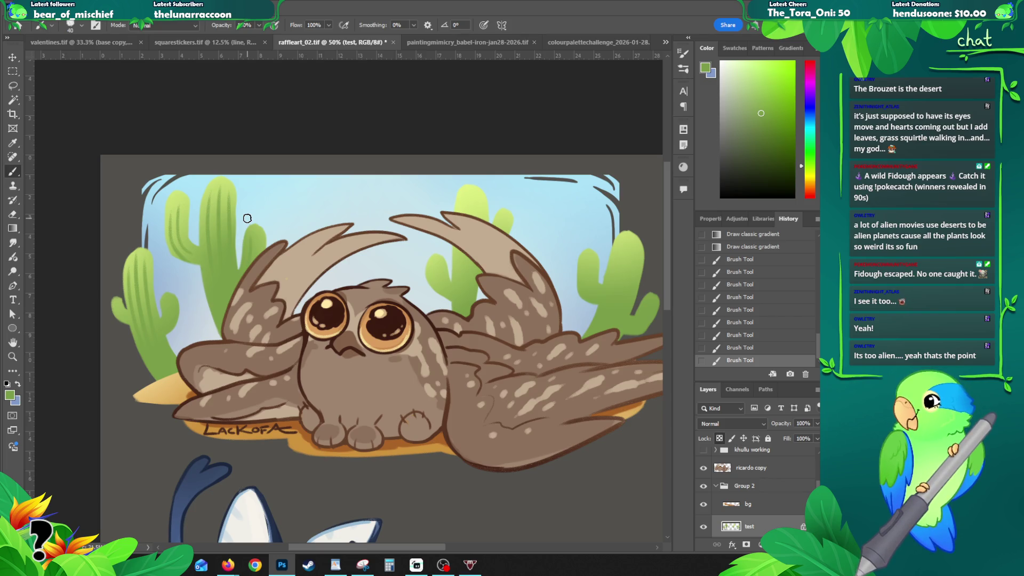
drag(256, 235, 258, 253)
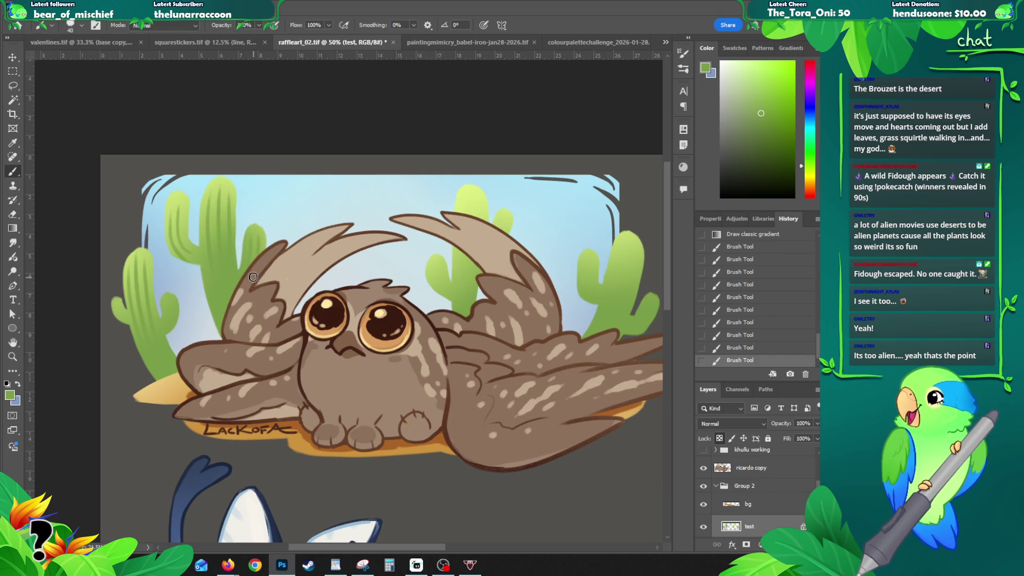
key(ctrl+z)
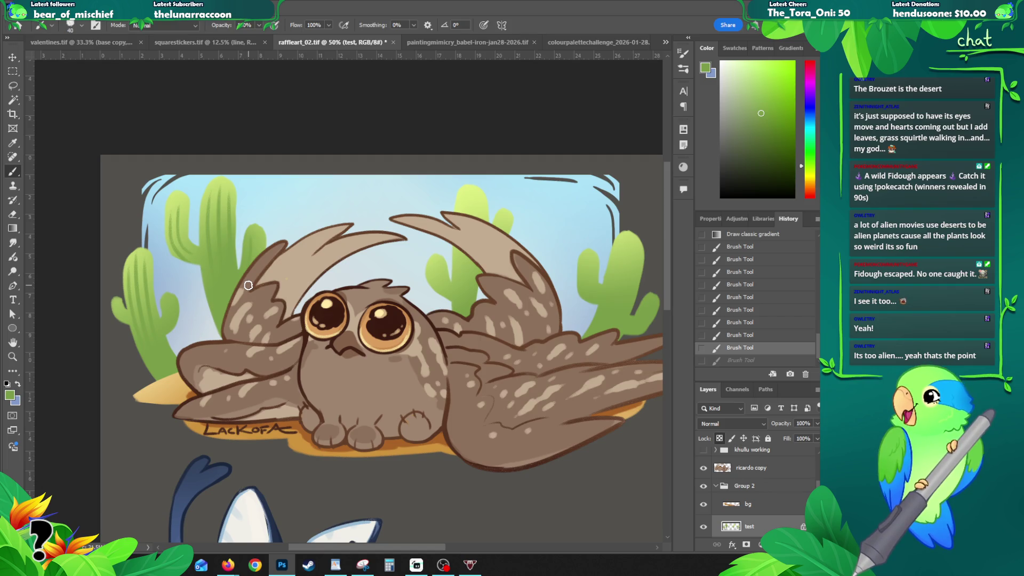
key(ctrl+z)
key(ctrl+shift+z)
key(ctrl+shift+z)
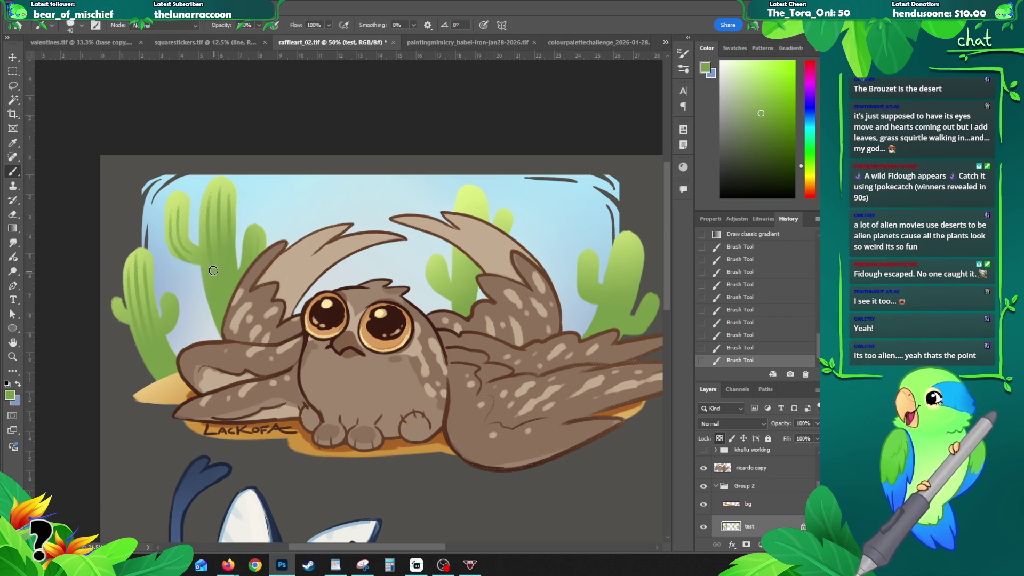
key(ctrl+z)
- Pick a lighter yellow-green and paint a highlight stroke near the cactus top, comparing it
alt+click(208, 204)
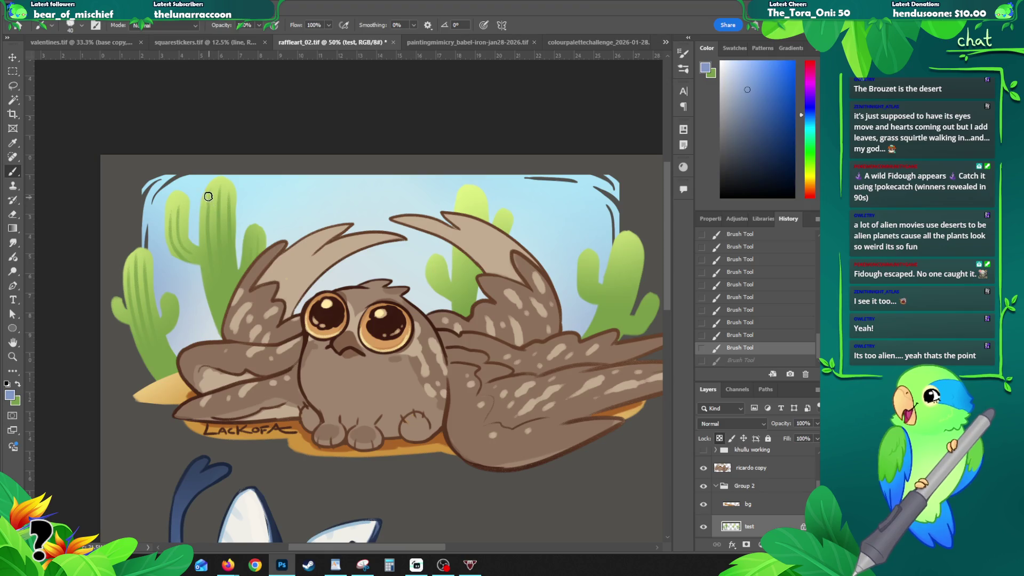
alt+click(208, 221)
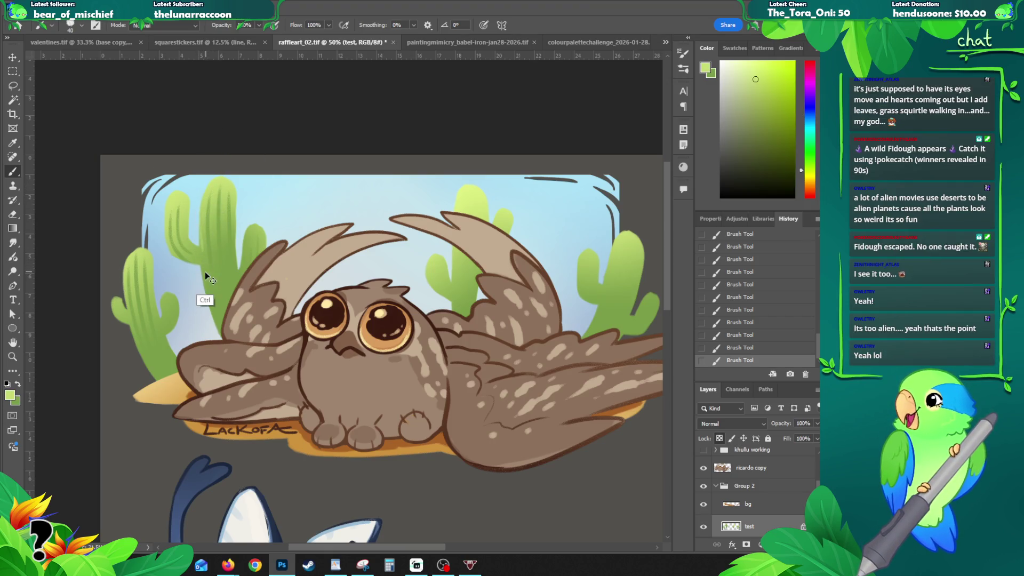
drag(202, 202, 230, 167)
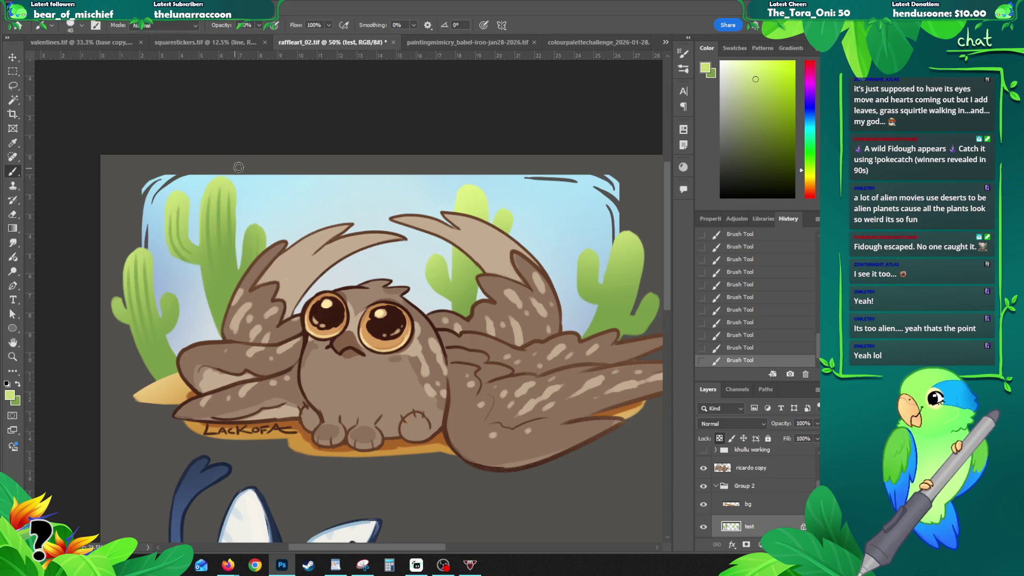
key(ctrl+z)
key(ctrl+shift+z)
key(ctrl+z)
key(ctrl+shift+z)
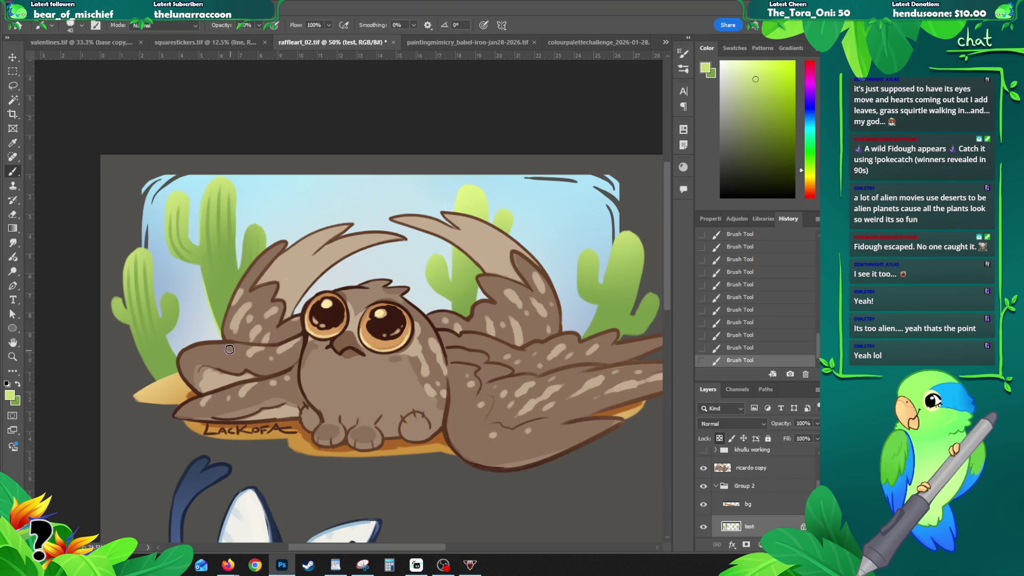
key(ctrl+z)
key(ctrl+shift+z)
key(ctrl+z)
key(ctrl+shift+z)
- Remove the highlight stroke after comparing, then paint a small dark-green stroke on the cactus edge
key(ctrl+z)
key(ctrl+shift+z)
key(ctrl+z)
key(ctrl+shift+z)
key(ctrl+z)
key(ctrl+shift+z)
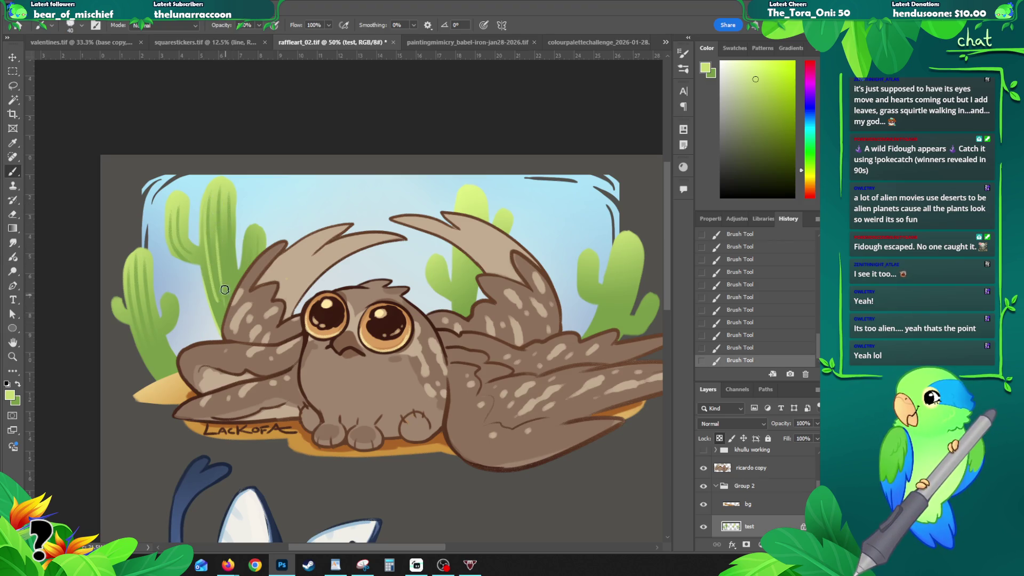
key(ctrl+z)
key(ctrl+shift+z)
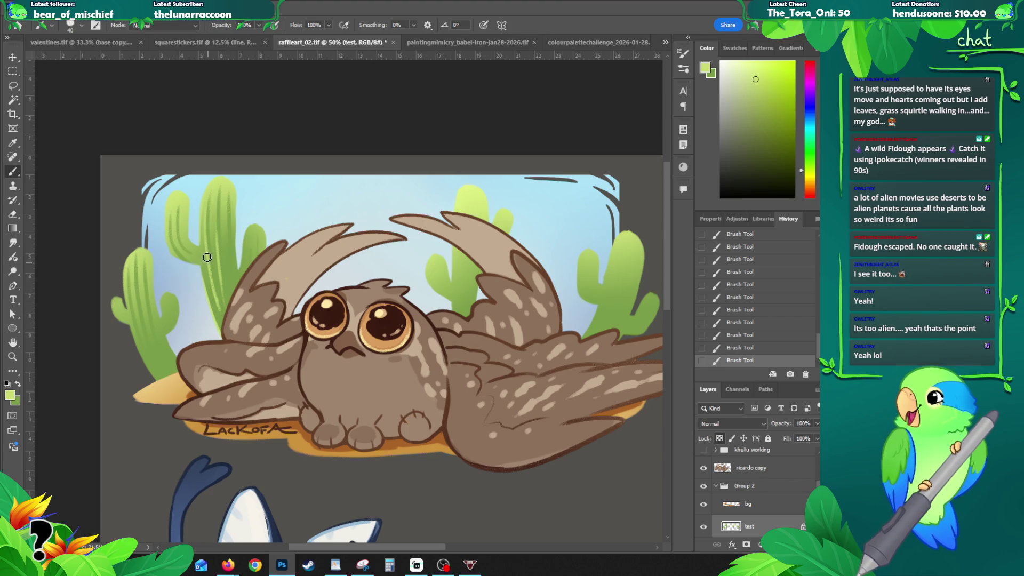
key(ctrl+z)
key(ctrl+shift+z)
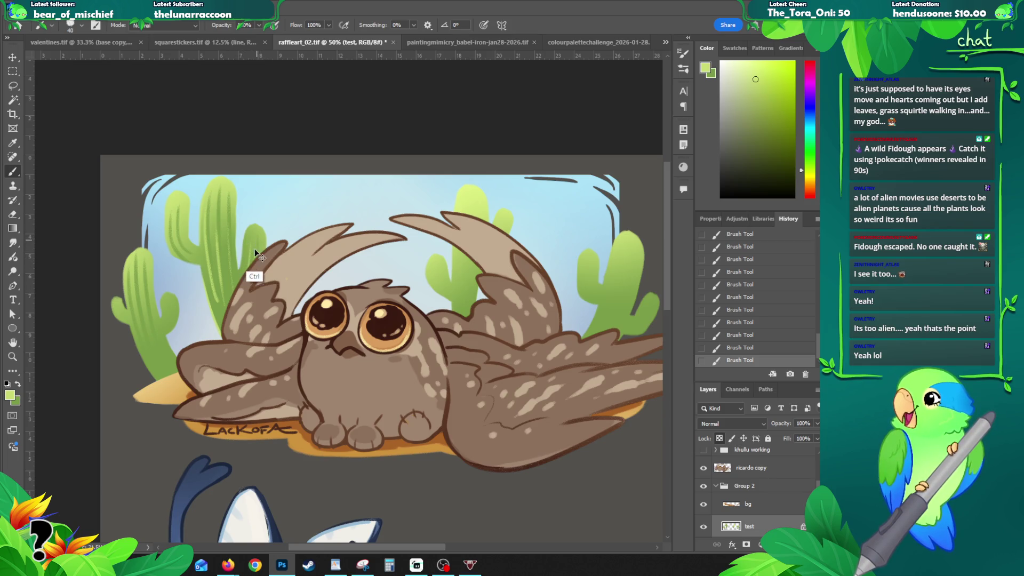
key(ctrl+z)
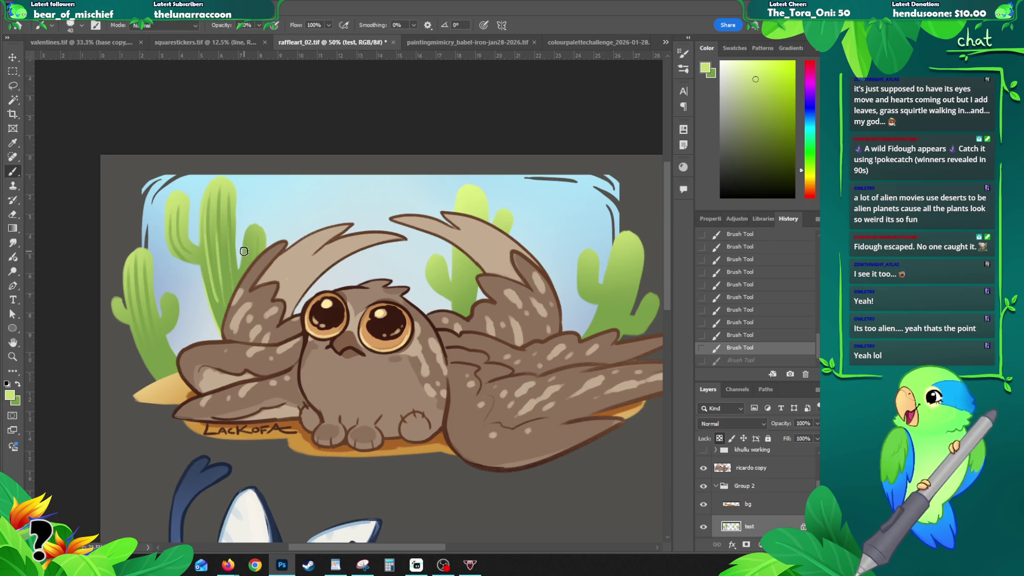
alt+click(244, 251)
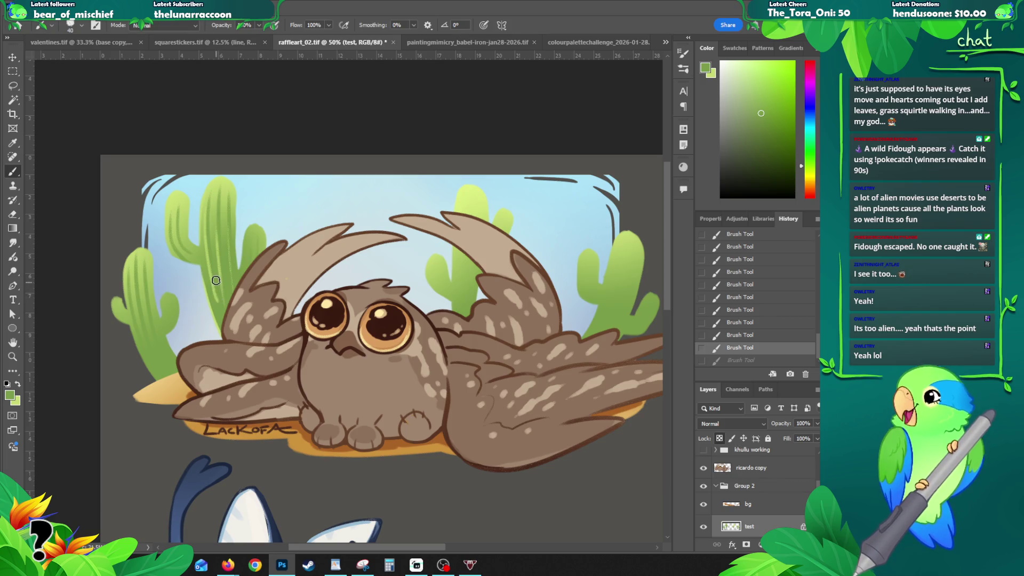
drag(220, 315, 220, 301)
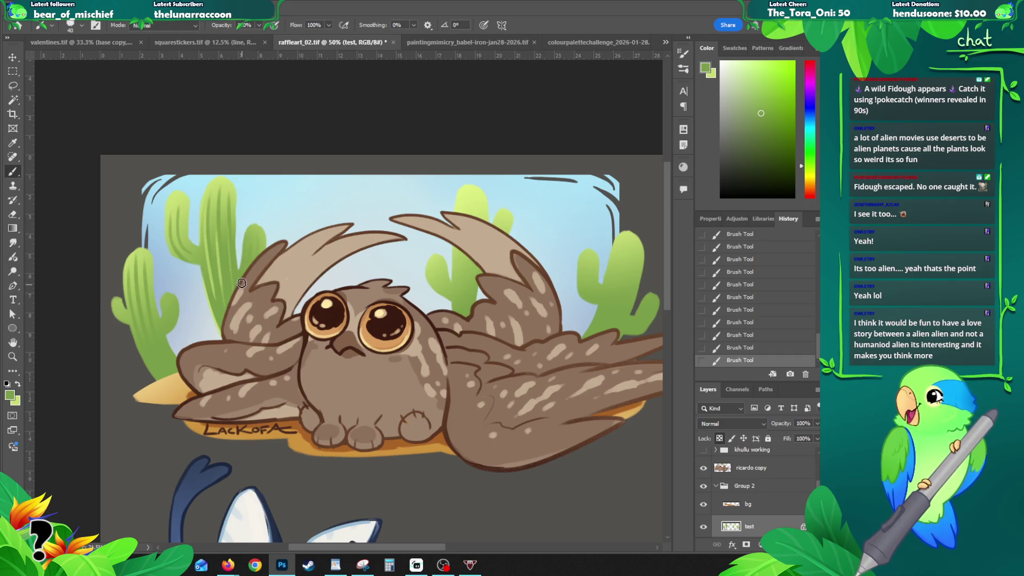
- Repaint the cactus arm with a lighter green, checking the stroke with undo and redo
alt+click(248, 234)
key(ctrl+z)
drag(253, 245, 250, 269)
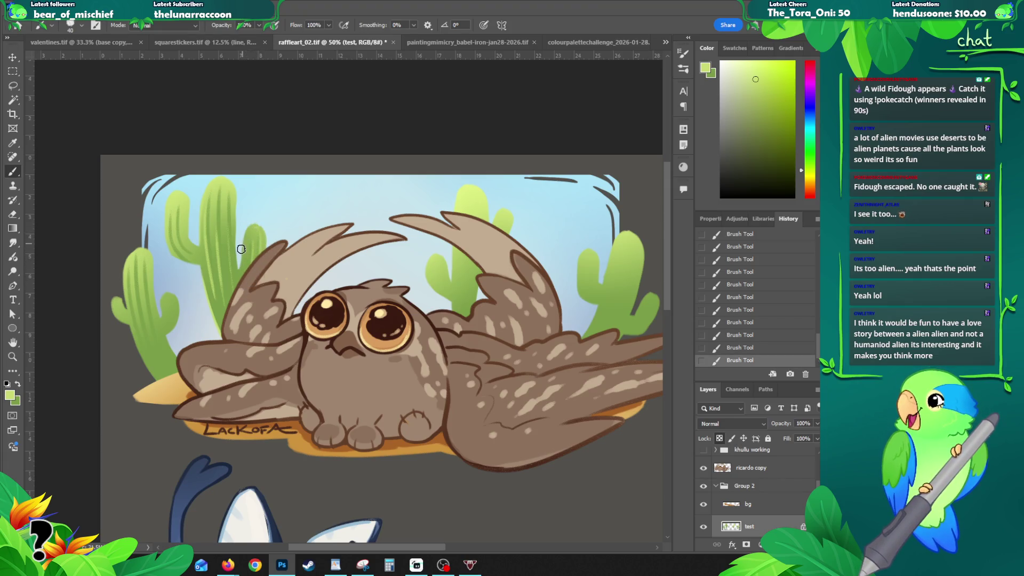
key(ctrl+z)
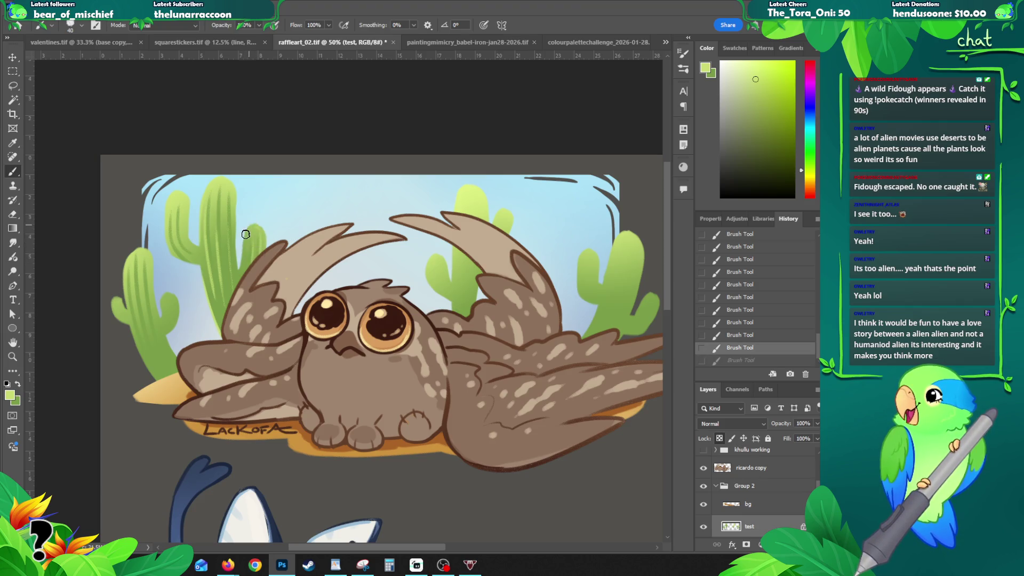
drag(254, 225, 263, 224)
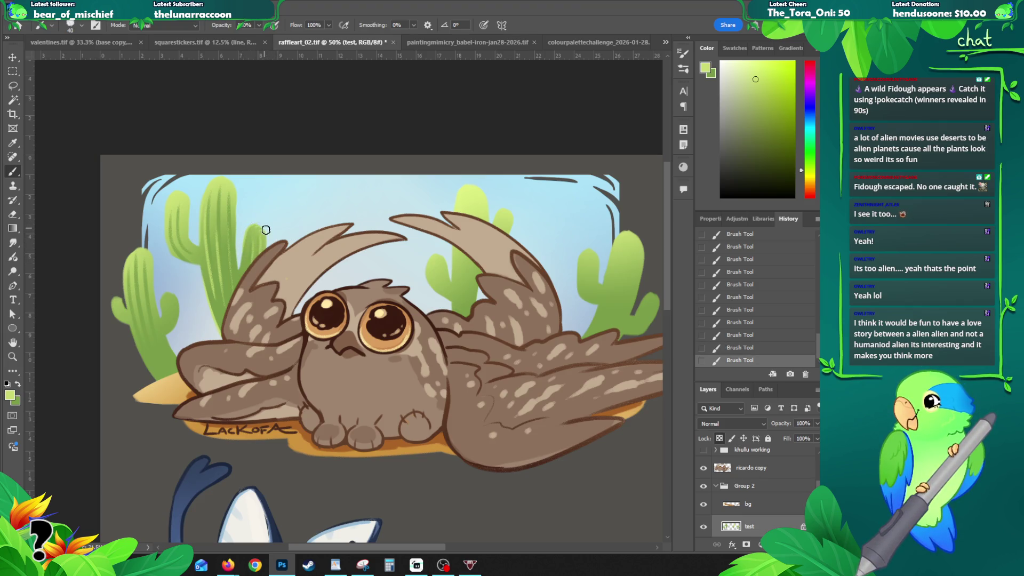
key(ctrl+z)
key(ctrl+shift+z)
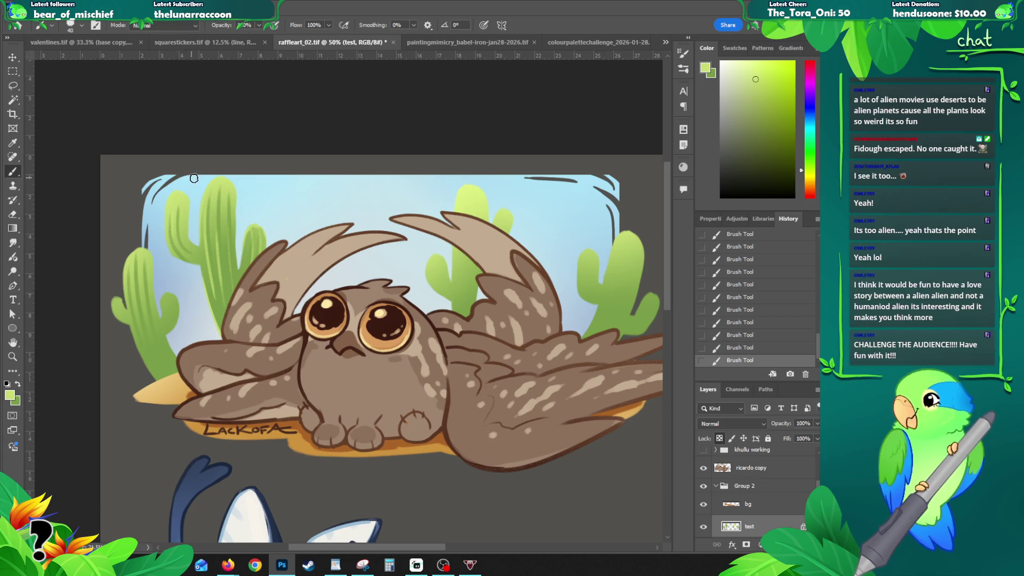
- Add highlights to the upper-left cactus and shading on the tall left cactus, undoing the last stroke
mouse_move(187, 169)
mouse_down()
mouse_move(183, 243)
mouse_move(189, 201)
mouse_up()
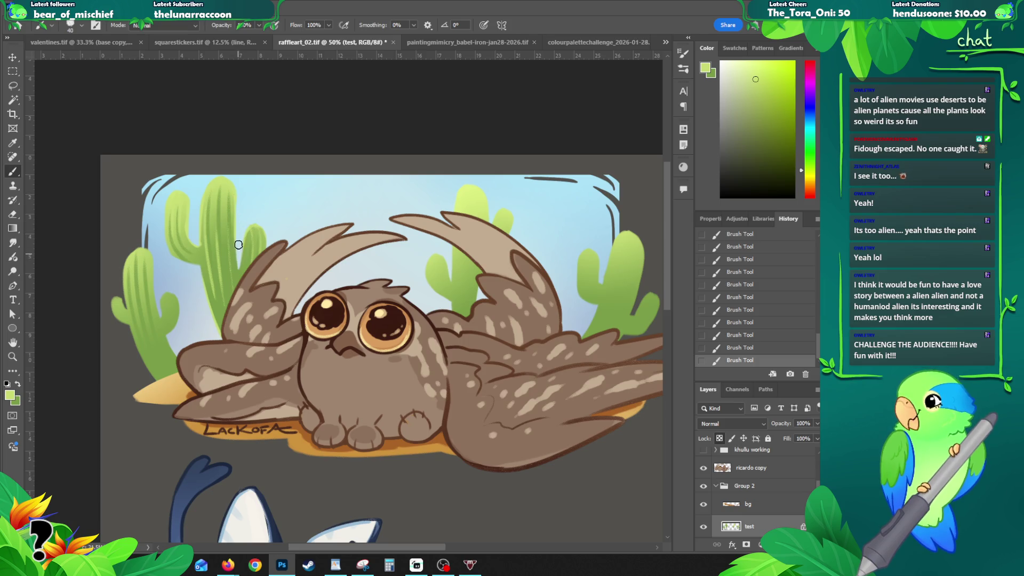
drag(238, 250, 237, 267)
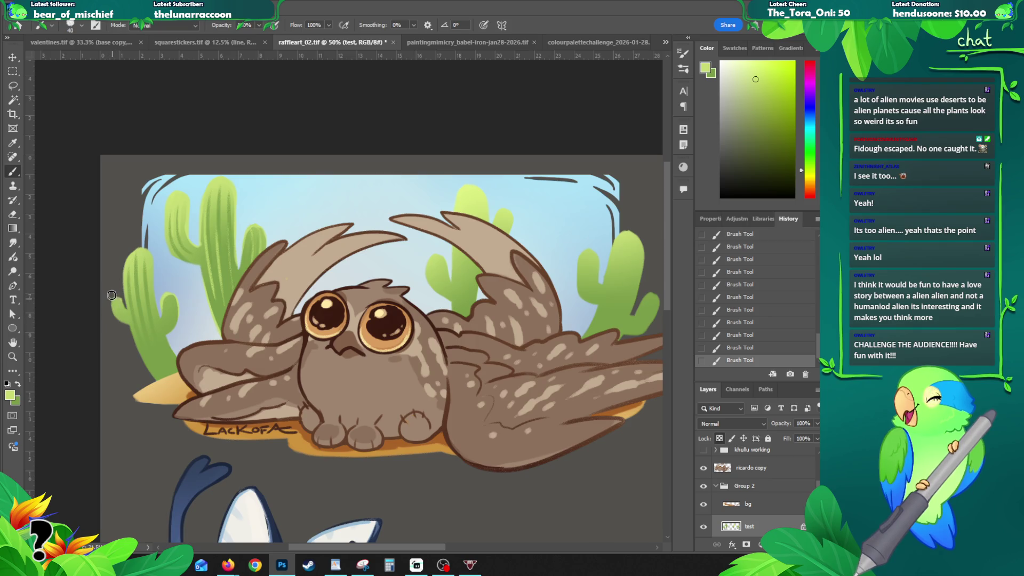
key(ctrl+z)
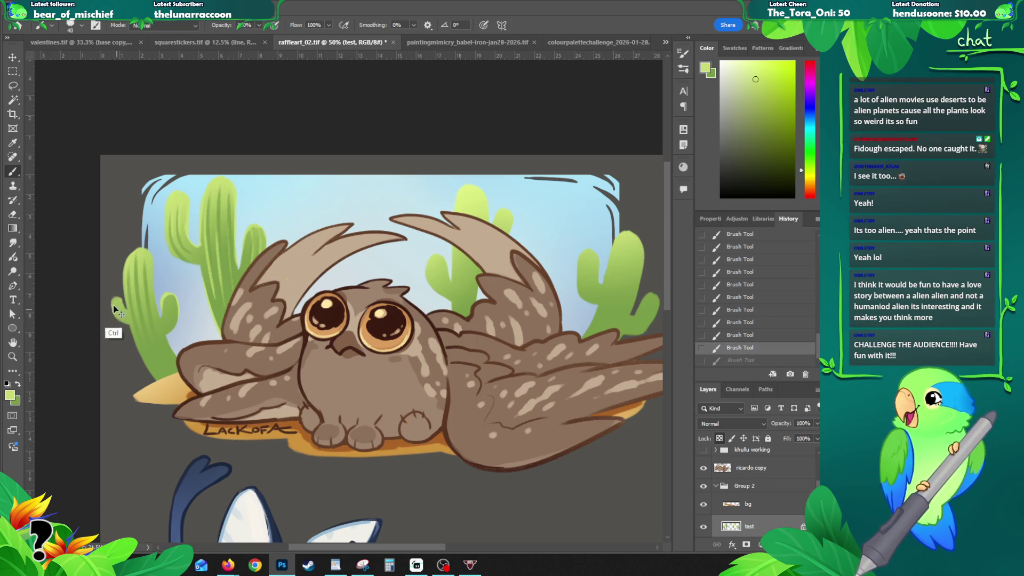
key(ctrl+shift+z)
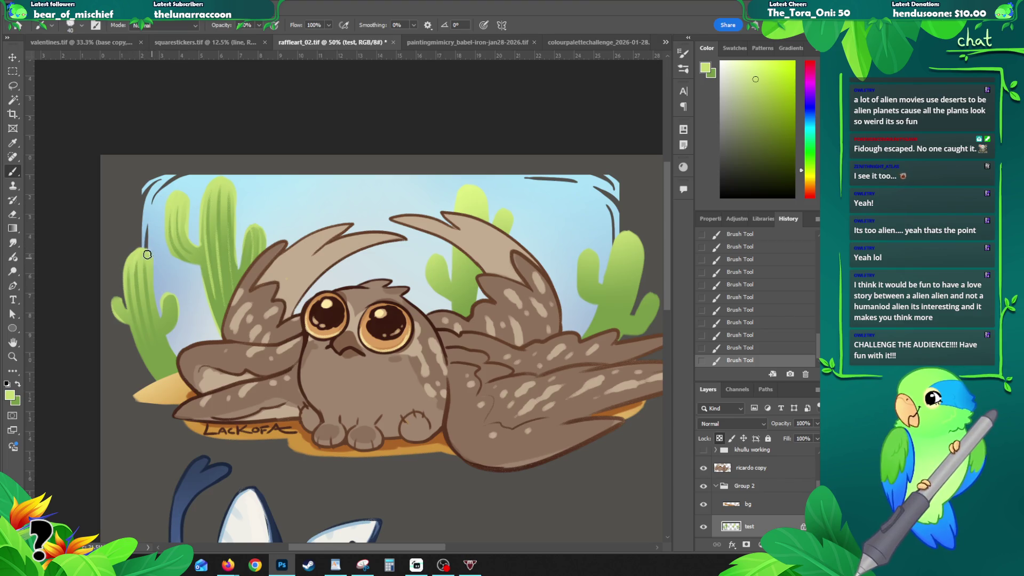
key(ctrl+z)
key(ctrl+shift+z)
key(ctrl+z)
key(ctrl+shift+z)
key(ctrl+z)
key(ctrl+shift+z)
key(ctrl+z)
key(ctrl+shift+z)
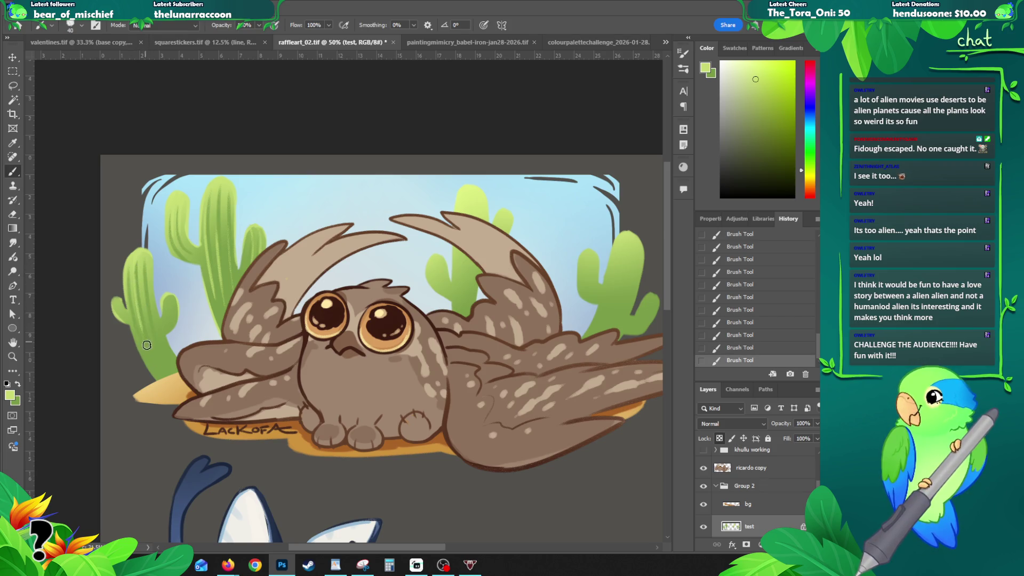
key(ctrl+z)
key(ctrl+shift+z)
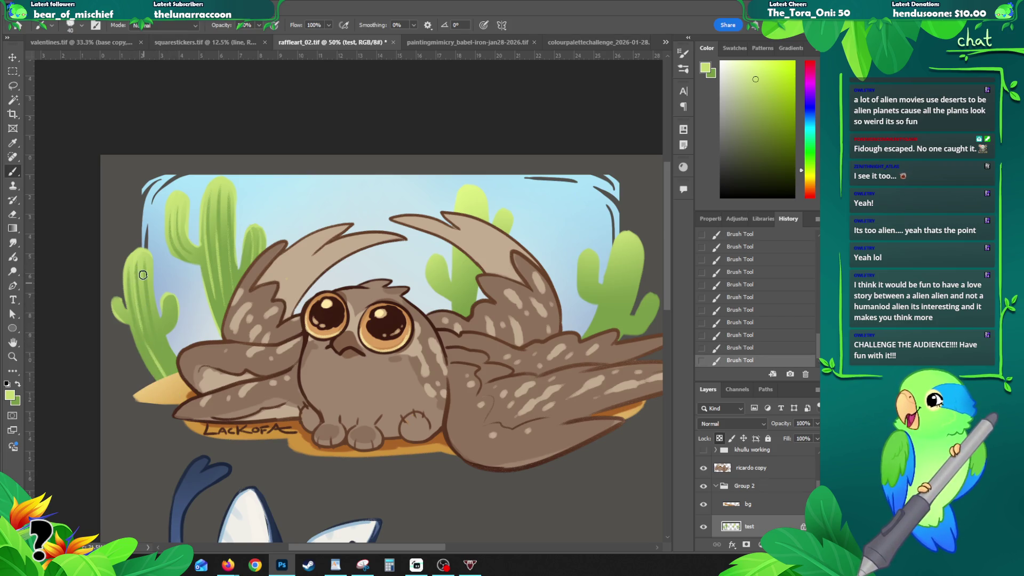
key(ctrl+z)
key(ctrl+shift+z)
key(ctrl+z)
key(ctrl+shift+z)
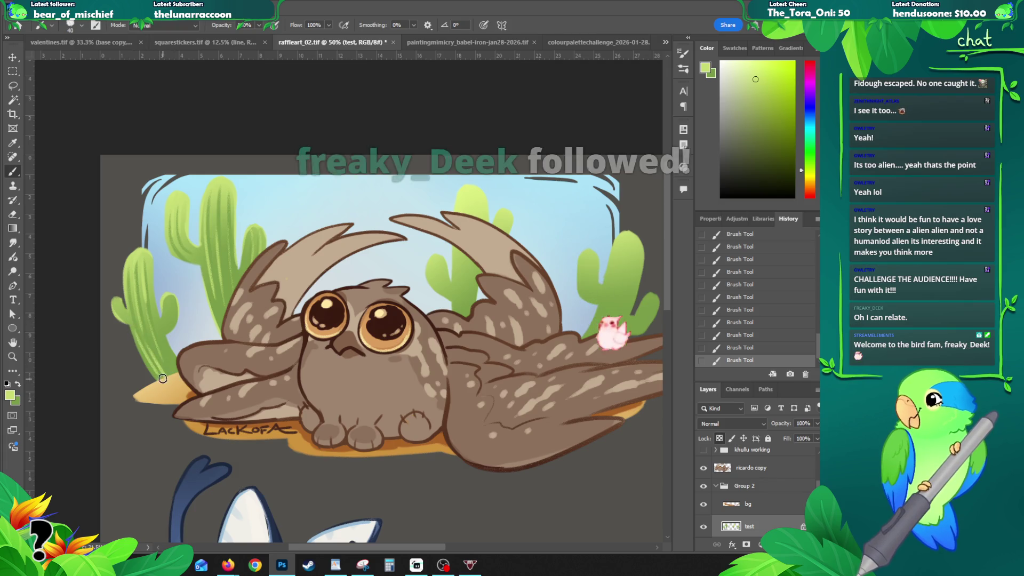
key(ctrl+z)
key(ctrl+shift+z)
key(ctrl+z)
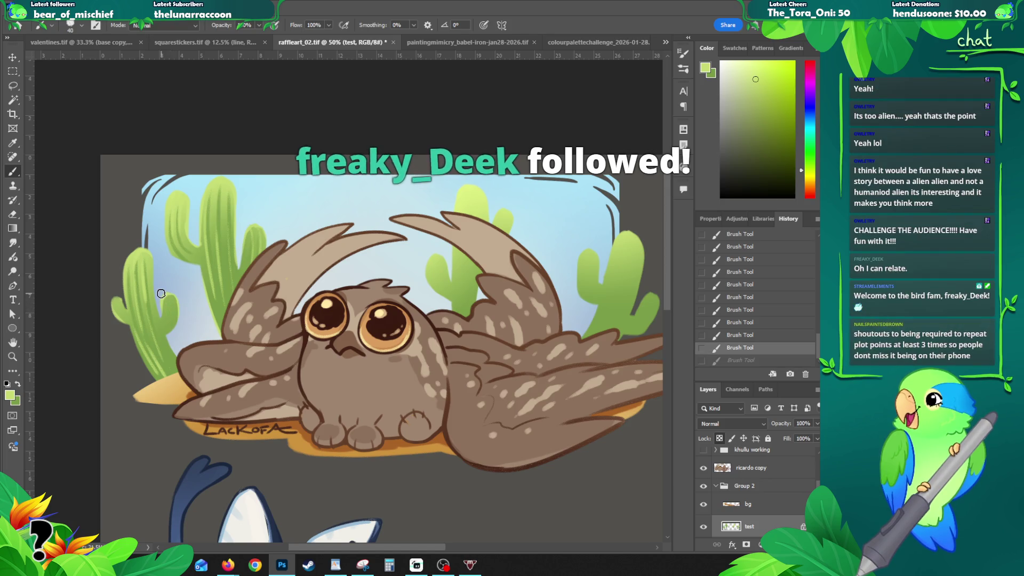
key(ctrl+shift+z)
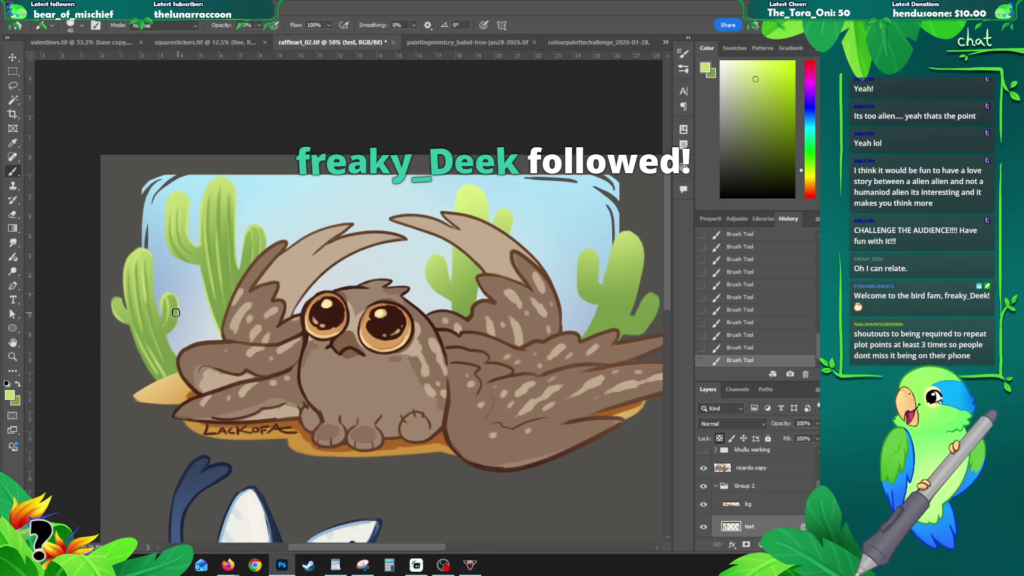
key(ctrl+z)
key(ctrl+shift+z)
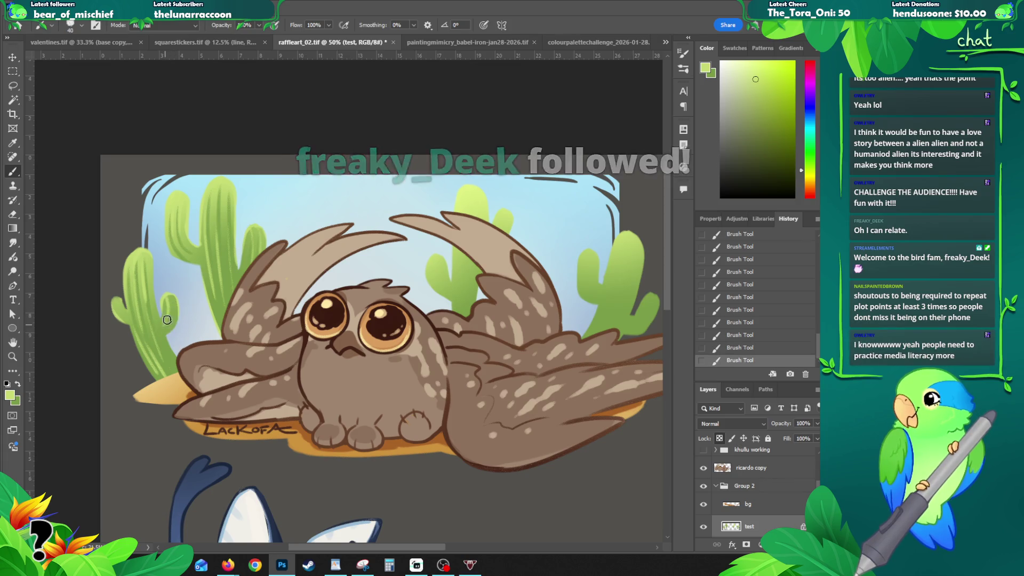
key(ctrl+z)
key(ctrl+shift+z)
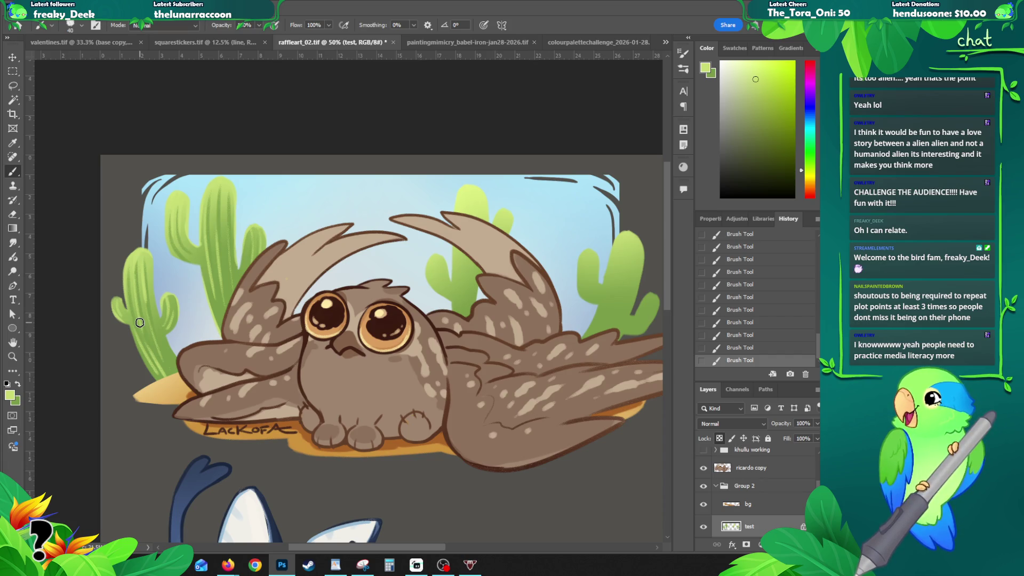
drag(665, 242, 668, 235)
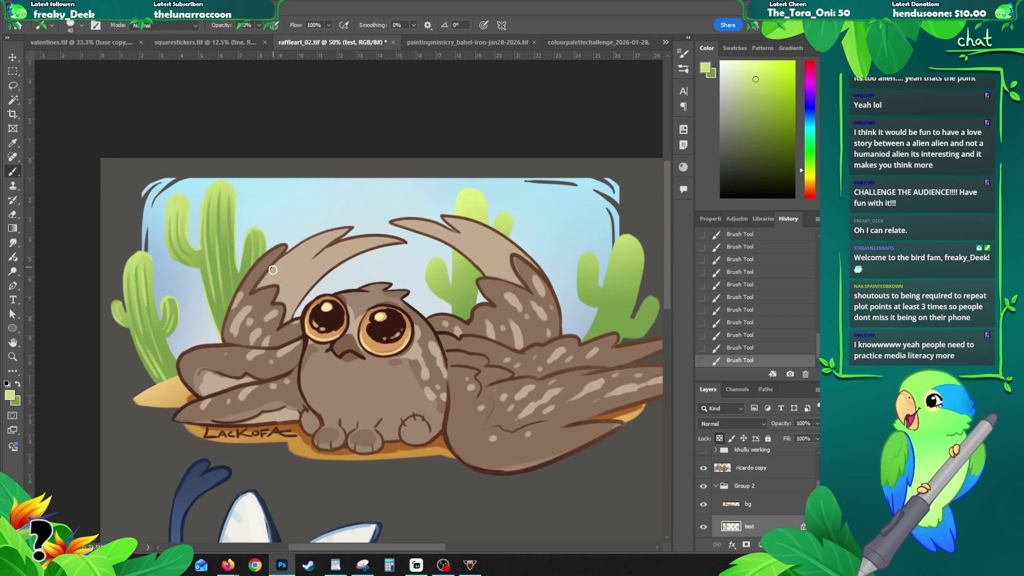
- Paint a darker green stroke on the cactus behind the owl's head and compare it
mouse_move(258, 292)
mouse_down()
mouse_move(234, 299)
mouse_move(249, 304)
mouse_move(244, 311)
mouse_move(230, 304)
mouse_move(238, 325)
mouse_up()
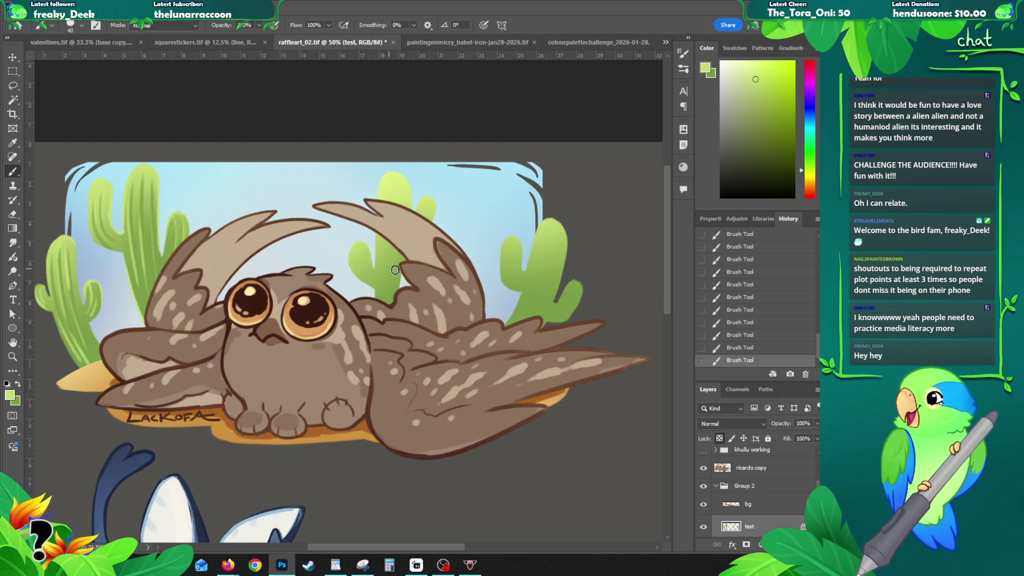
key(ctrl+z)
alt+click(383, 221)
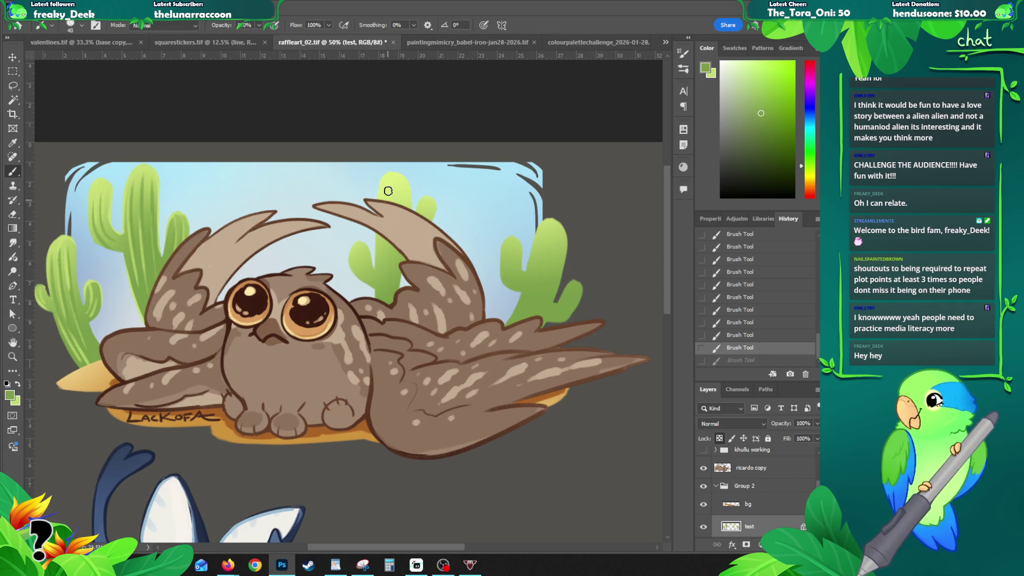
drag(382, 313, 384, 184)
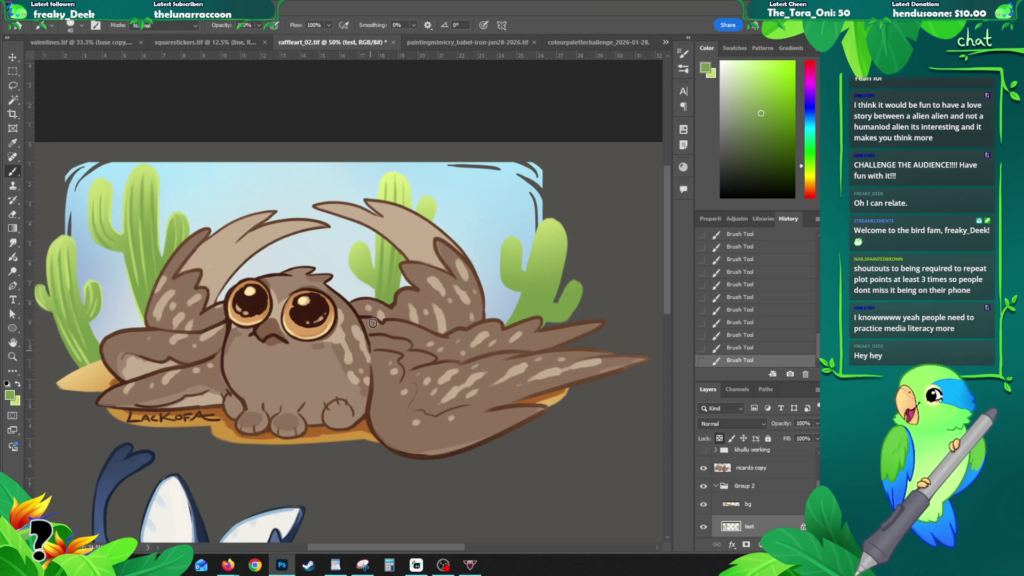
key(ctrl+z)
key(ctrl+shift+z)
key(ctrl+z)
key(ctrl+shift+z)
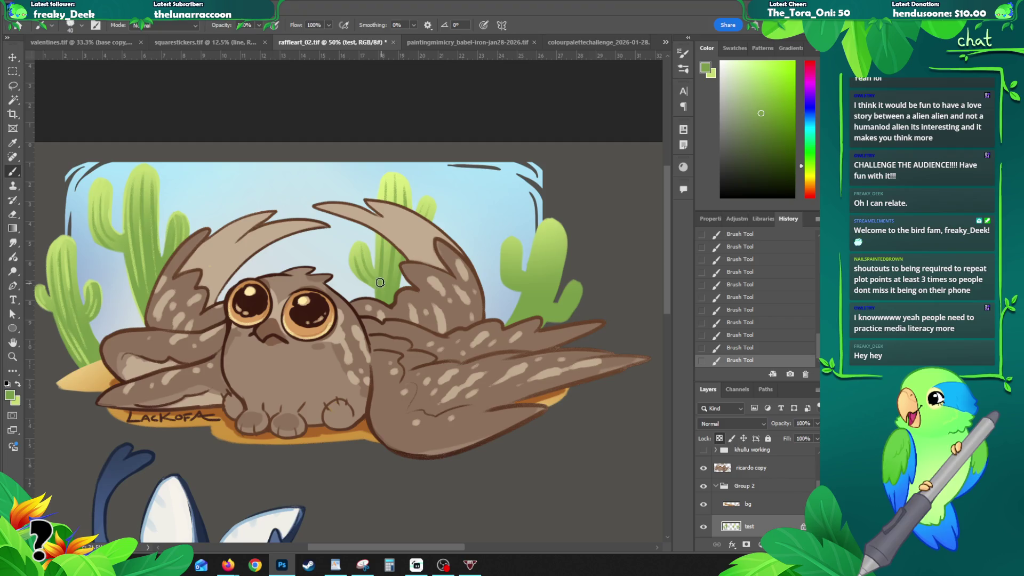
- Sample a paler cactus green and try a stroke near the middle cactus top, then undo it
alt+click(389, 176)
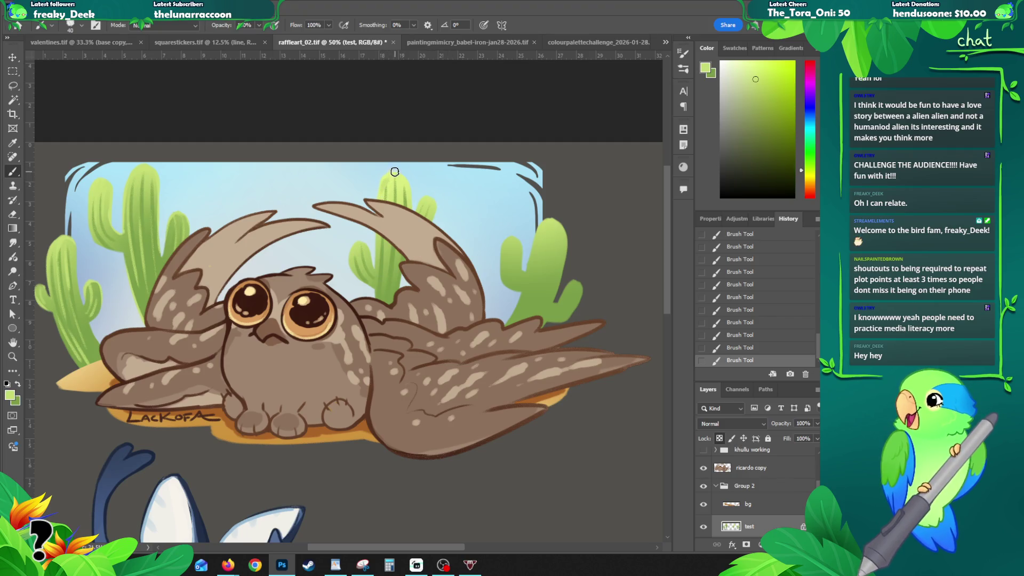
key(ctrl+z)
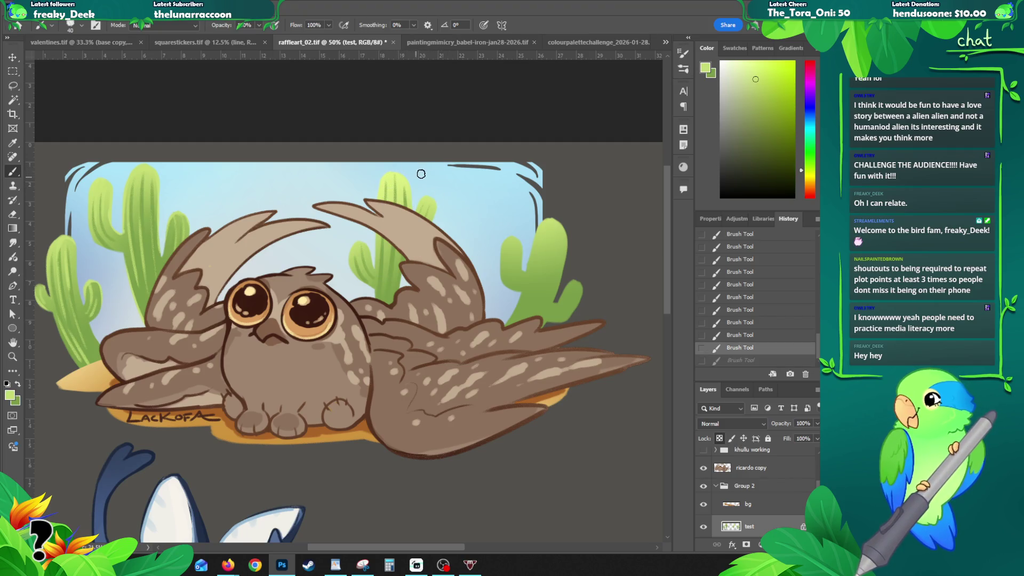
drag(398, 185, 400, 199)
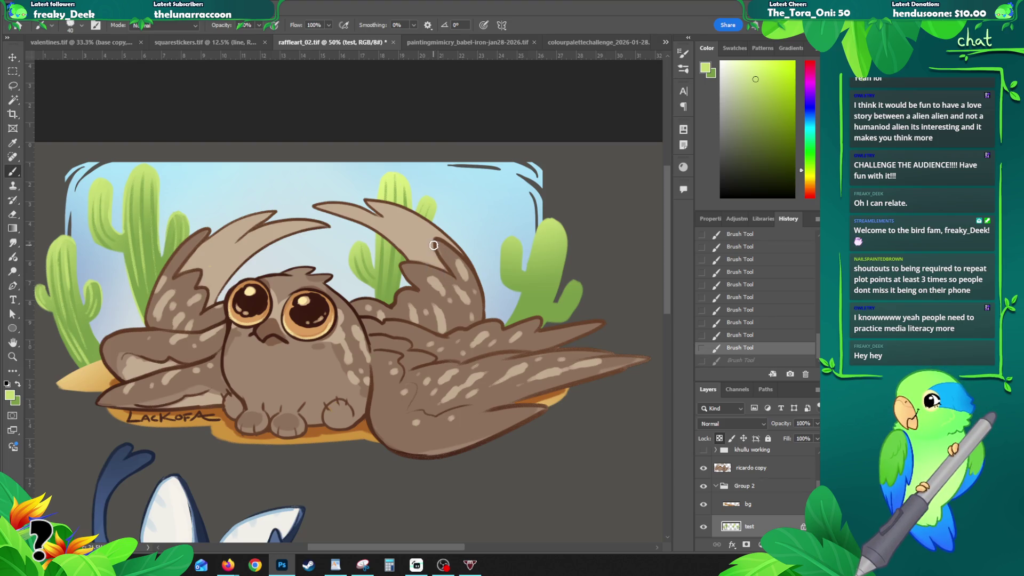
key(ctrl+z)
- Sample lighter cactus greens and paint light-green highlights down the middle cactus between the wings
alt+click(392, 171)
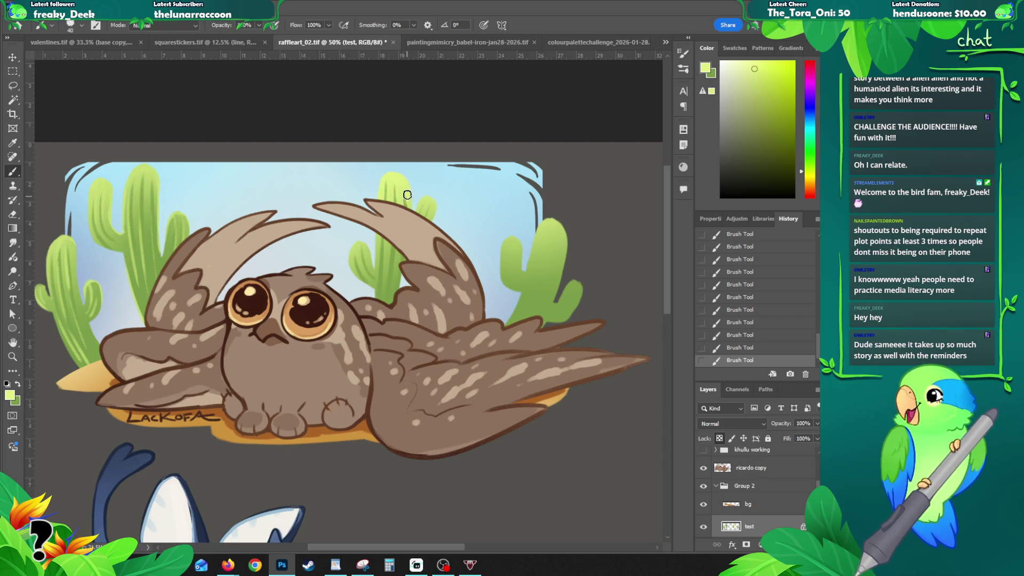
alt+click(381, 258)
alt+click(382, 194)
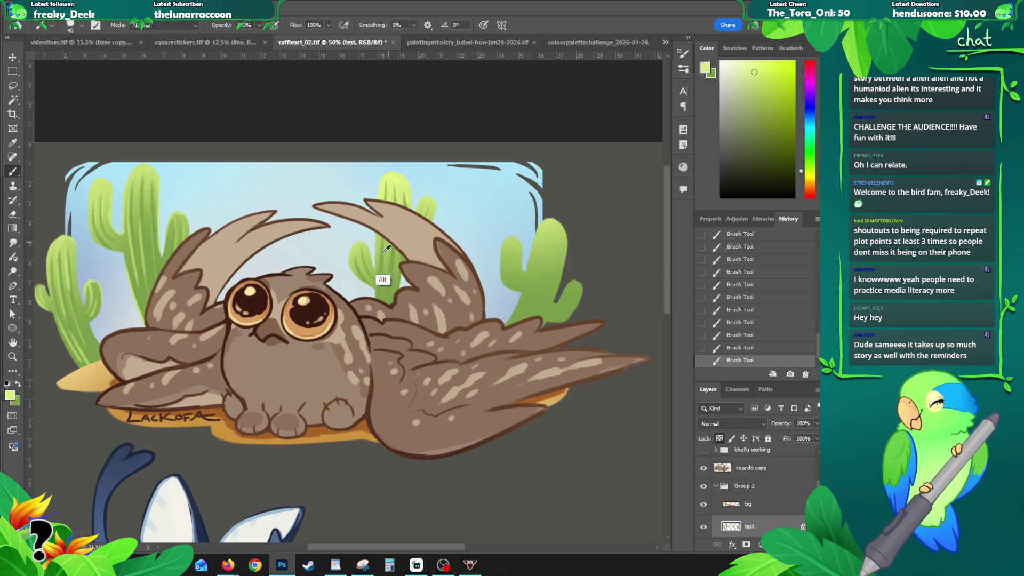
drag(388, 248, 384, 307)
drag(394, 243, 384, 312)
drag(397, 255, 390, 305)
drag(400, 251, 389, 307)
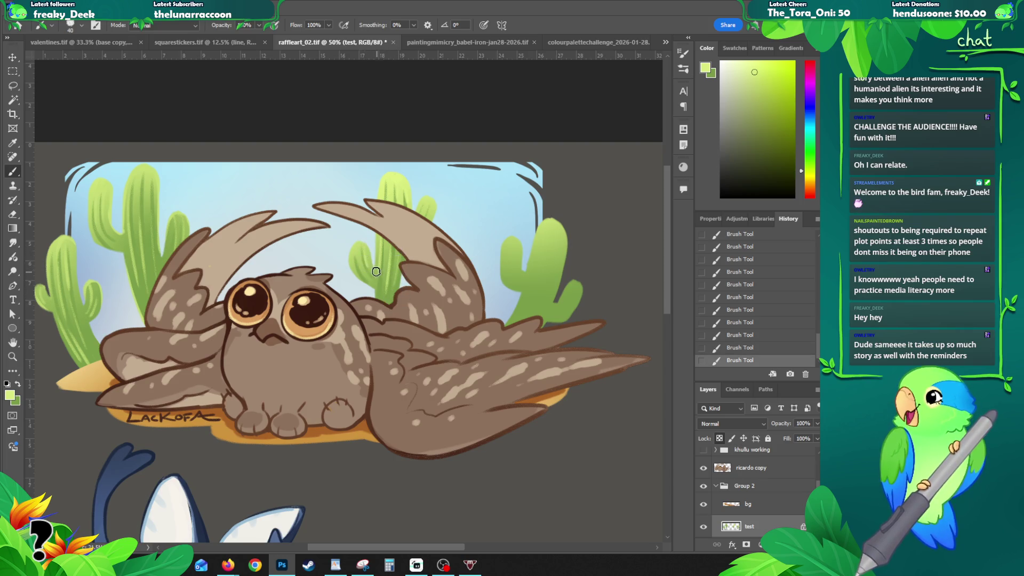
key(ctrl+z)
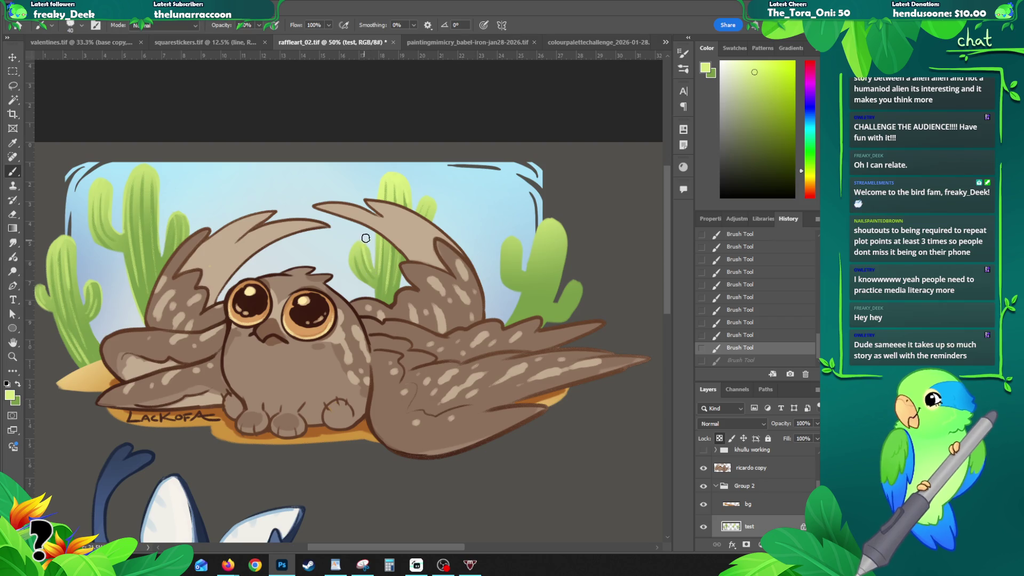